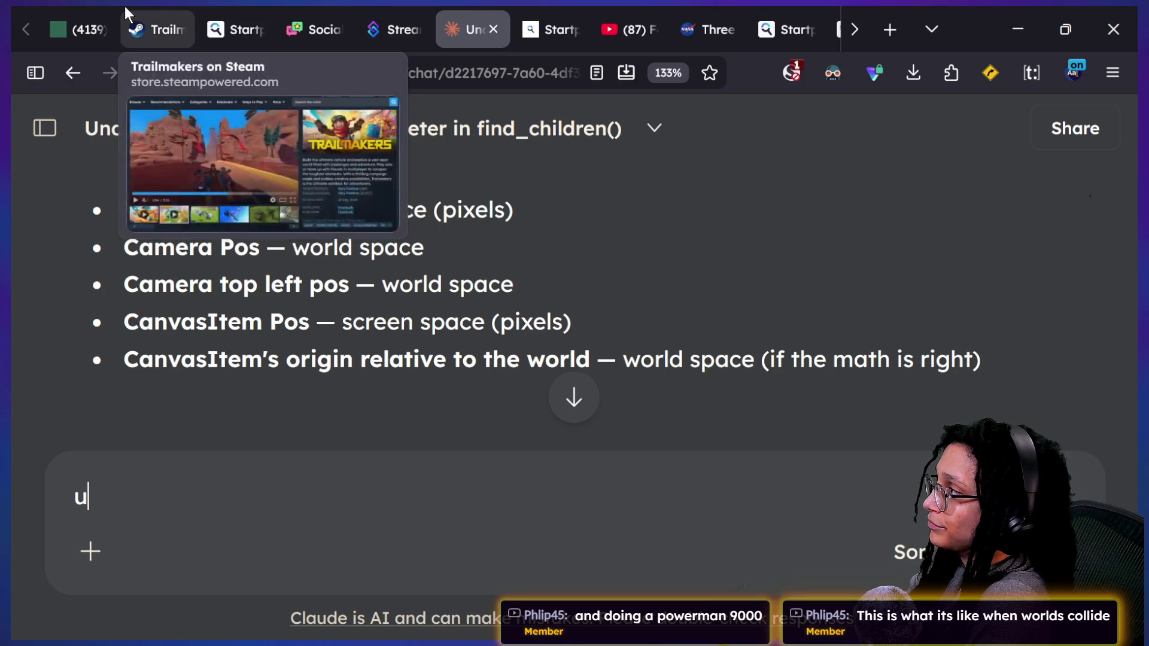
Switch from the Claude chat about find_children() to the Discord live_text channel tab
click(80, 30)
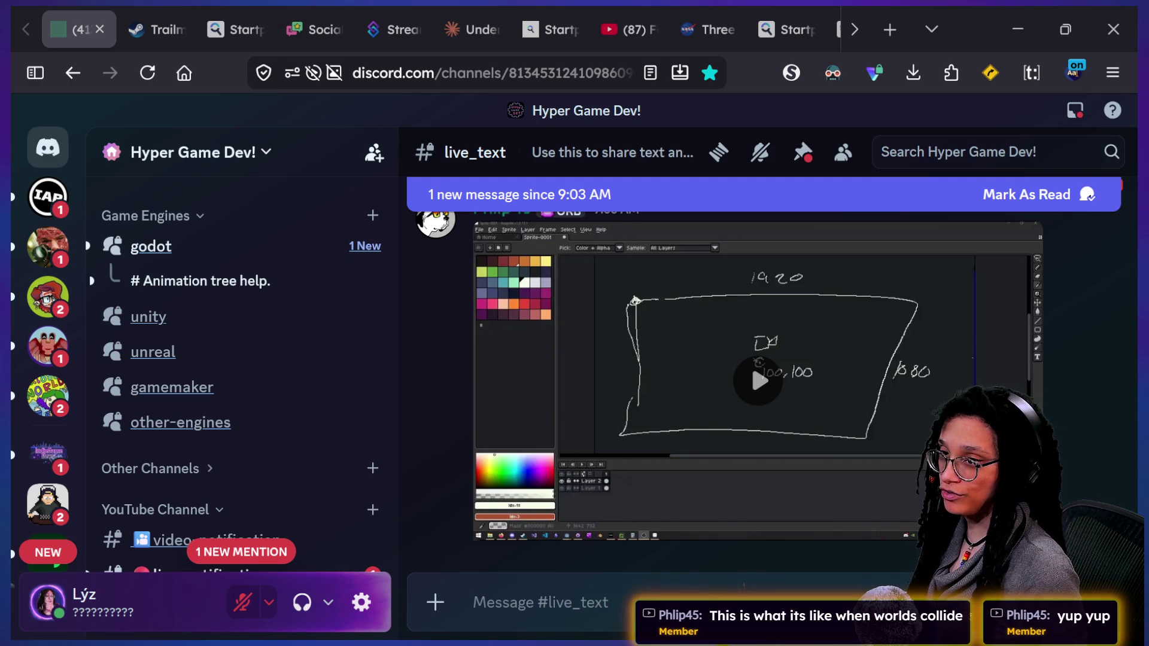
Bring up the Discord stream window, start the shared video and make it full screen
key(alt+Tab)
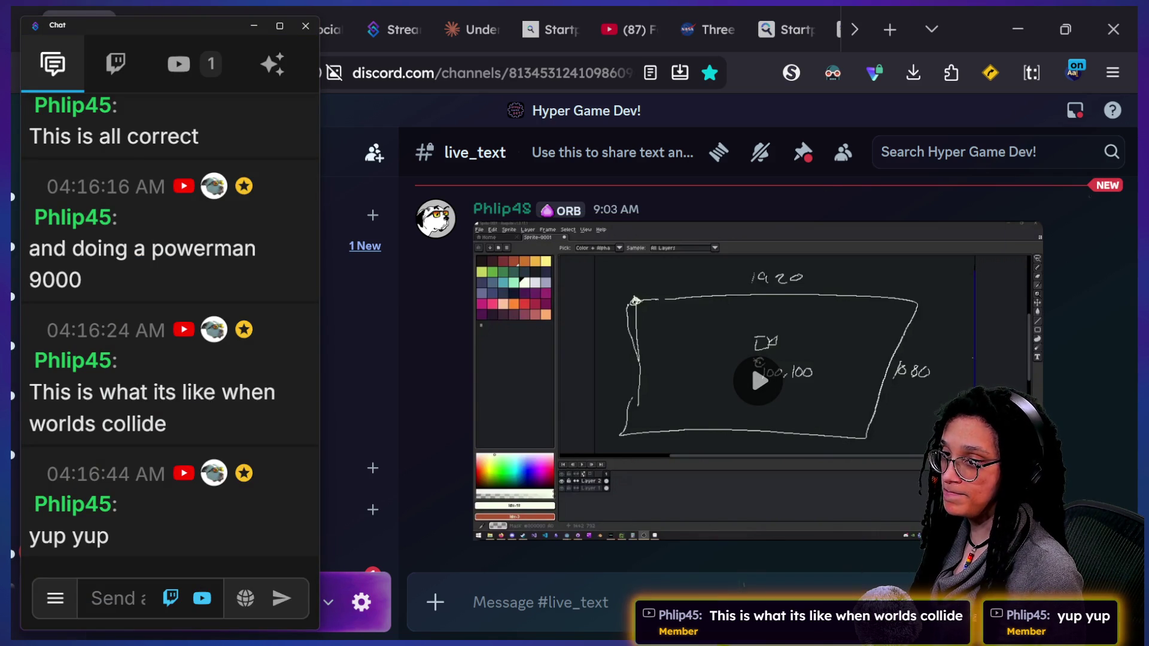
click(752, 365)
double_click(824, 259)
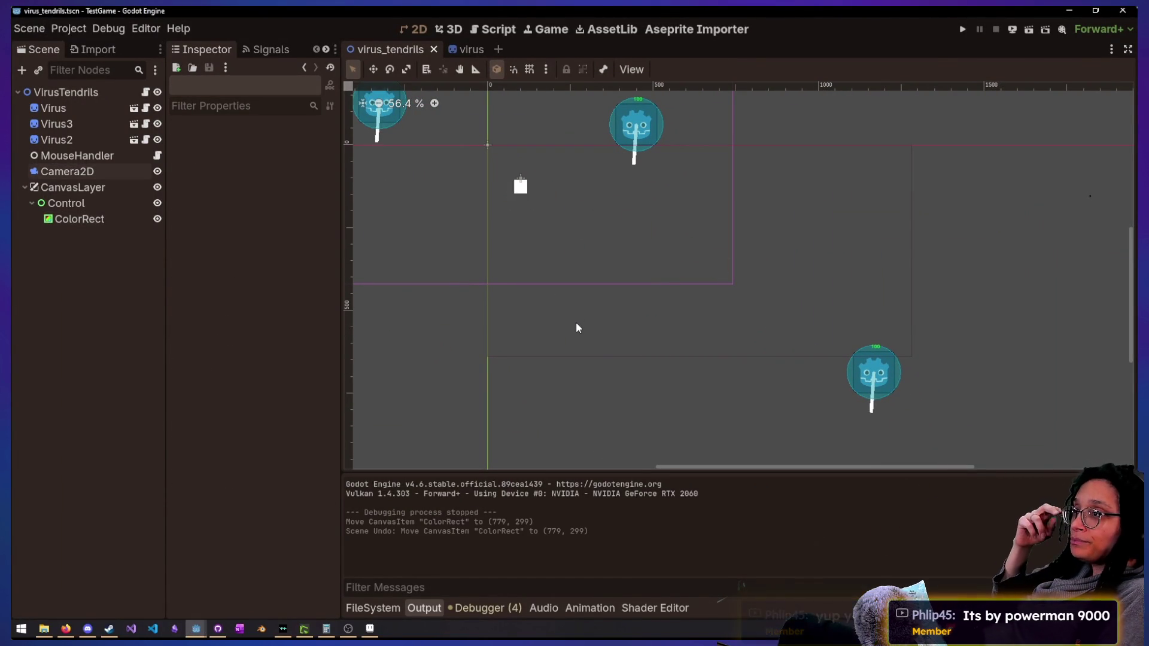
Rewind the full-screen video to an earlier moment
key(w)
drag(576, 322, 577, 324)
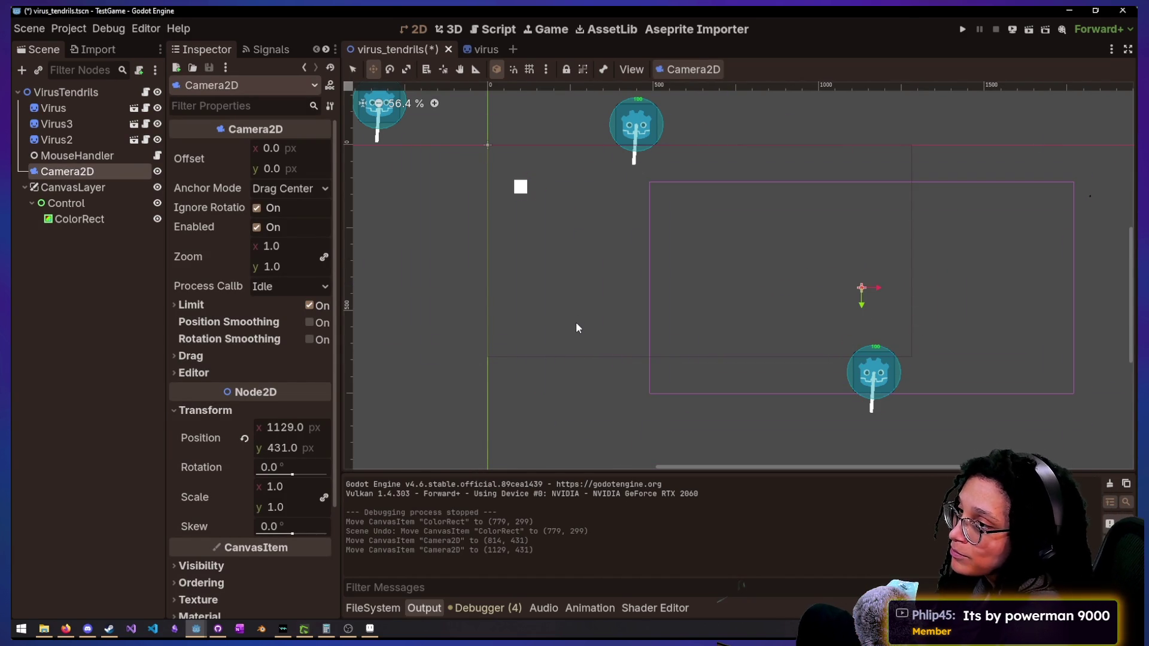
drag(575, 322, 575, 323)
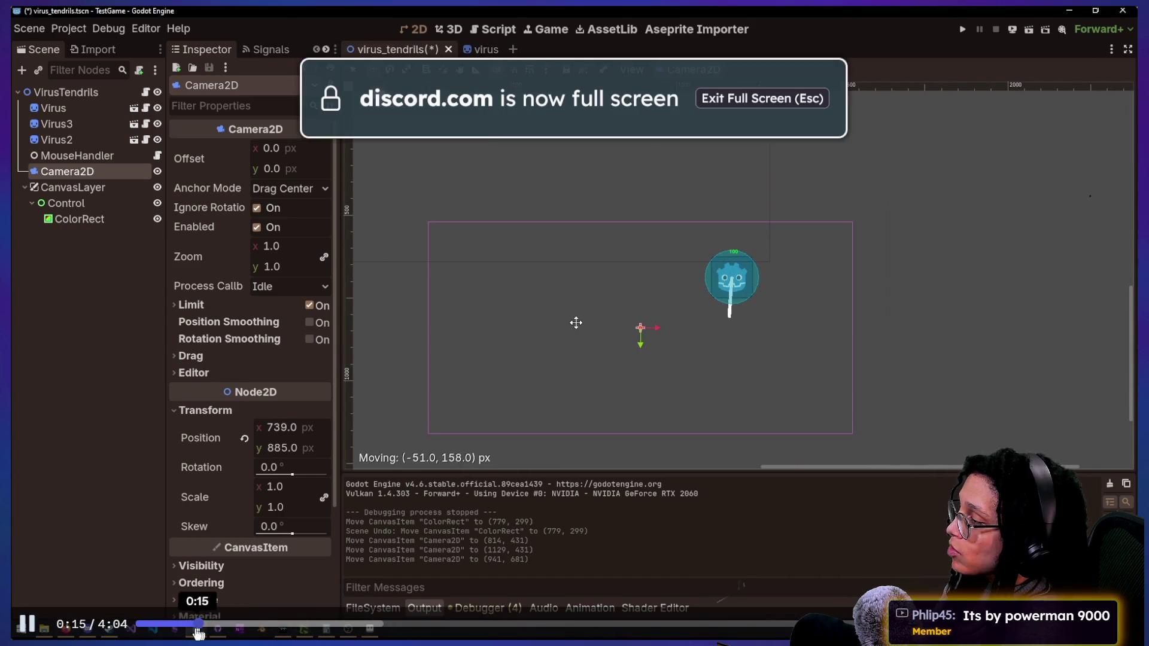
click(189, 624)
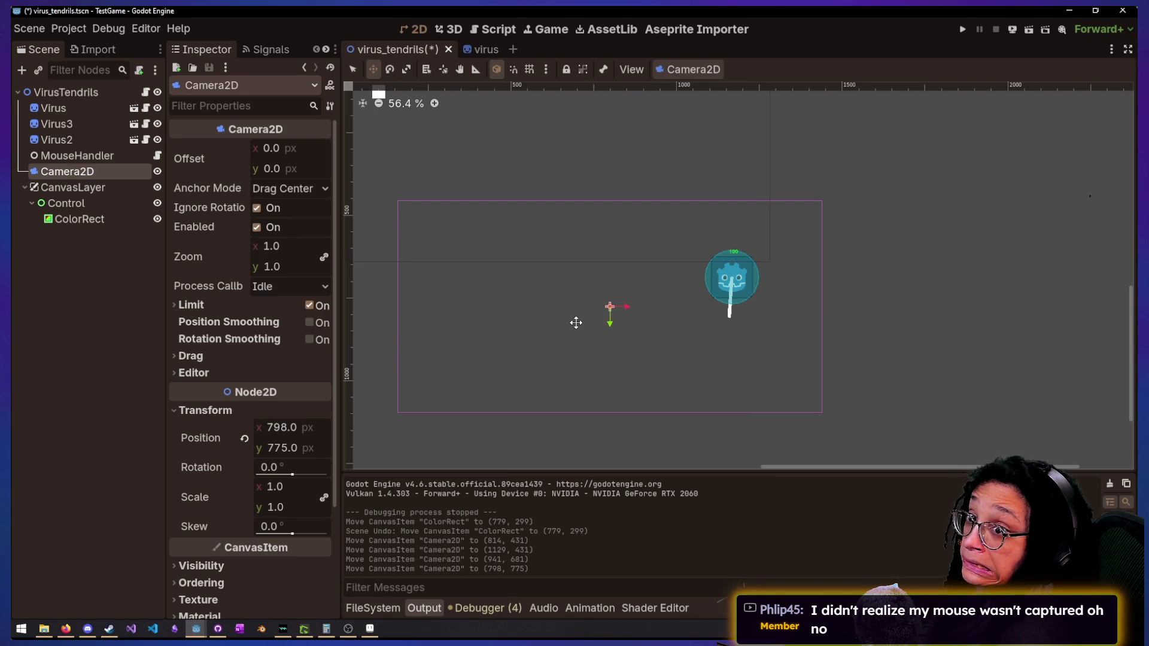
Glance at the Aseprite sketch, then jump the video back to 0:44
key(alt+Tab)
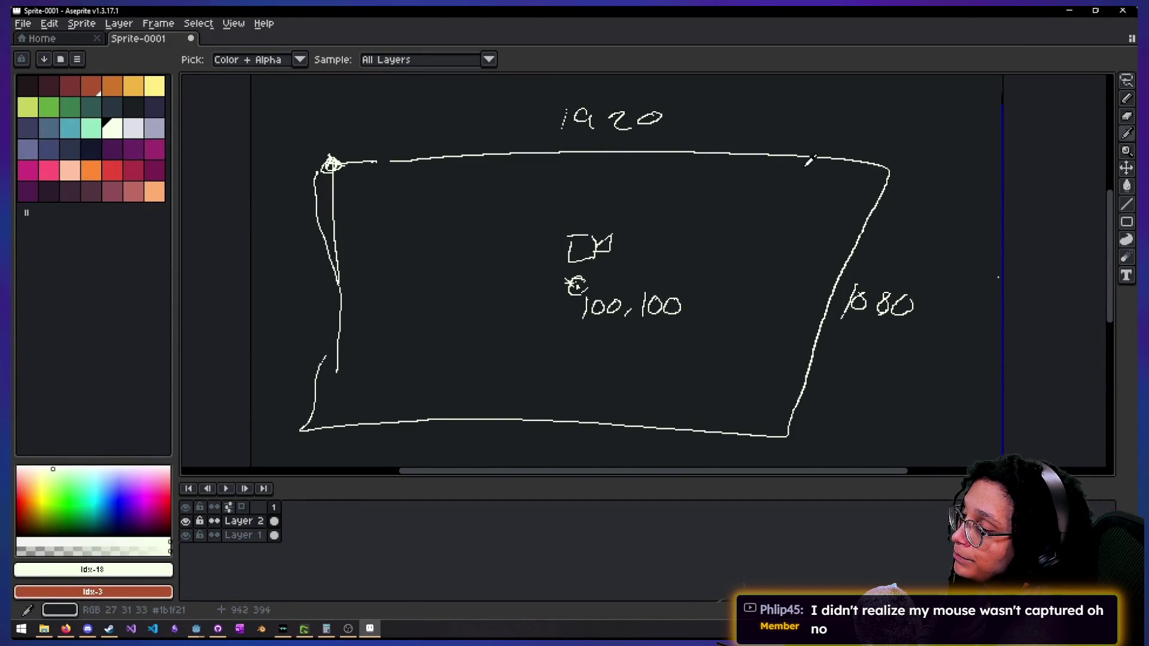
key(alt+Tab)
scroll(810, 166, up, 1)
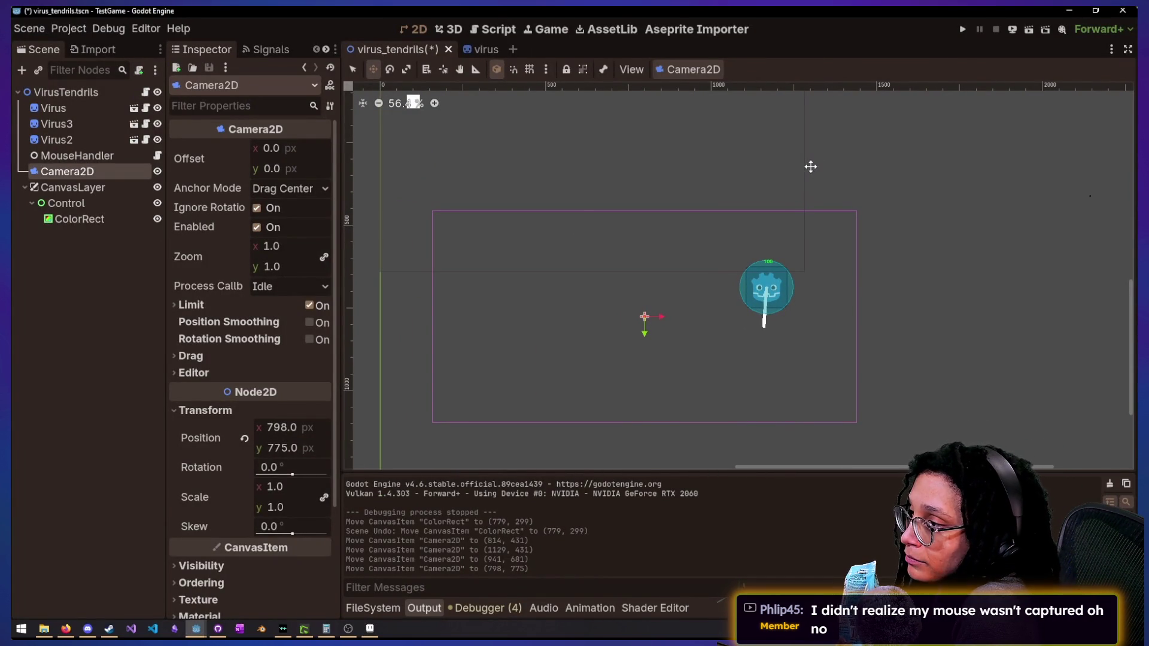
scroll(810, 166, up, 2)
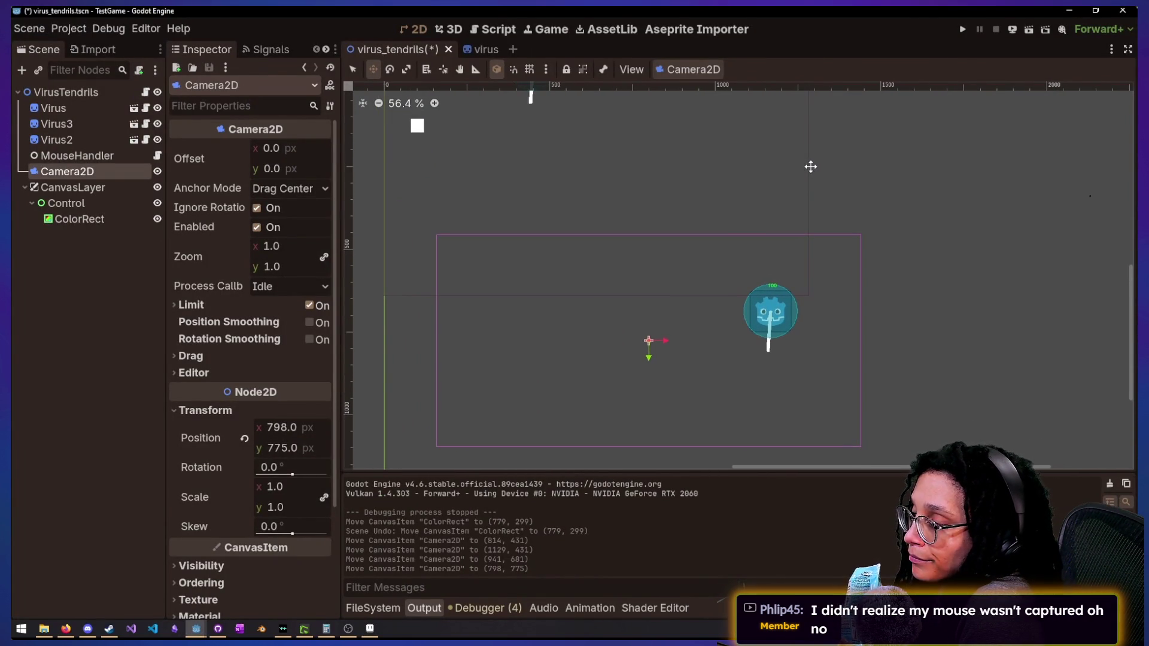
mouse_move(466, 467)
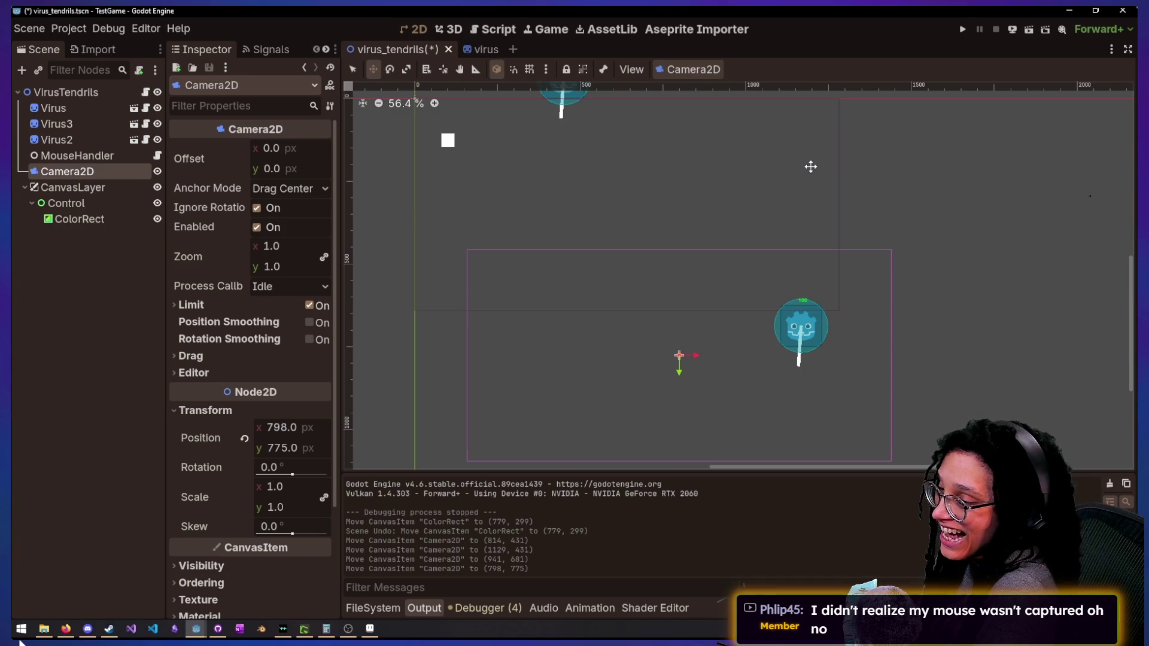
mouse_move(76, 554)
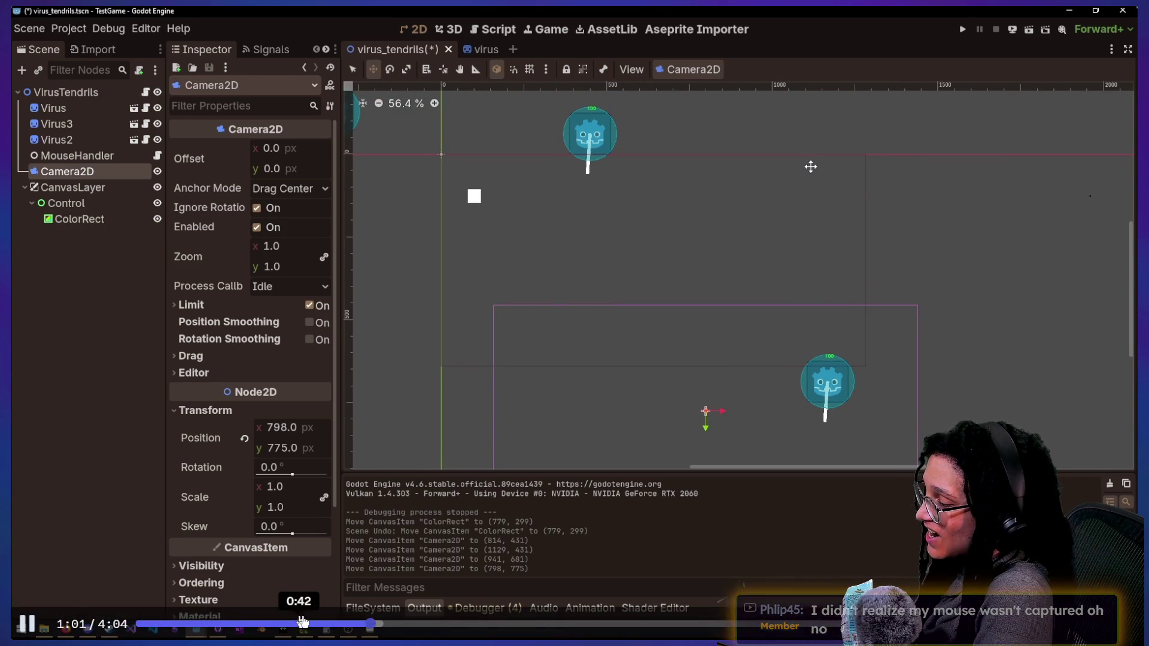
click(311, 622)
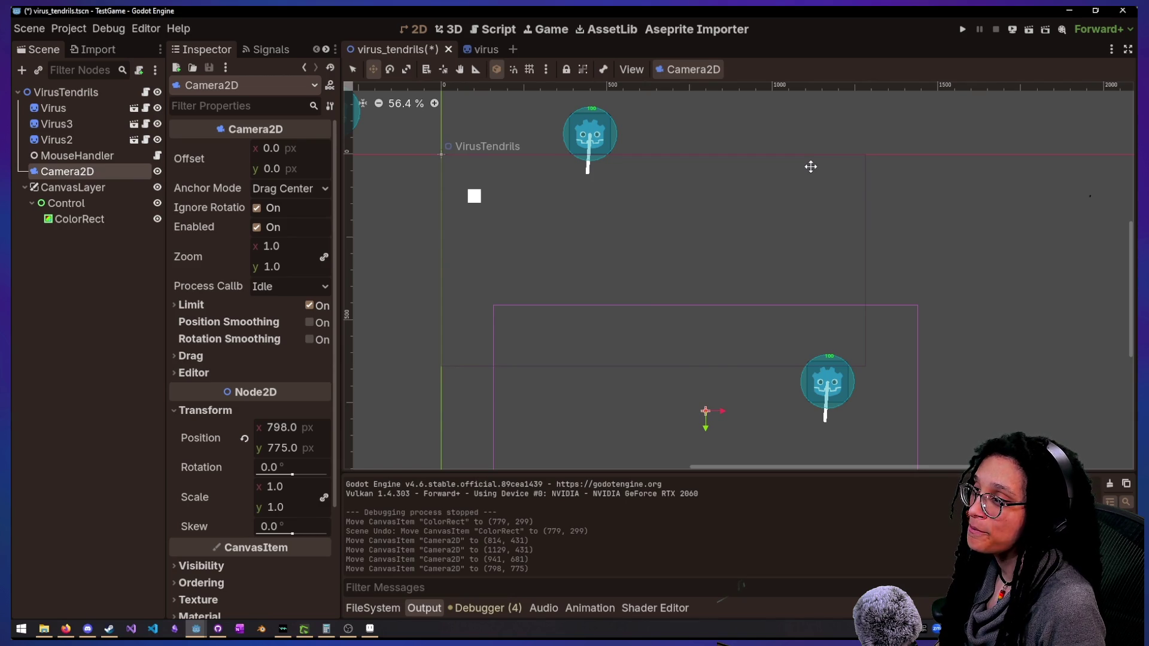
Briefly check the Aseprite sketch window
key(q)
click(811, 166)
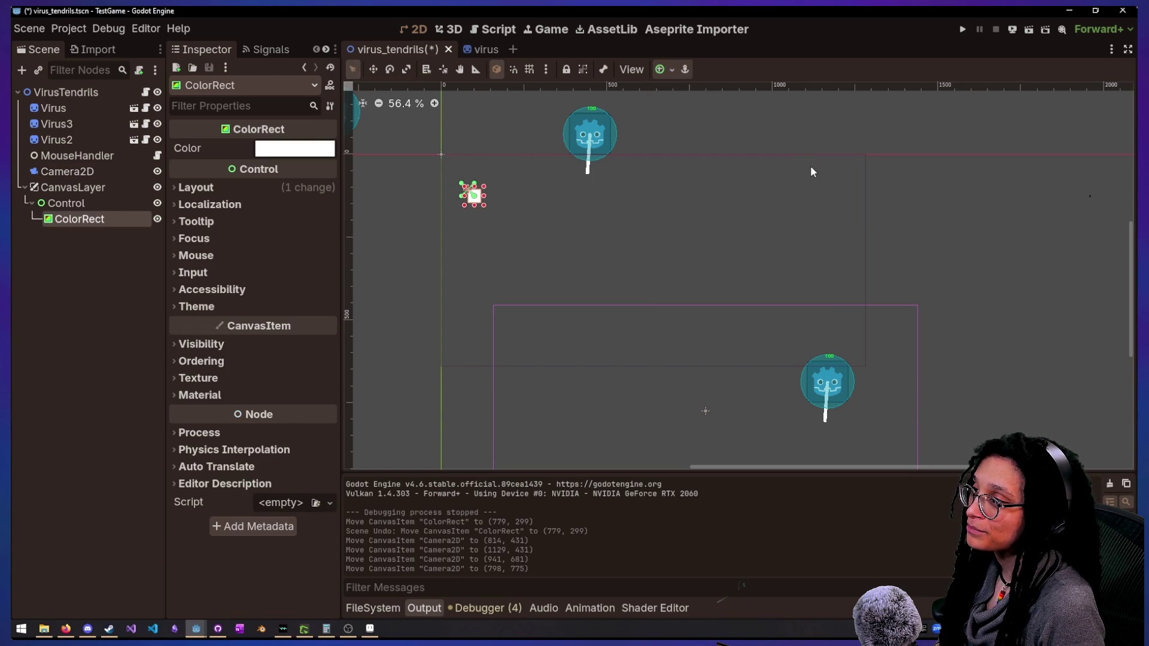
click(812, 171)
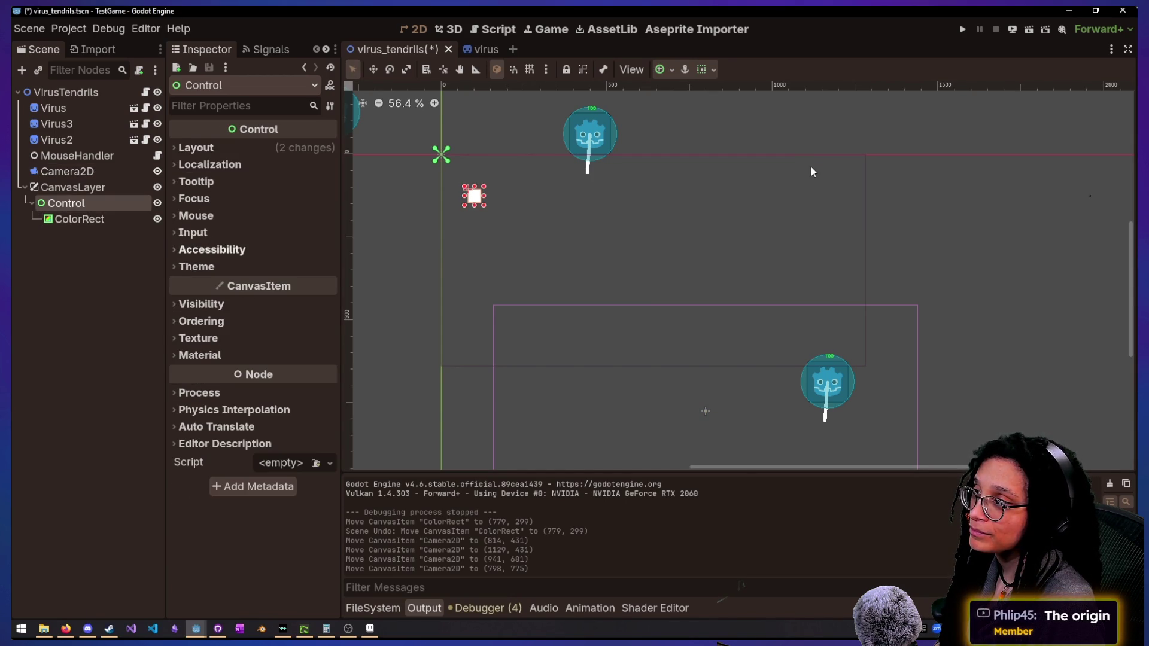
key(alt+Tab)
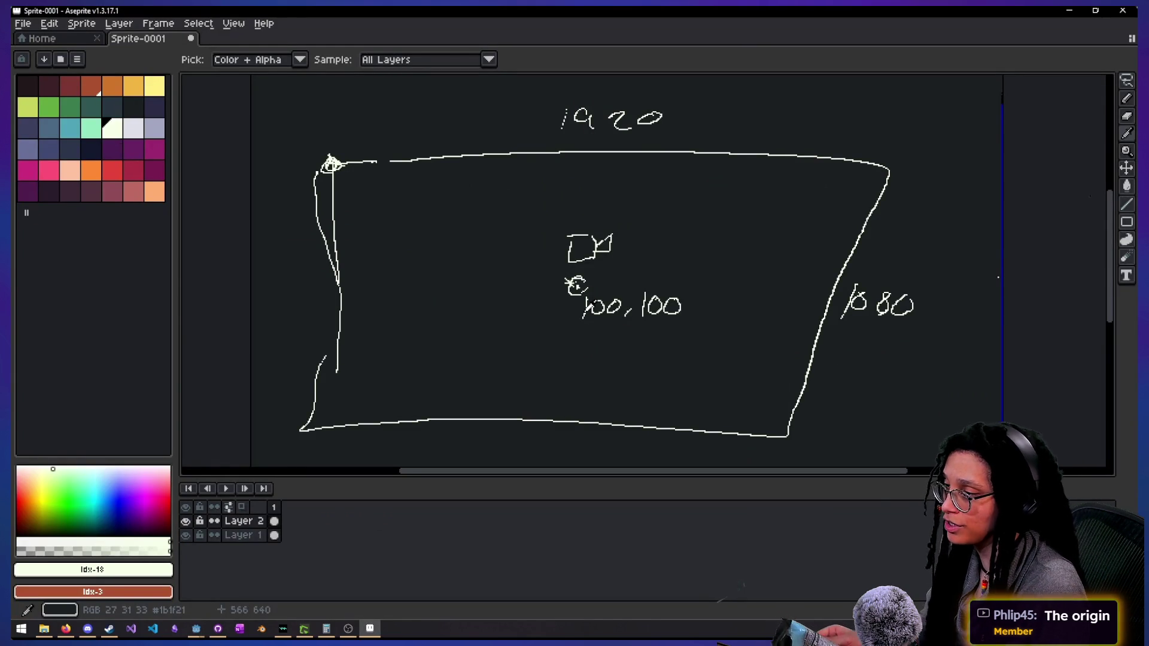
Rewind the video through 1:02, 0:49 and 0:30, pausing it at 0:51
click(390, 625)
drag(390, 625, 322, 641)
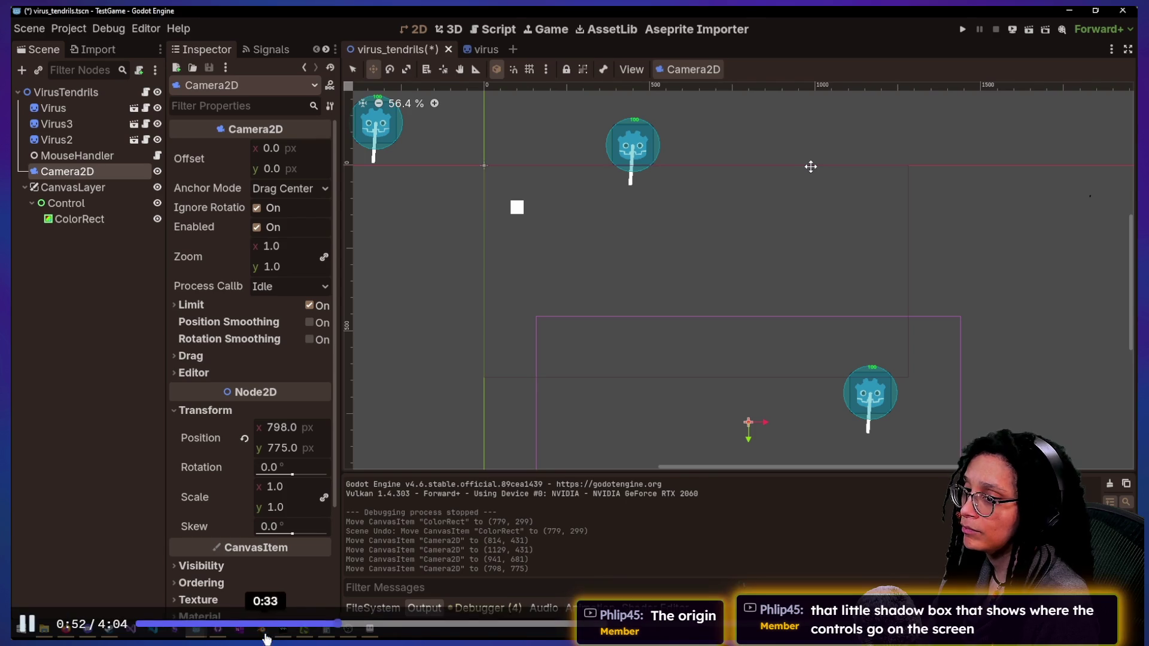
click(503, 390)
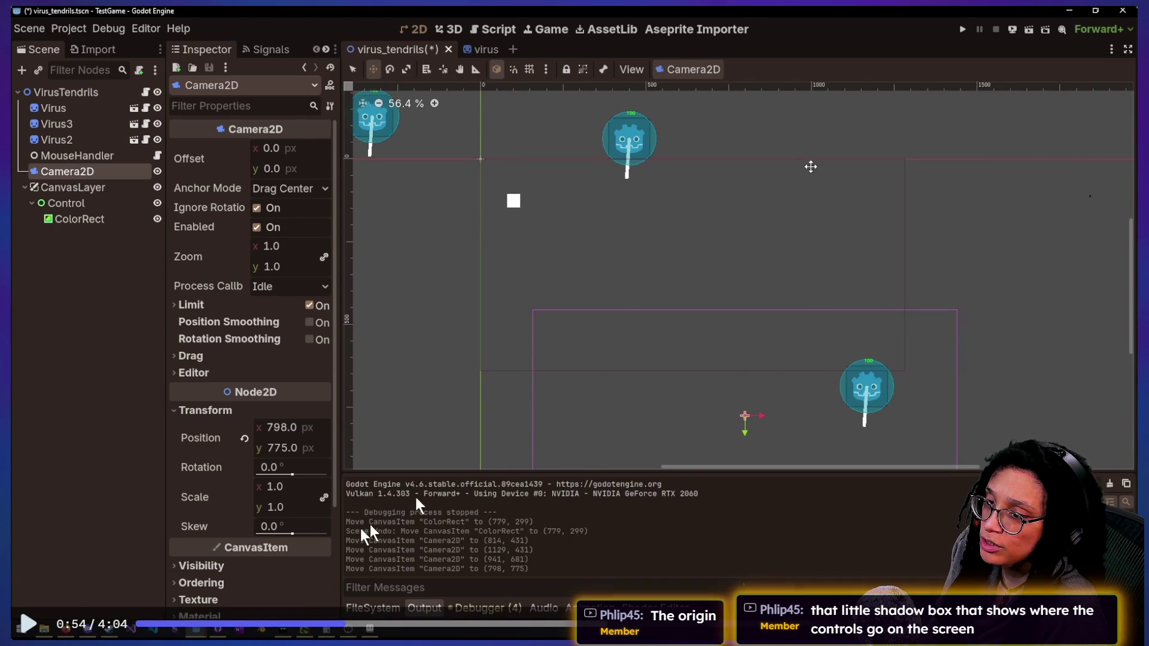
click(328, 624)
key(space)
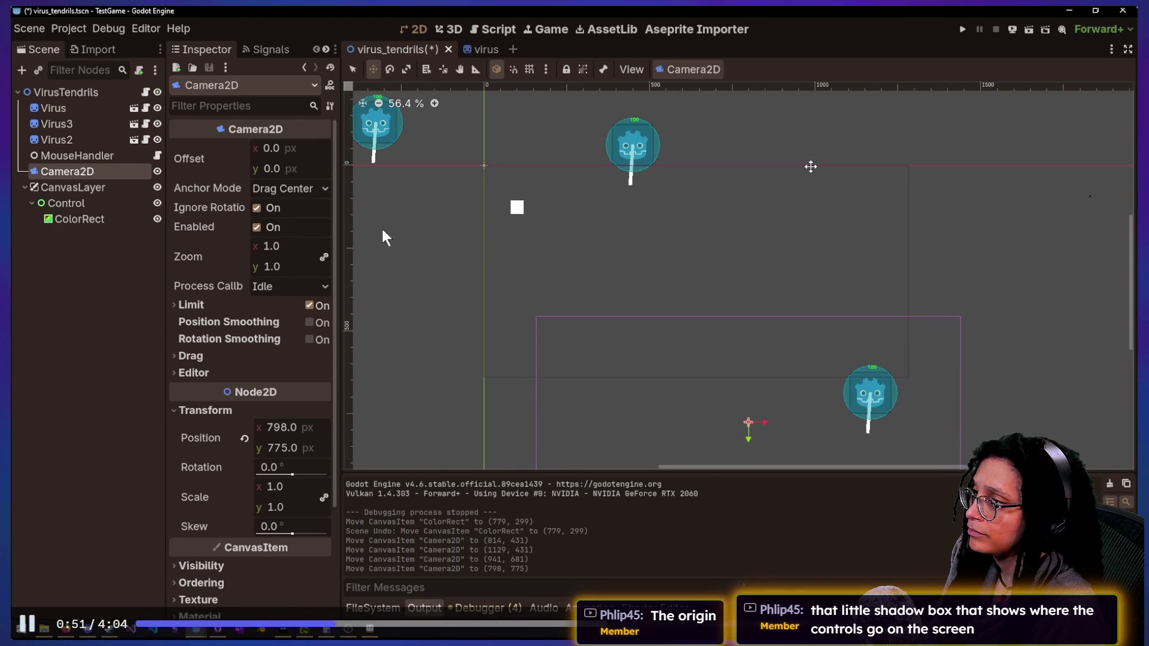
click(259, 625)
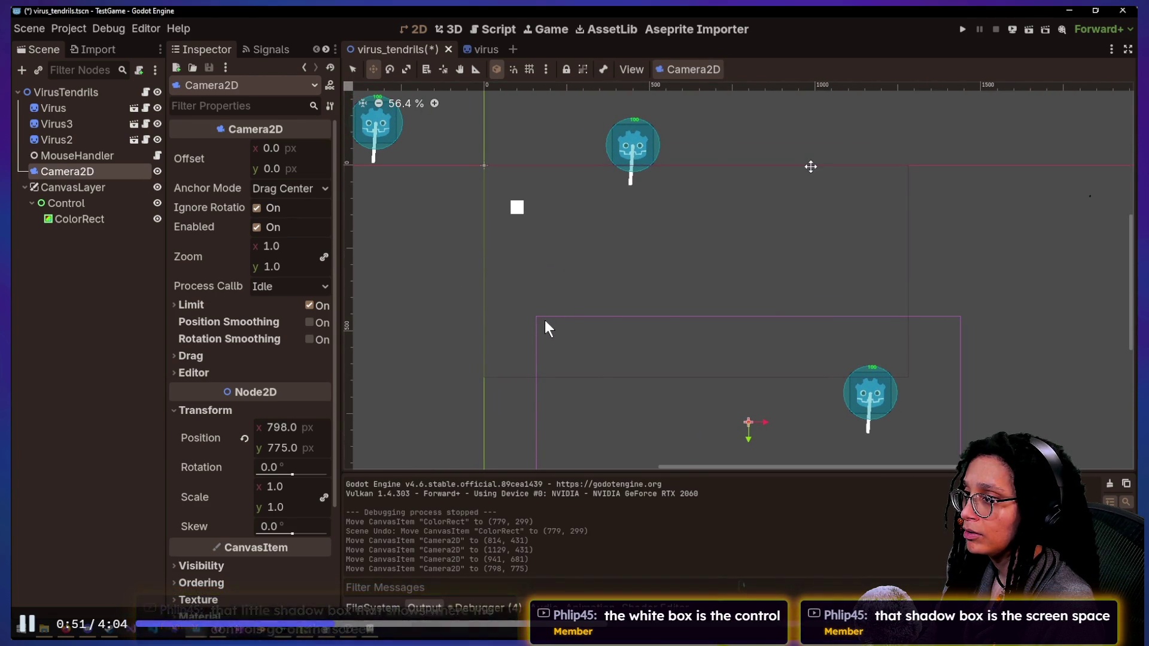
click(545, 320)
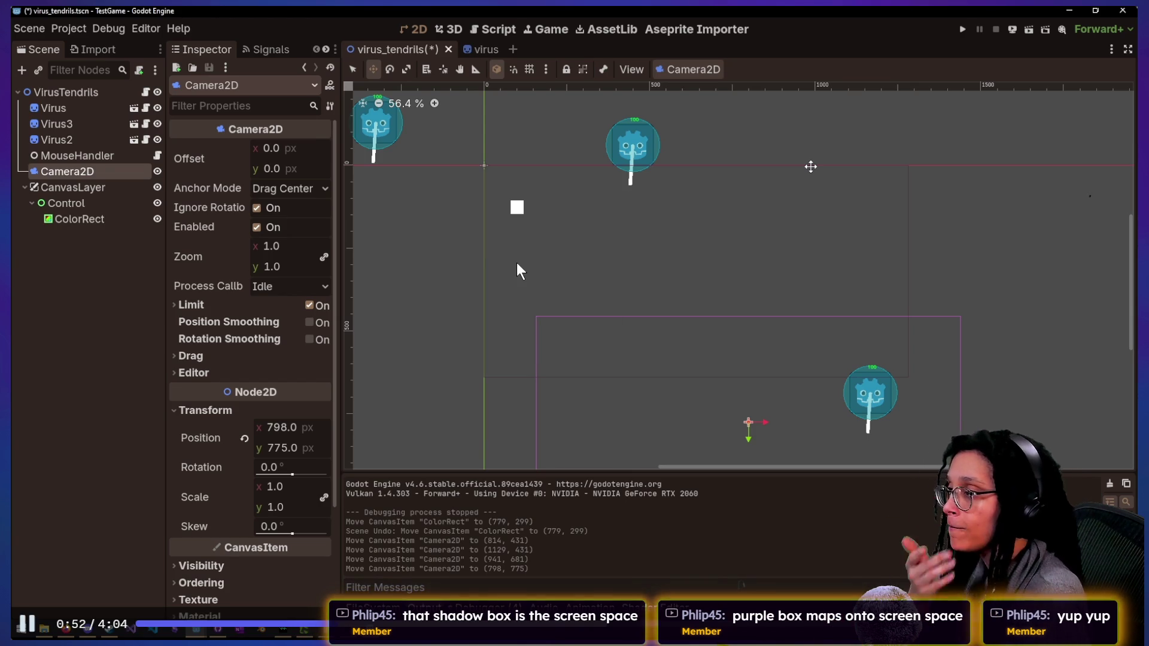
Bring the Aseprite 1920×1080 screen sketch with the 100,100 camera to the front
scroll(519, 270, down, 3)
scroll(519, 270, right, 3)
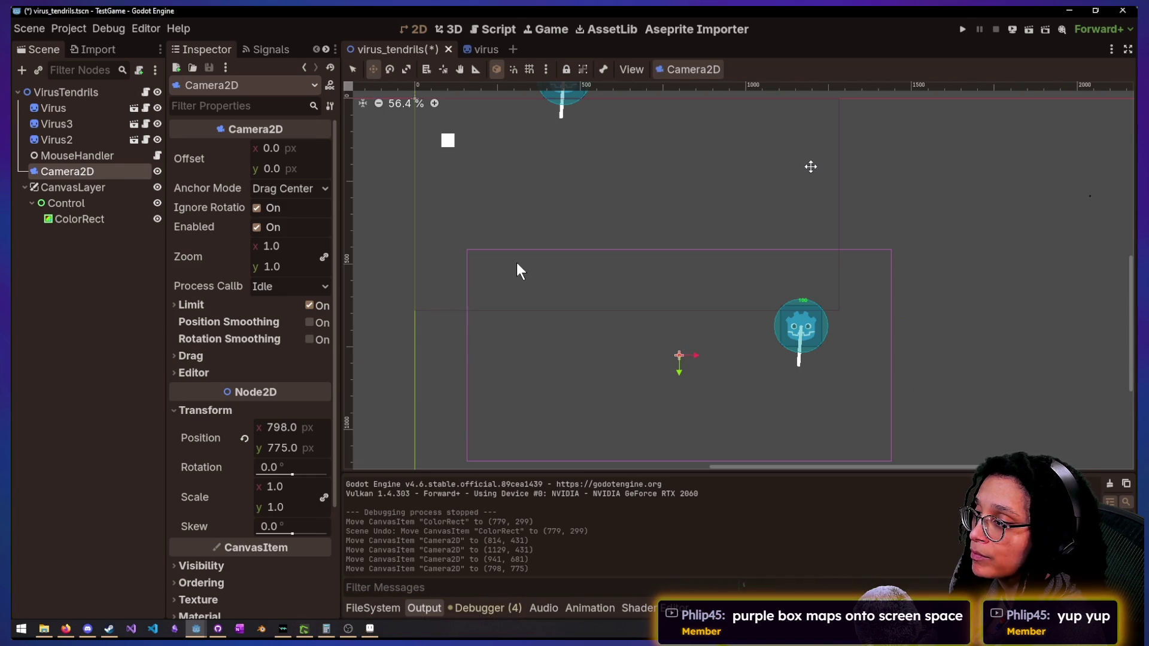
scroll(518, 270, up, 3)
scroll(519, 271, left, 2)
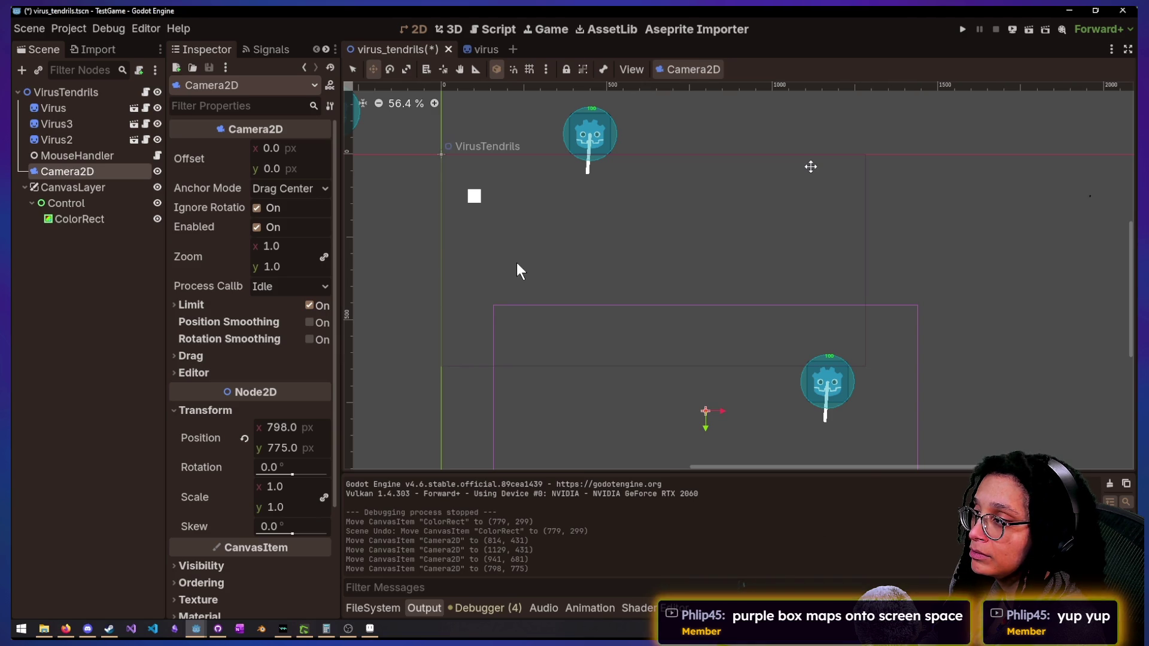
click(473, 195)
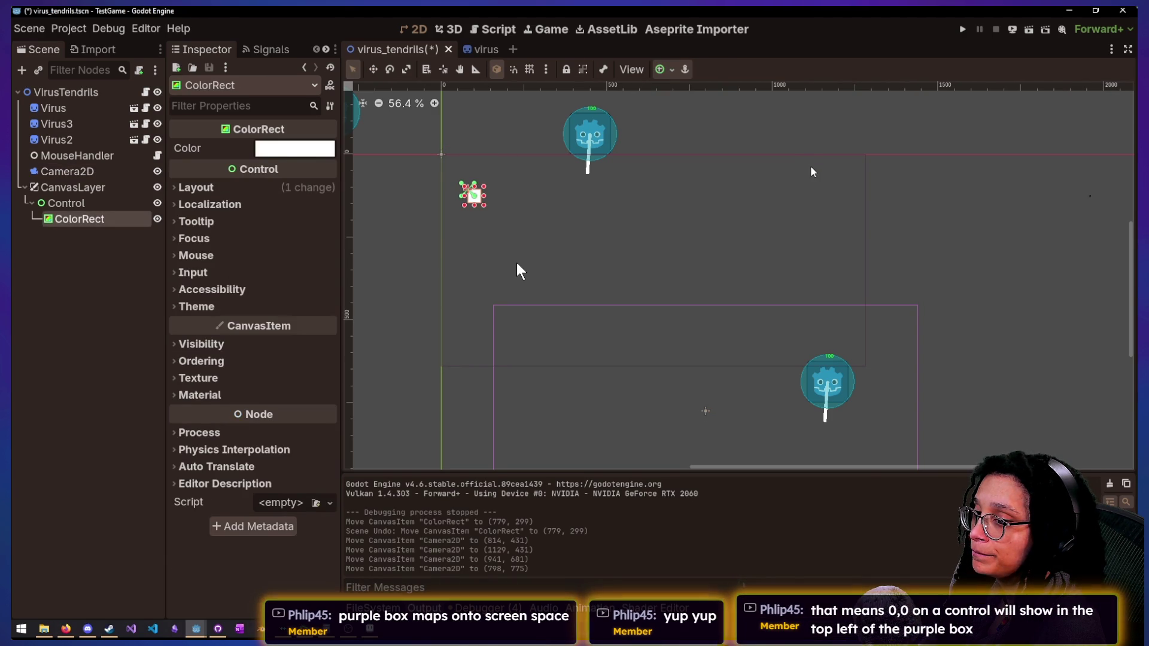
key(Up)
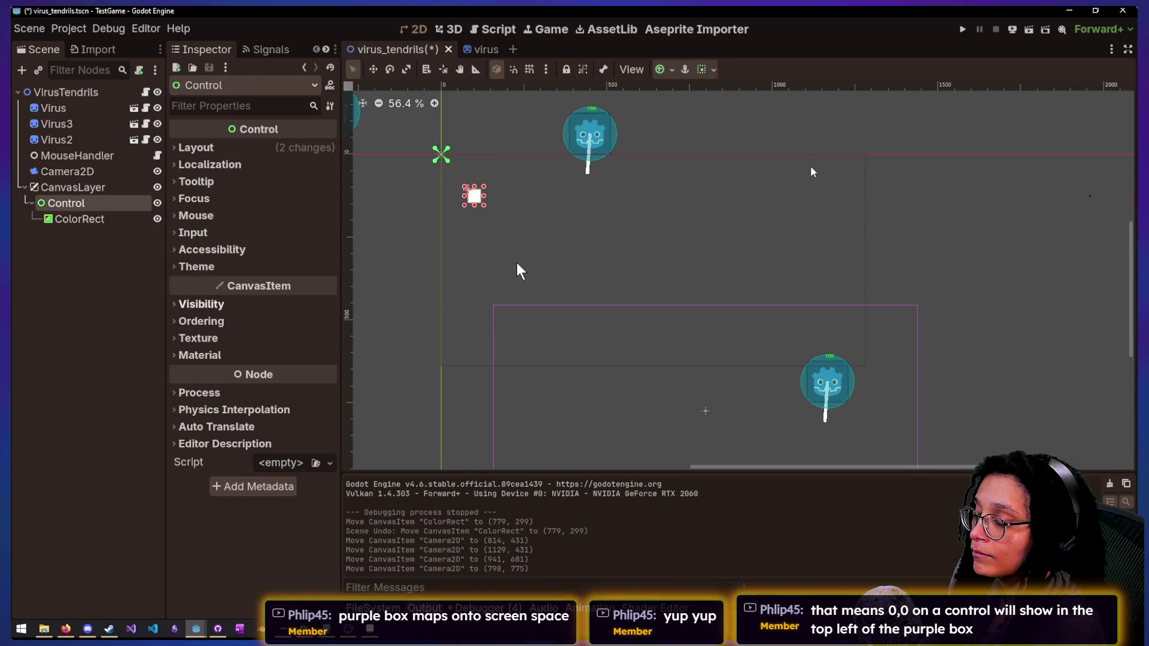
key(alt+Tab)
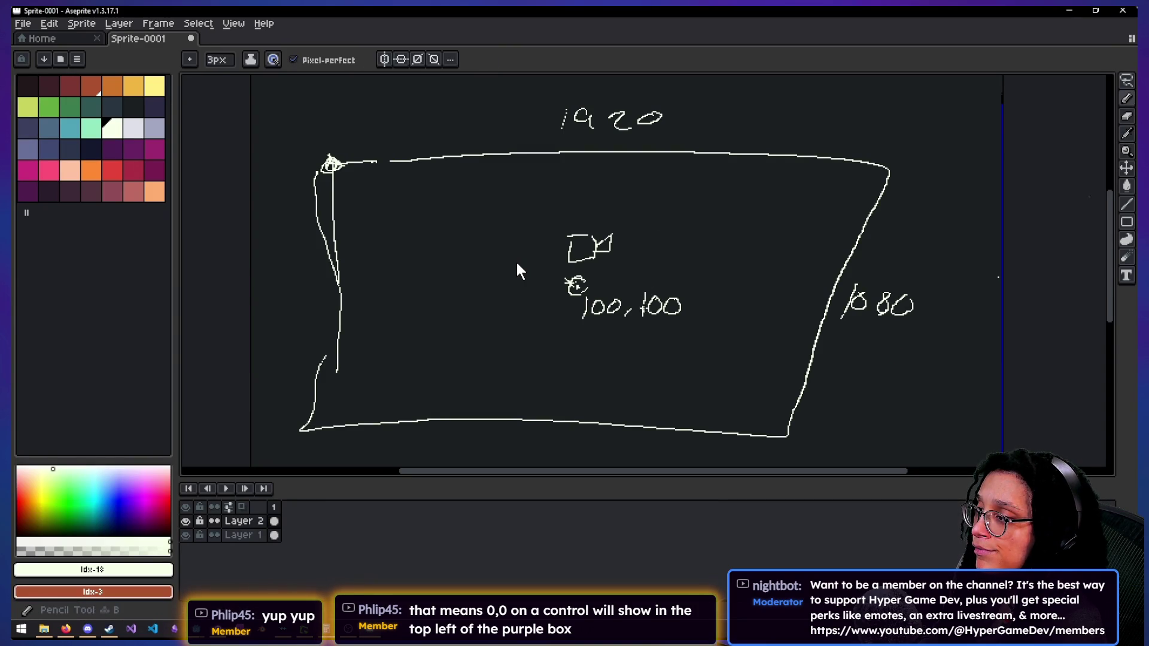
Label the screen rectangle's top-left corner as (x,y) with the pencil
key(alt)
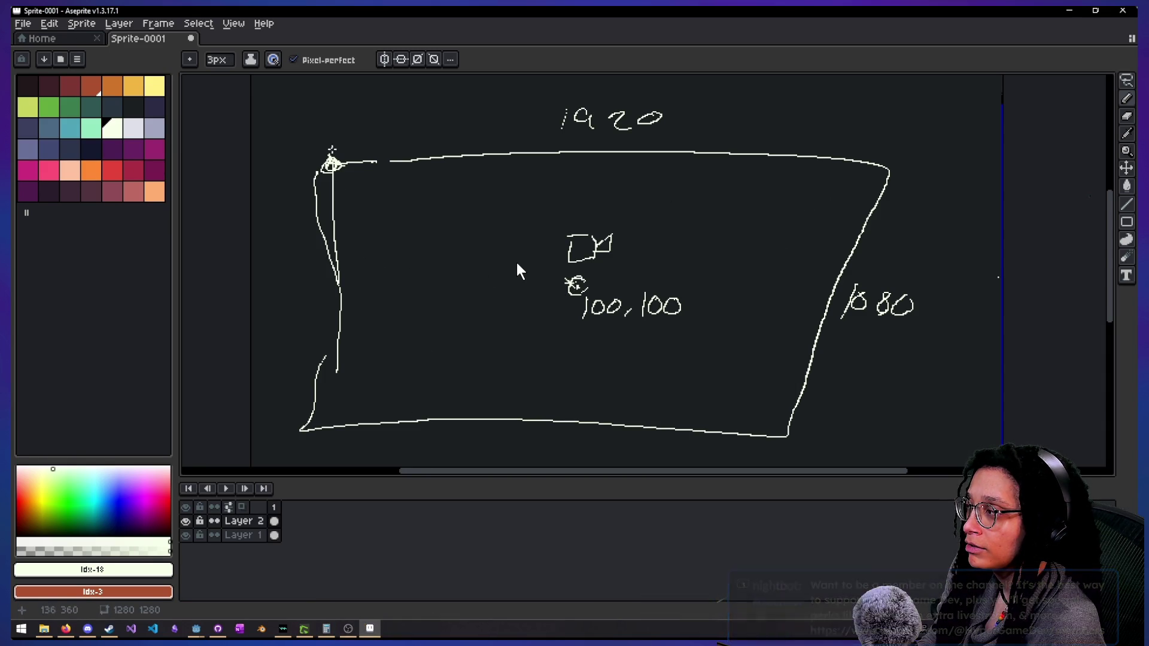
mouse_move(327, 115)
mouse_down()
mouse_move(312, 145)
mouse_move(336, 145)
mouse_up()
mouse_move(335, 130)
mouse_down()
mouse_move(328, 145)
mouse_move(342, 149)
mouse_up()
drag(354, 129, 358, 155)
drag(375, 111, 377, 148)
Draw half-size lines from 100,100, labelling 960 horizontally and 540 beside the left edge
drag(571, 285, 339, 288)
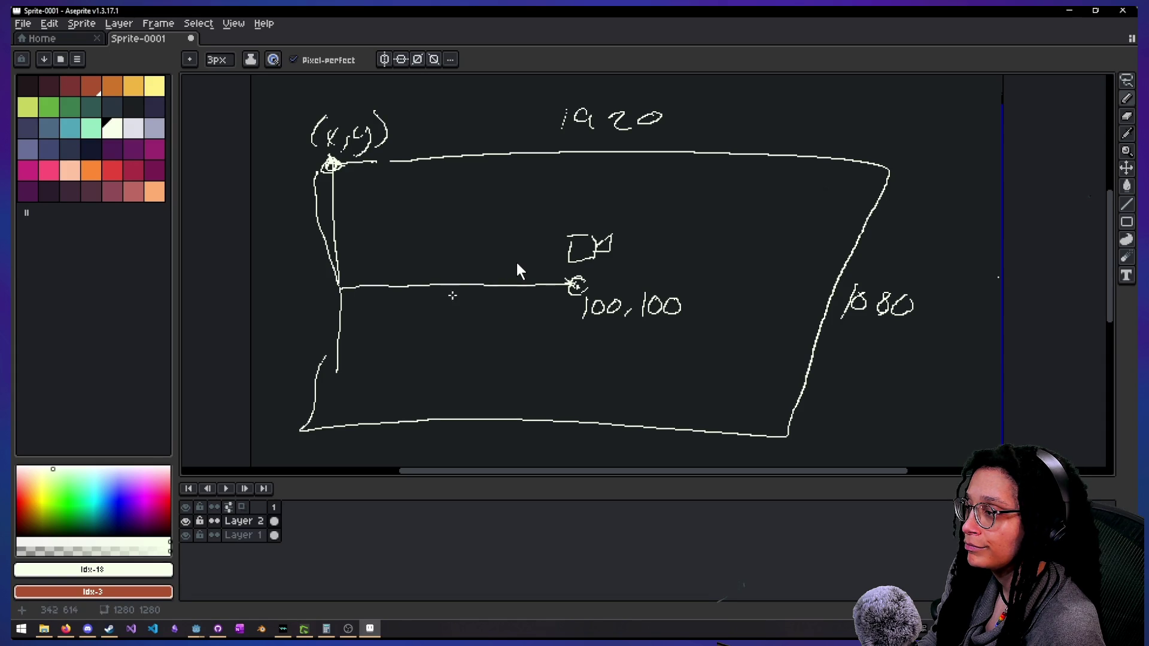
mouse_move(425, 297)
mouse_down()
mouse_move(410, 322)
mouse_move(435, 302)
mouse_up()
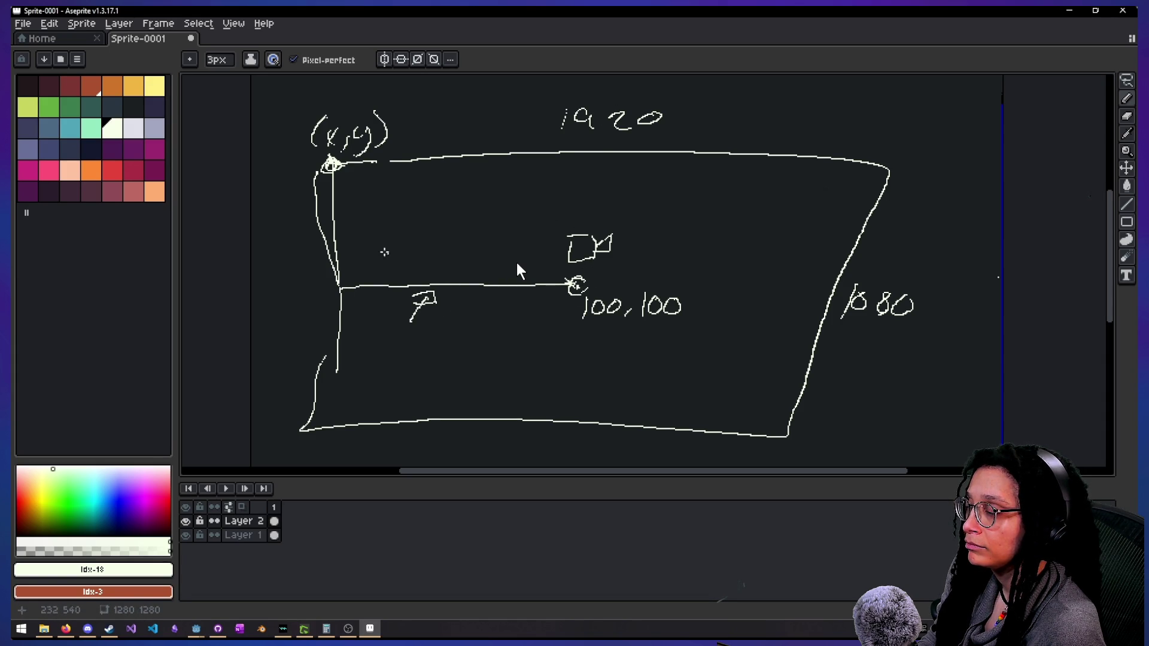
mouse_move(423, 259)
mouse_down()
mouse_move(419, 276)
mouse_move(451, 261)
mouse_up()
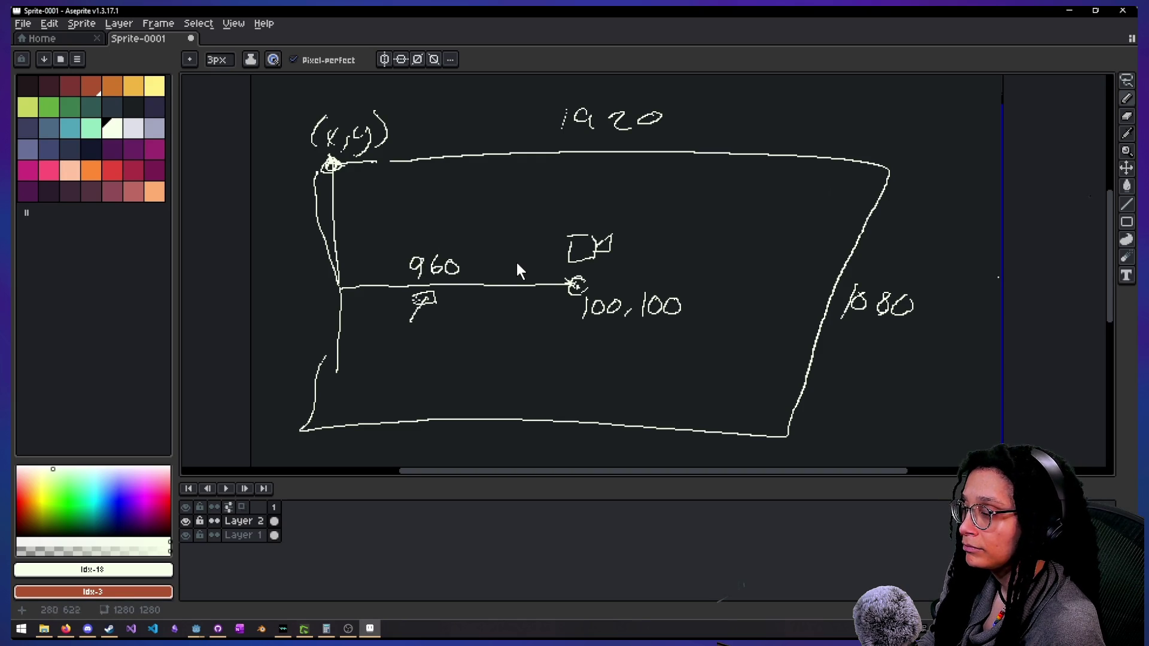
drag(344, 286, 337, 163)
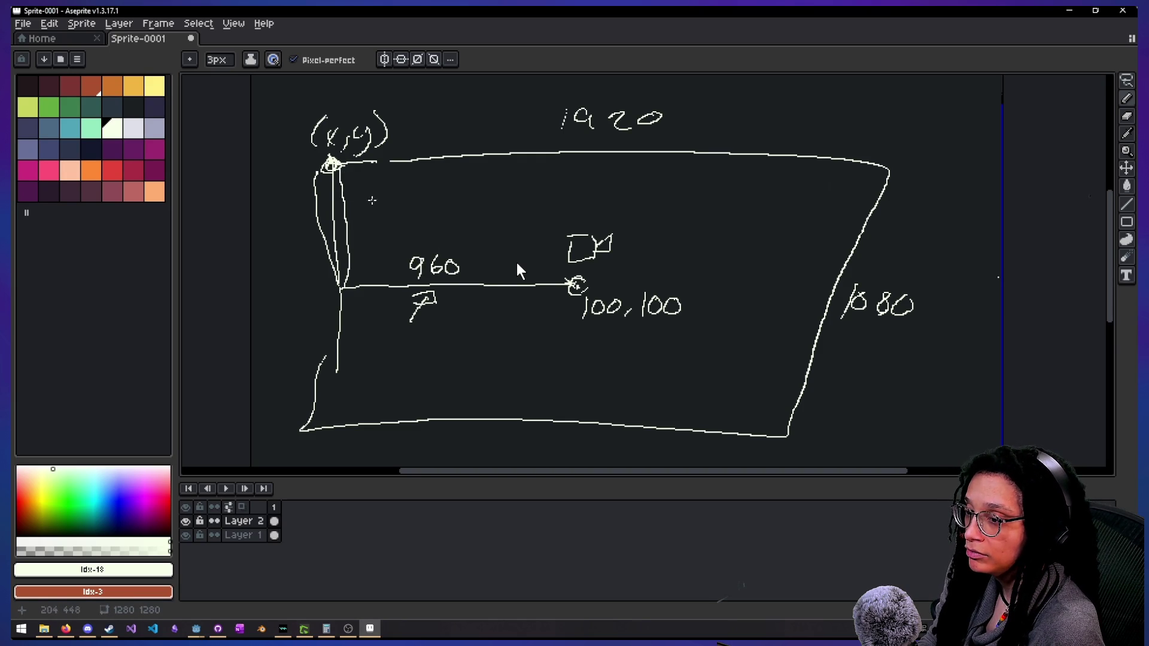
mouse_move(417, 211)
mouse_down()
mouse_move(376, 217)
mouse_move(383, 225)
mouse_up()
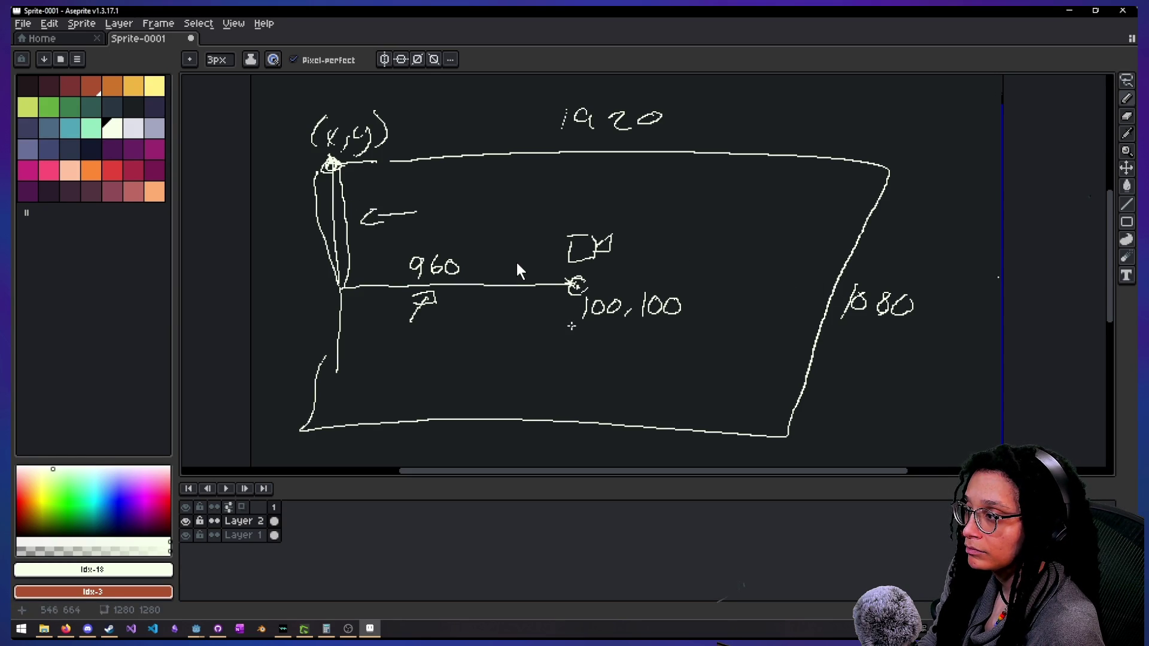
mouse_move(269, 211)
mouse_down()
mouse_move(267, 234)
mouse_move(285, 210)
mouse_move(297, 237)
mouse_move(309, 220)
mouse_up()
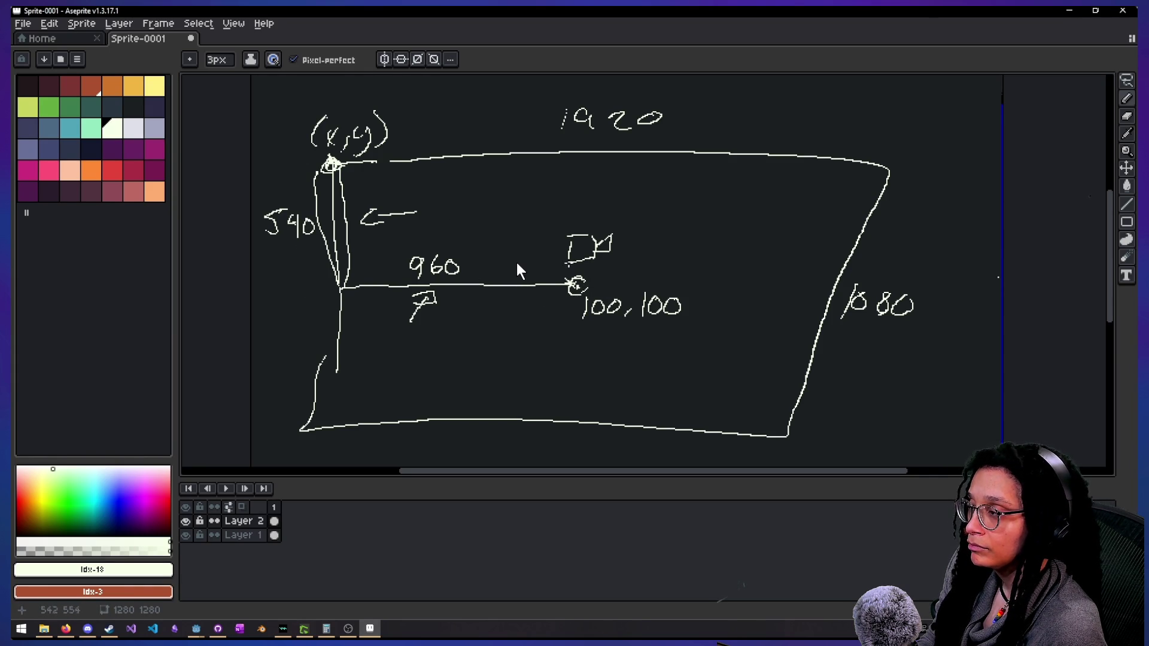
Draw an arrow from 100,100 to the (x,y) corner and relabel offsets as -960 and -540
drag(575, 286, 344, 167)
drag(349, 172, 360, 170)
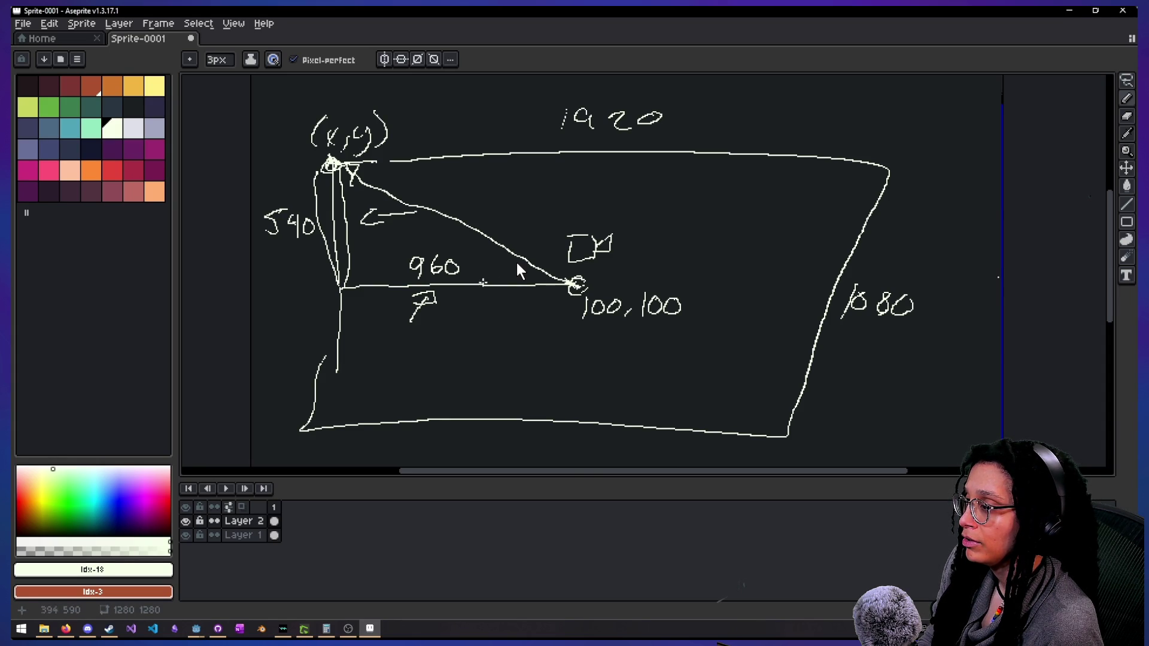
drag(393, 268, 408, 267)
drag(252, 225, 258, 225)
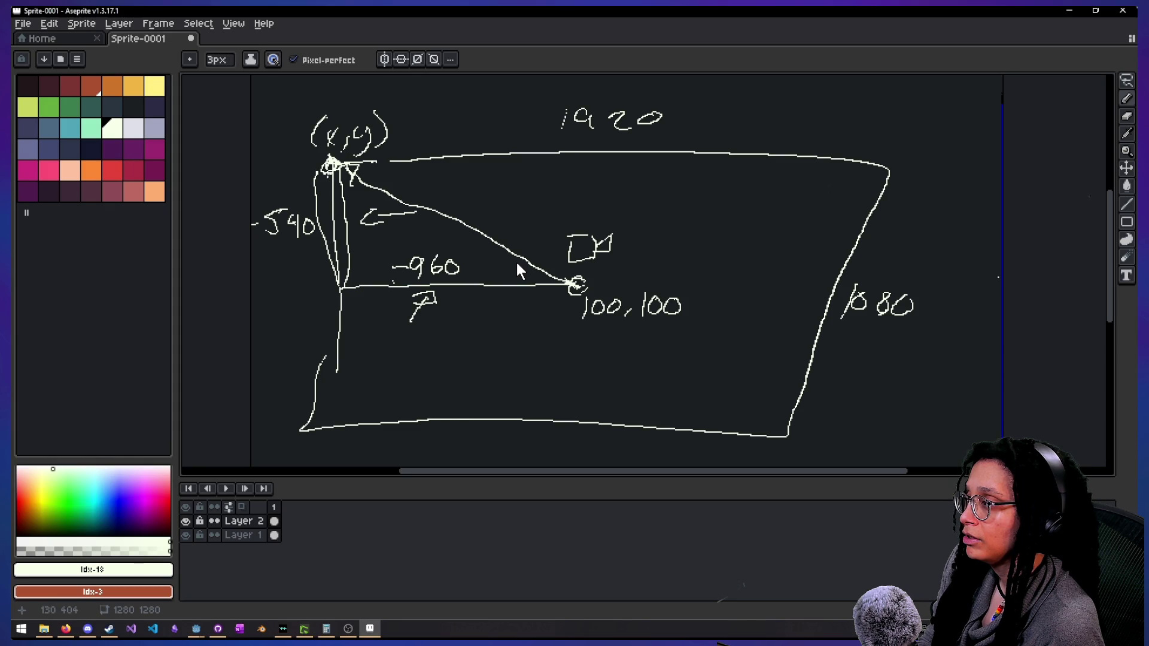
Write (-960,540) as a coordinate label above the arrow
mouse_move(470, 188)
mouse_down()
mouse_move(465, 213)
mouse_move(522, 197)
mouse_move(533, 215)
mouse_move(563, 193)
mouse_move(584, 206)
mouse_up()
mouse_move(579, 203)
mouse_down()
mouse_move(578, 214)
mouse_move(594, 200)
mouse_move(606, 219)
mouse_up()
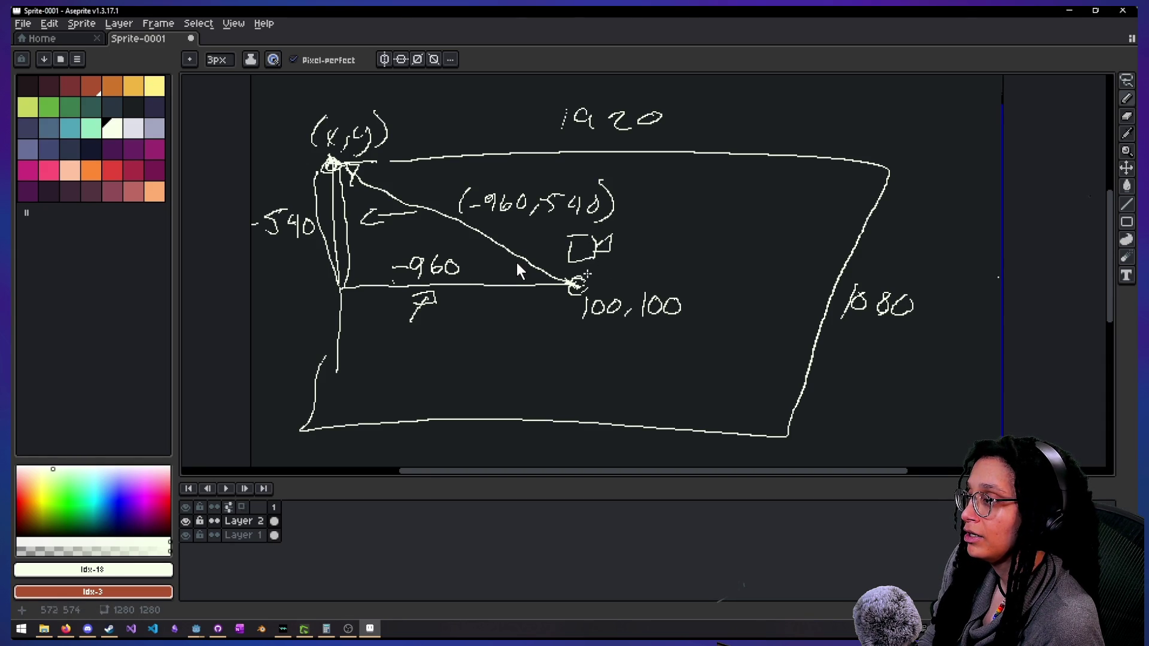
drag(541, 292, 601, 312)
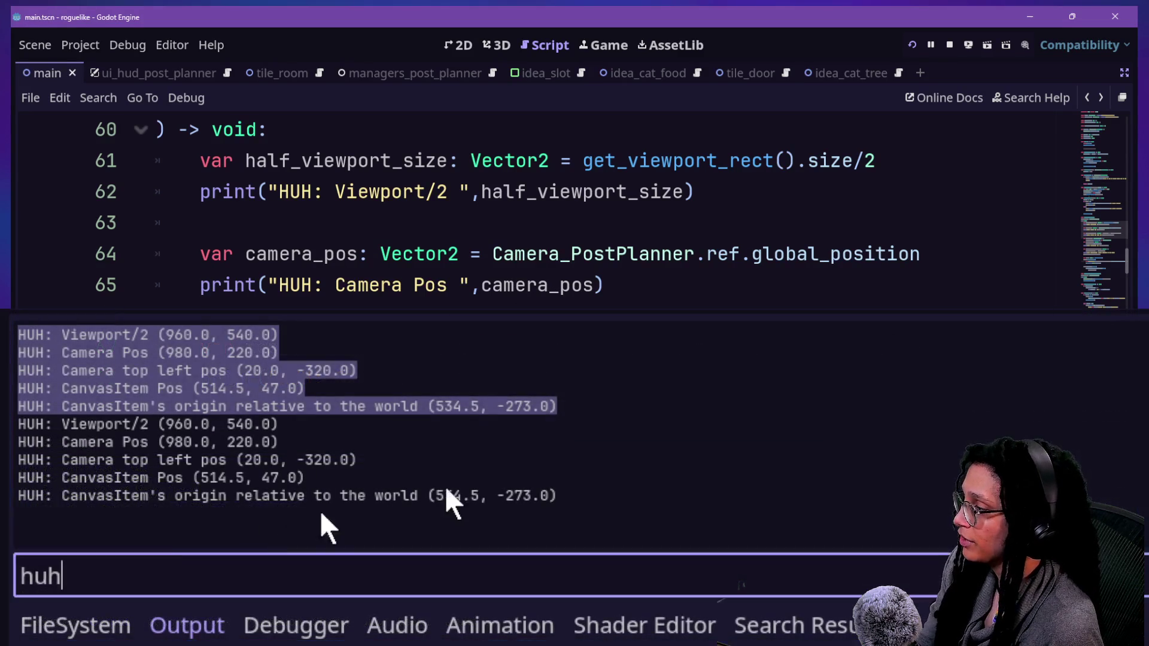
Select the last four HUH position lines in Godot's Output log, then return to Aseprite
click(574, 502)
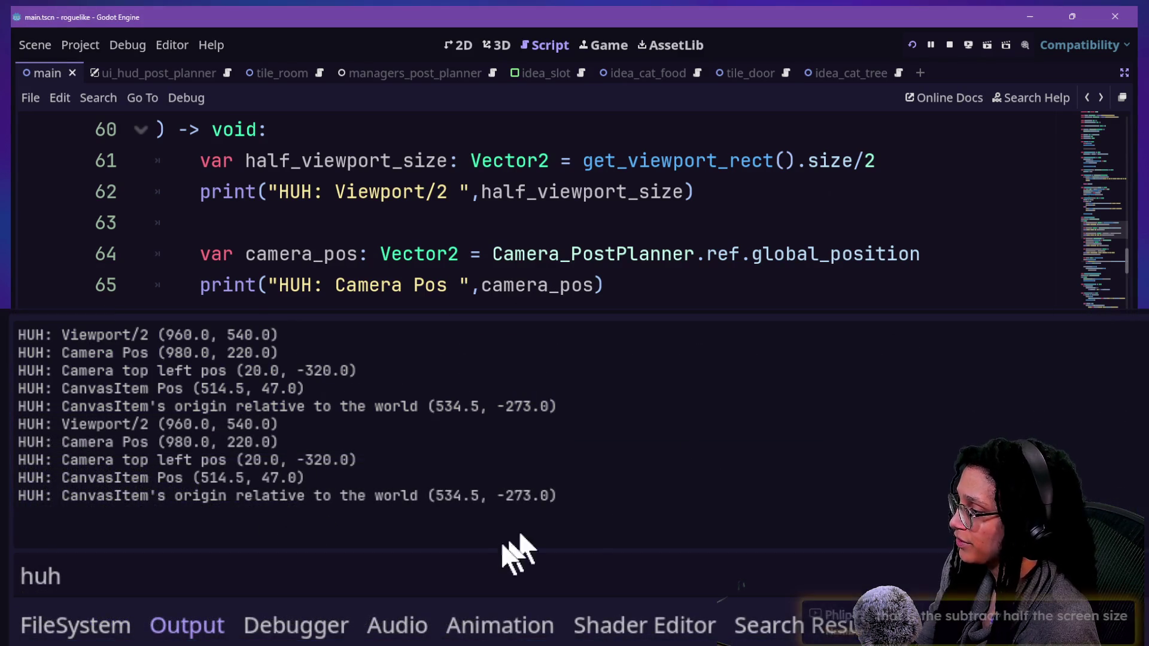
mouse_move(573, 495)
mouse_down()
mouse_move(90, 381)
mouse_move(114, 388)
mouse_up()
click(585, 454)
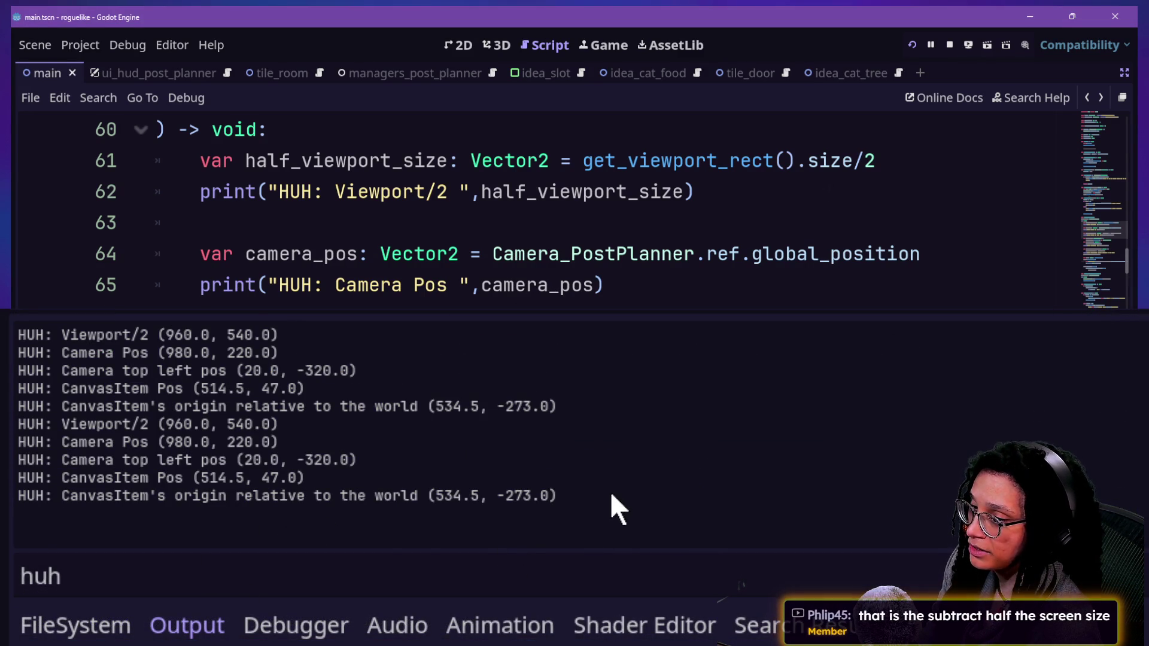
mouse_move(556, 495)
mouse_down()
mouse_move(267, 510)
mouse_move(77, 477)
mouse_move(24, 460)
mouse_move(3, 427)
mouse_up()
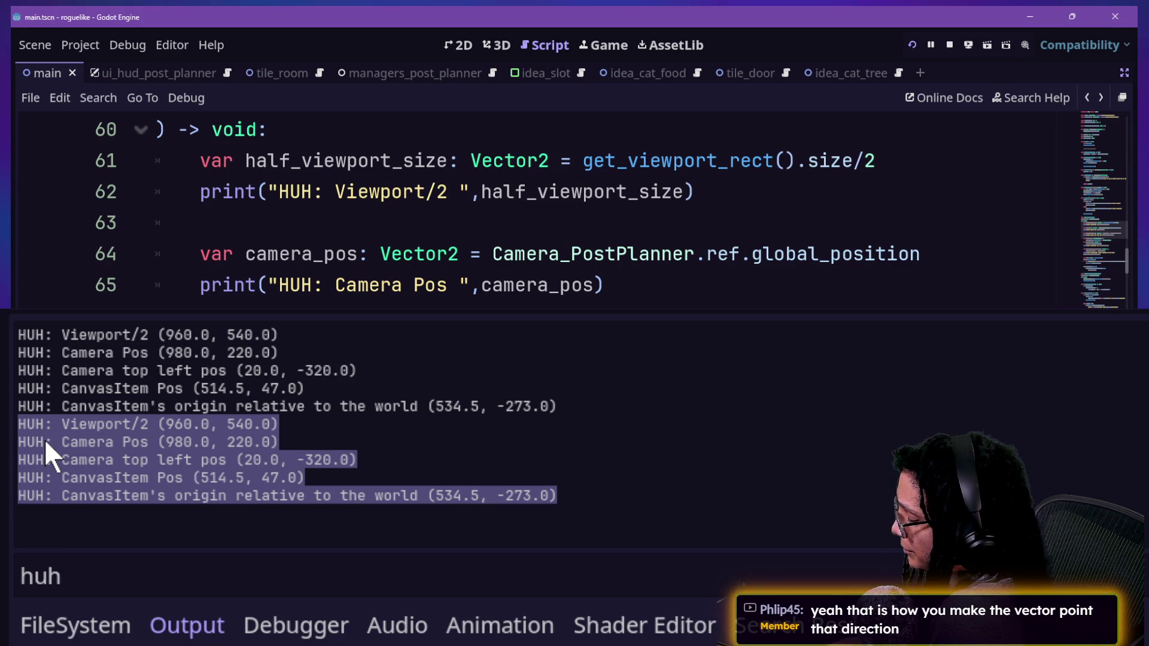
key(alt+Tab)
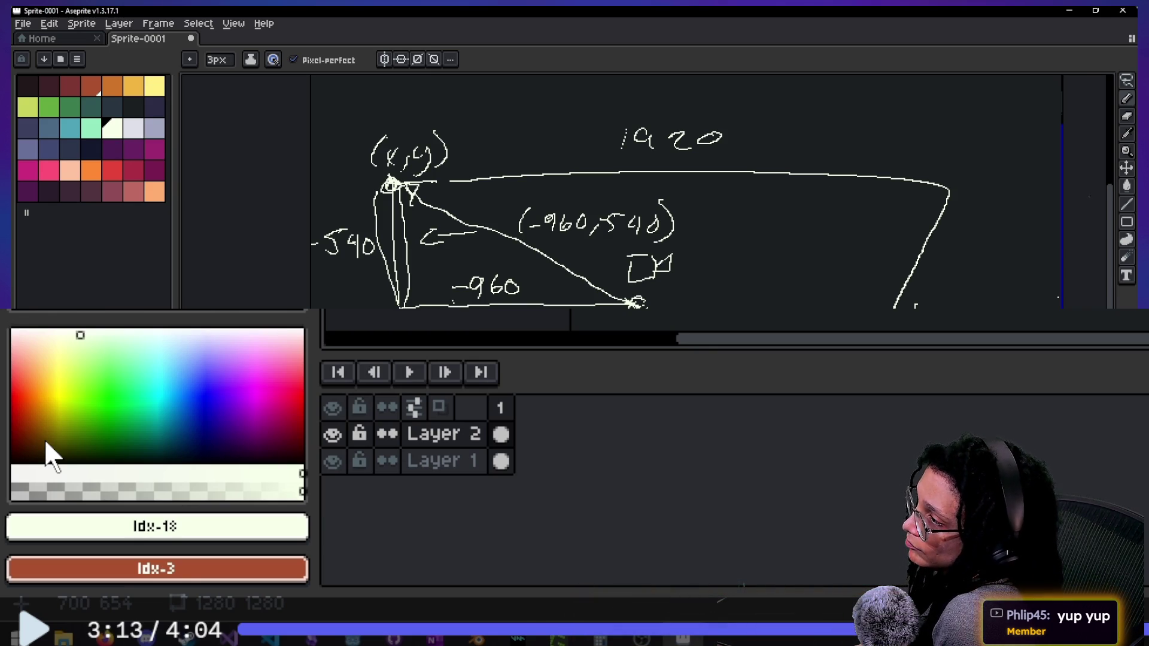
key(alt+Tab)
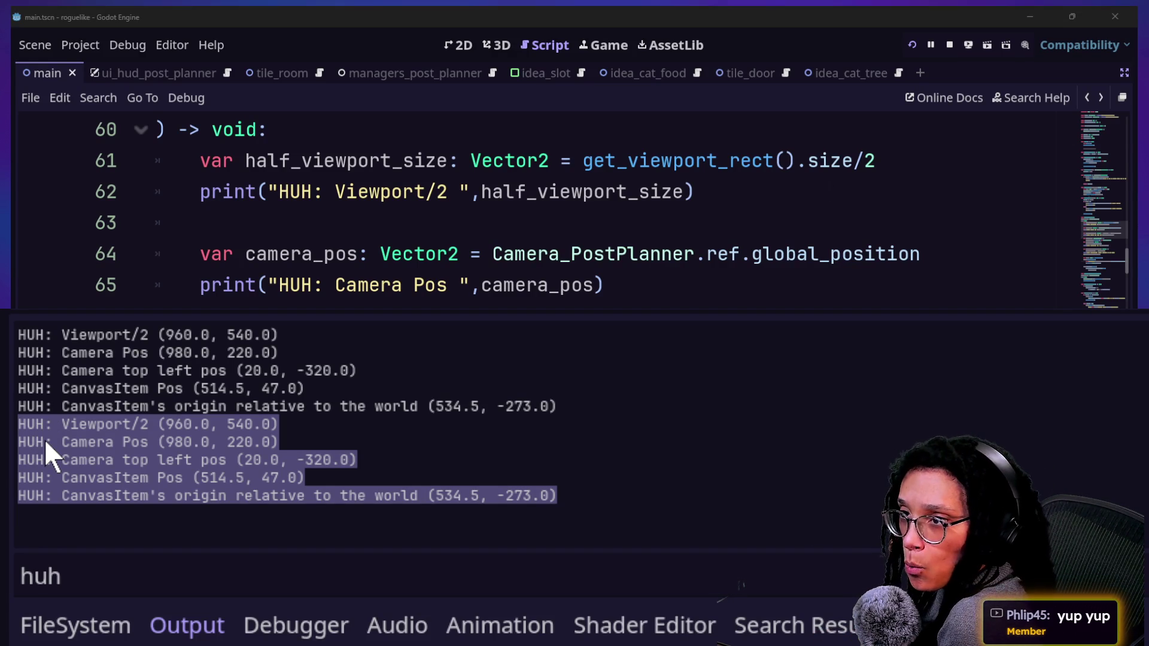
key(alt+Tab)
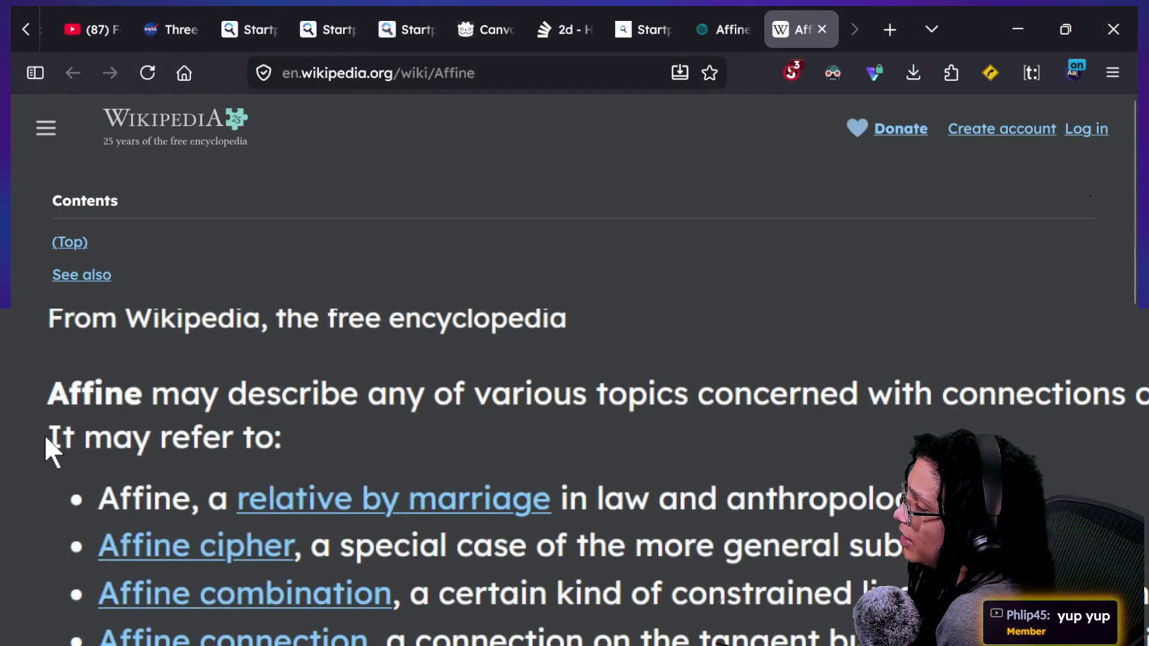
In the Claude tab, draft 'is there a function that can just find the origin of the viewport in world space'
key(ctrl+shift+Tab)
key(ctrl+shift+Tab)
key(ctrl+shift+Tab)
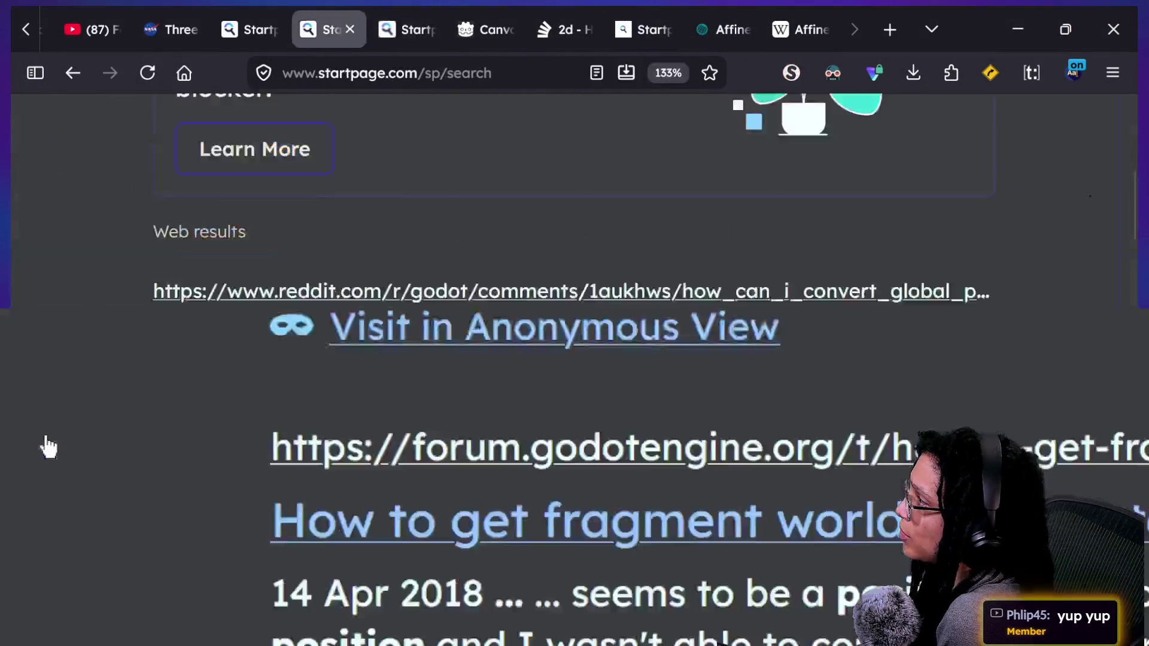
key(ctrl+Tab)
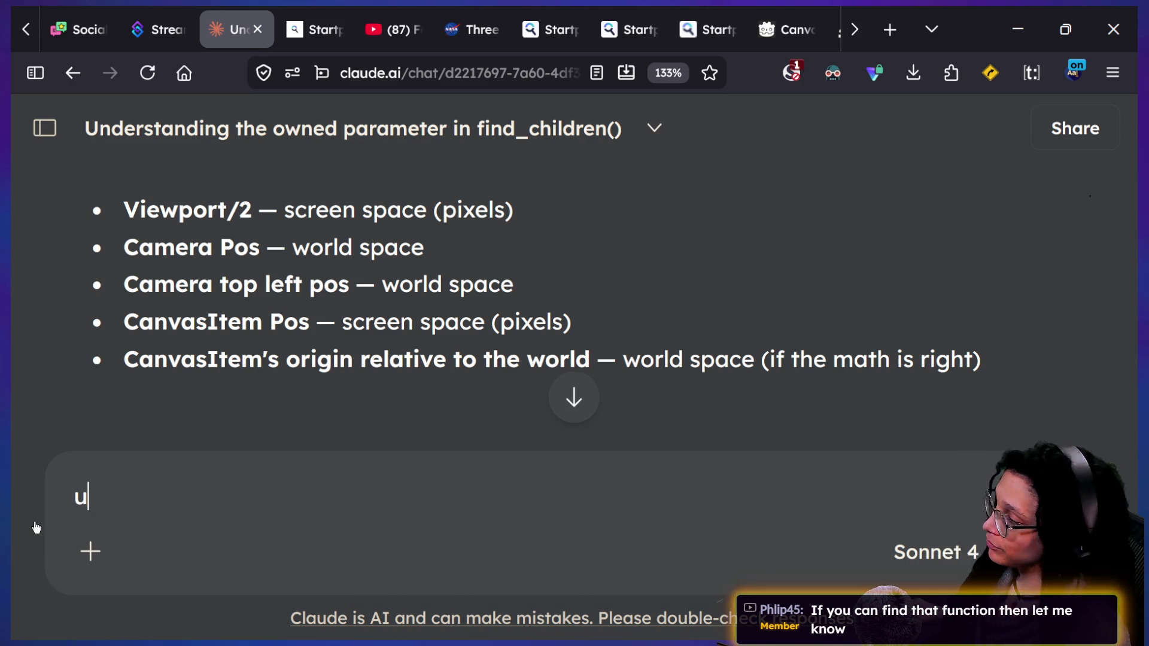
key(BackSpace)
text(is there a funct)
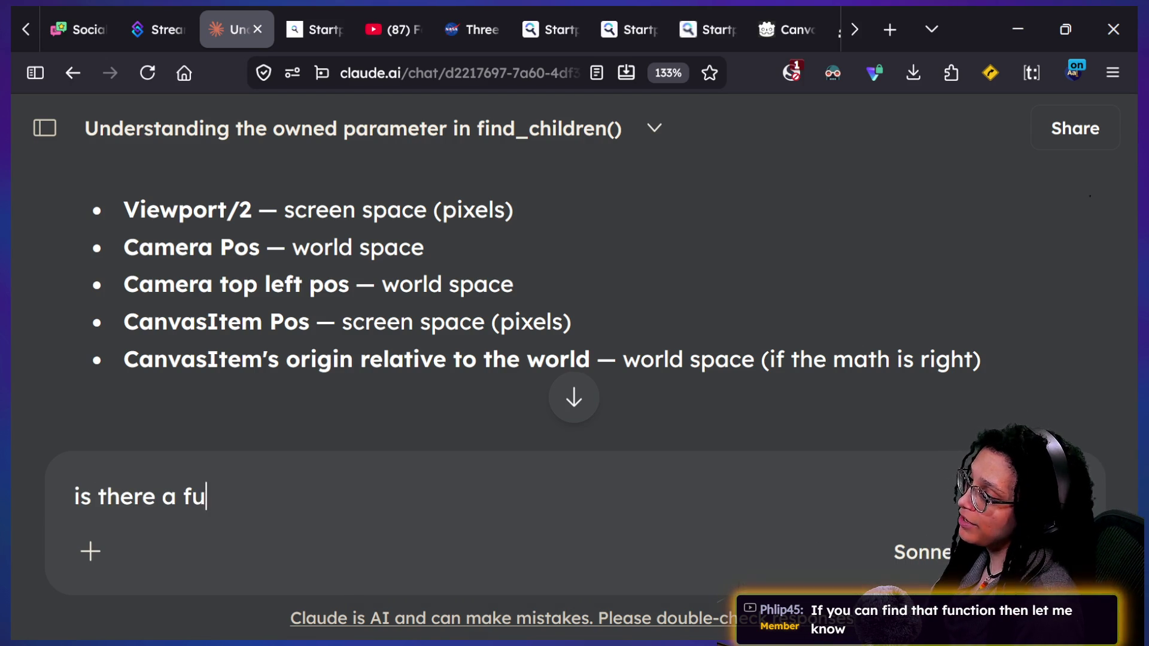
text(ion that c)
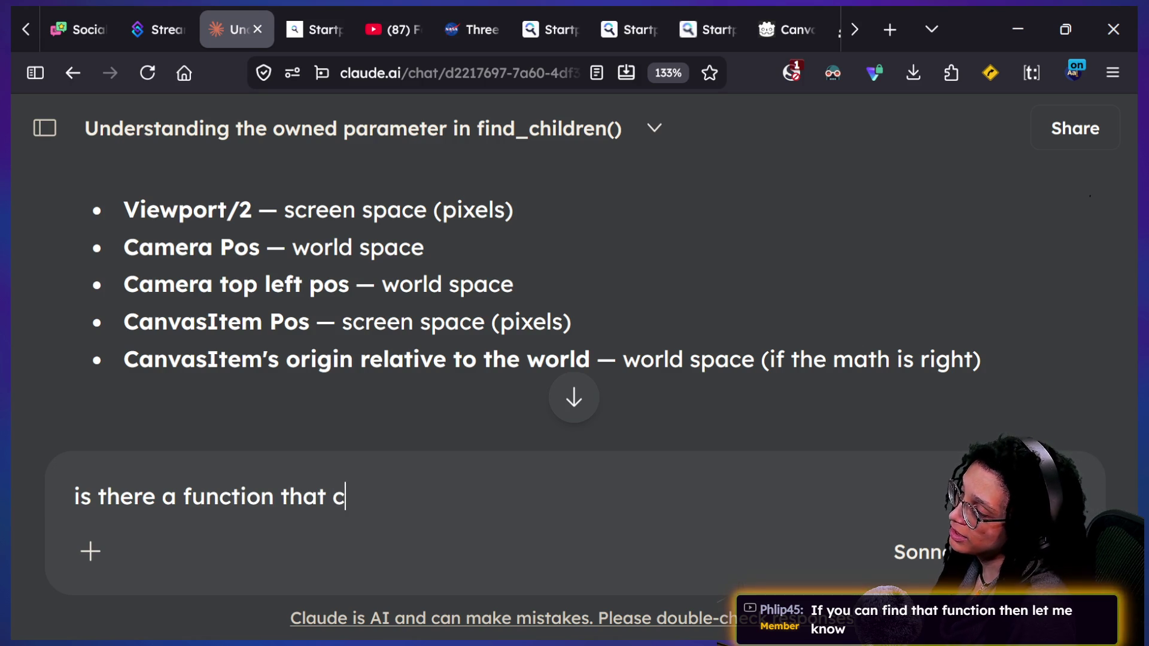
text(an just fin)
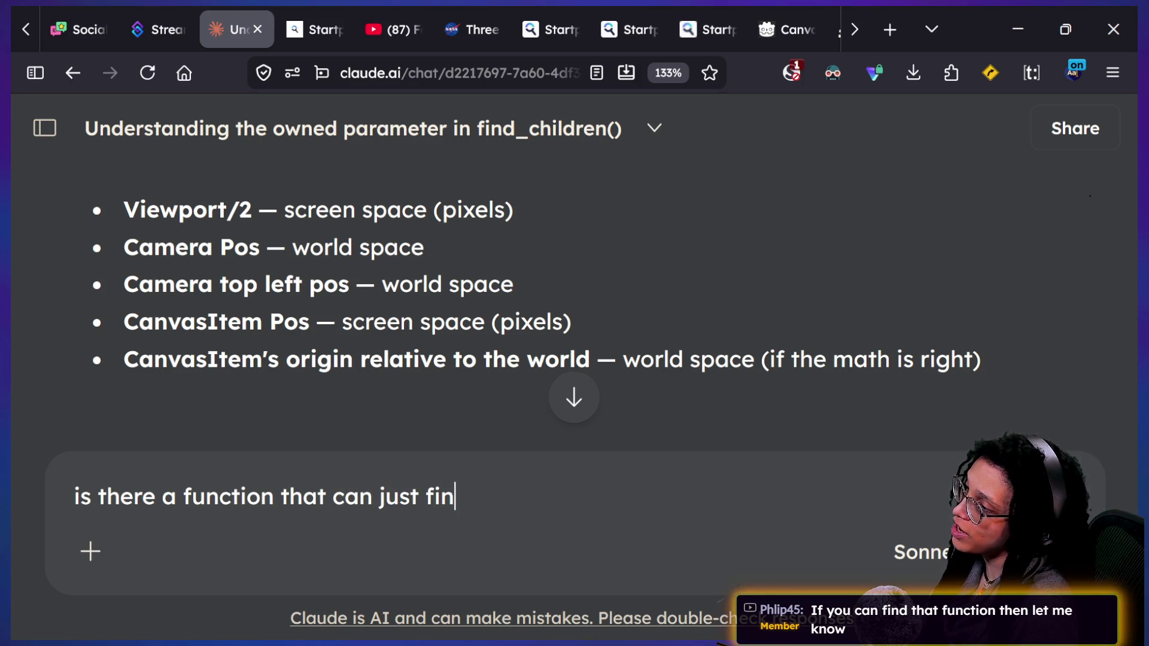
text(d the origin of th)
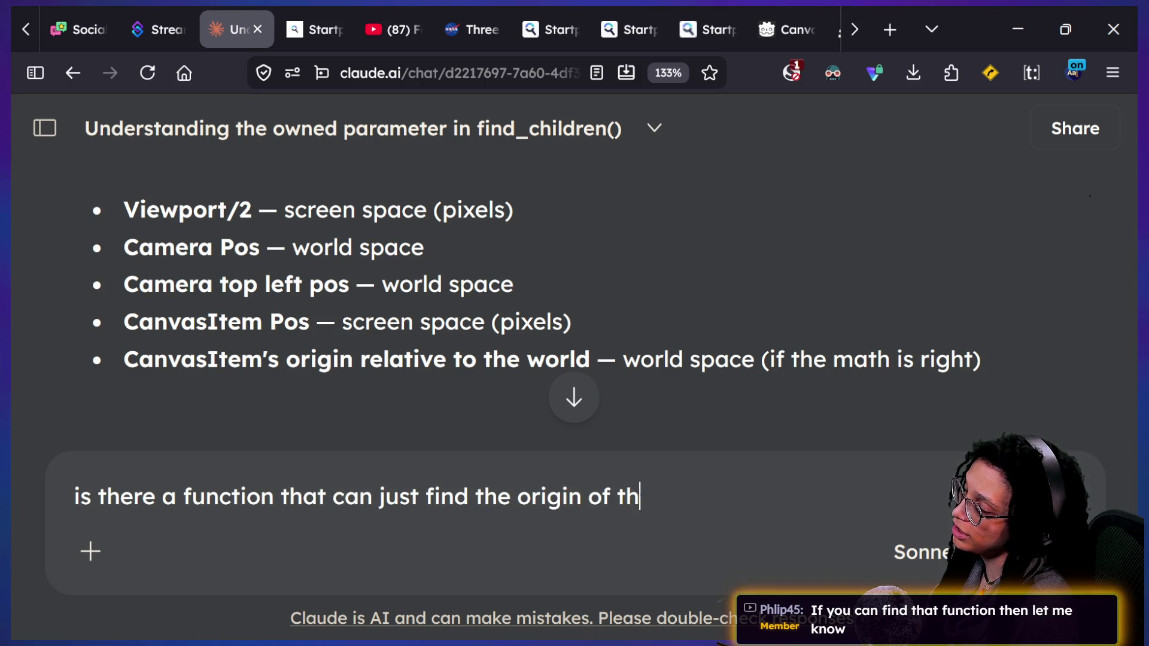
text(e viewport in world space)
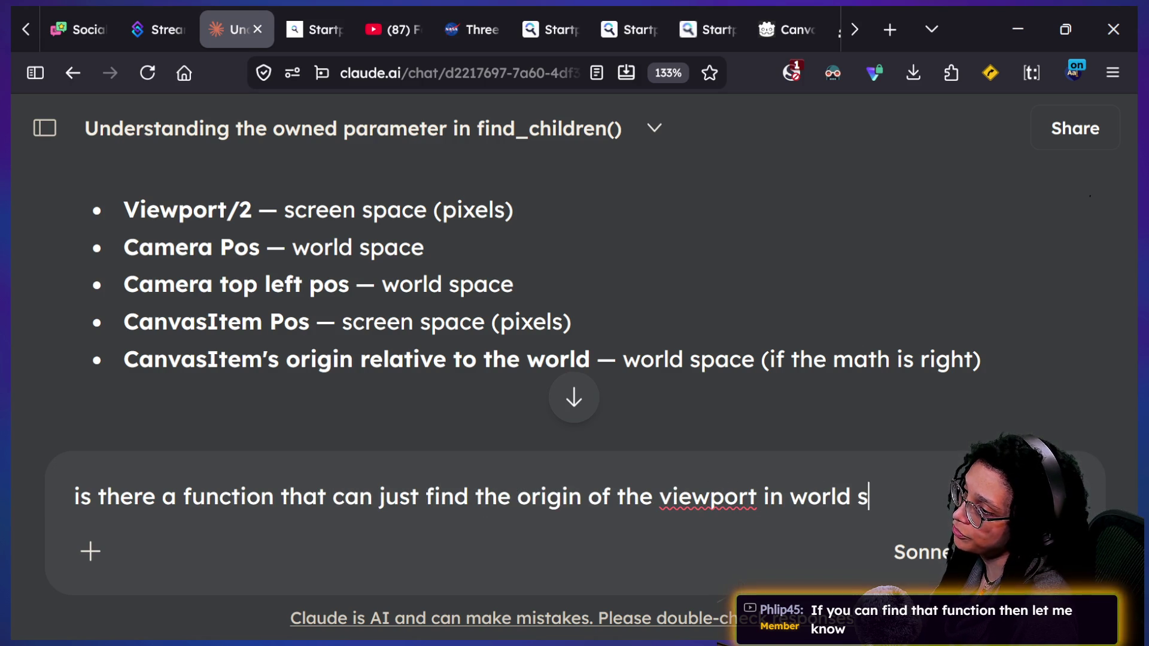
Send the viewport-origin question and examine the .affine_inverse() part of Claude's answer
key(Return)
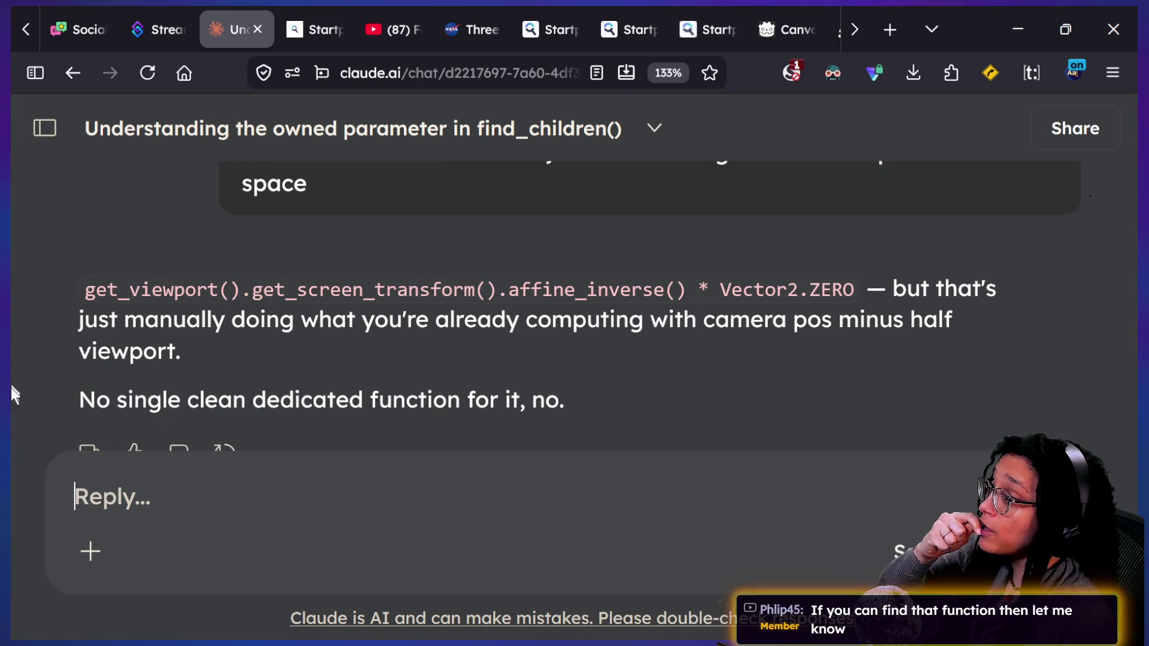
mouse_move(498, 289)
mouse_down()
mouse_move(711, 291)
mouse_move(687, 292)
mouse_up()
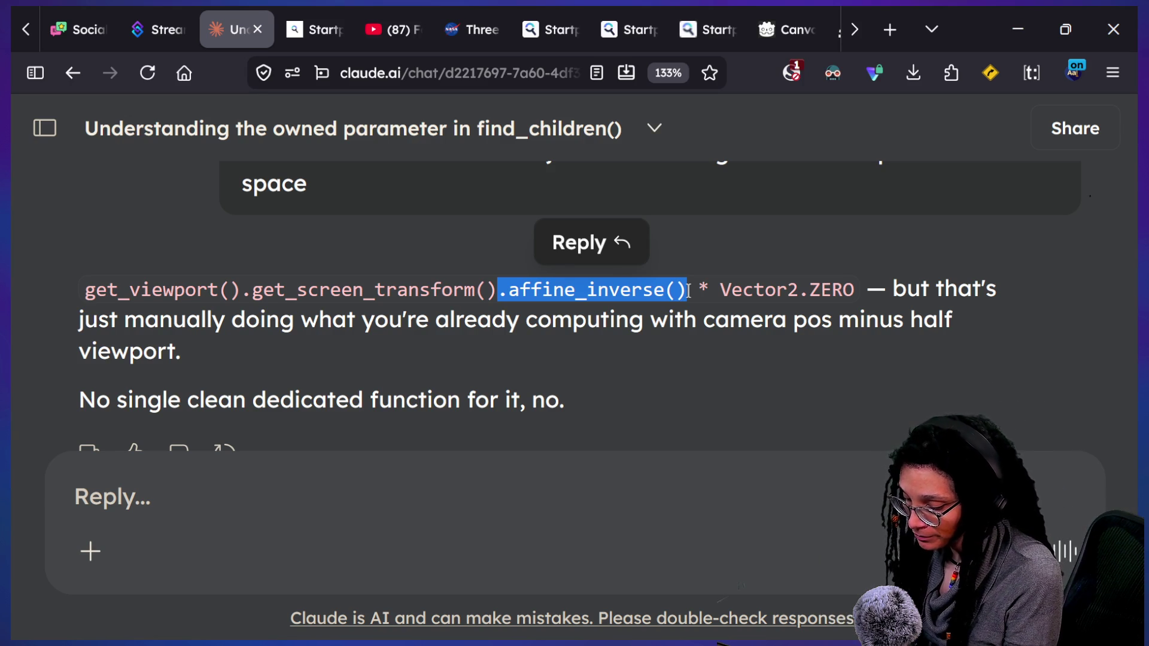
click(688, 291)
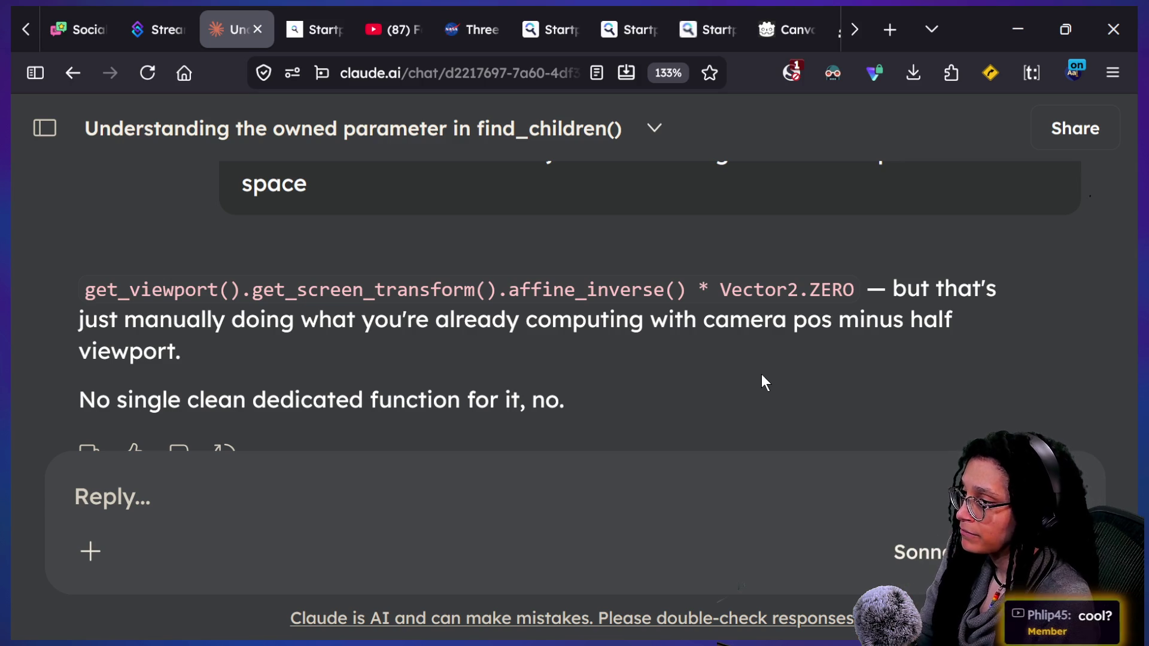
click(785, 474)
Question the multiply-by-zero suggestion, select the affine_inverse().origin expression, and return to Godot's camera_pos line 64
text(u)
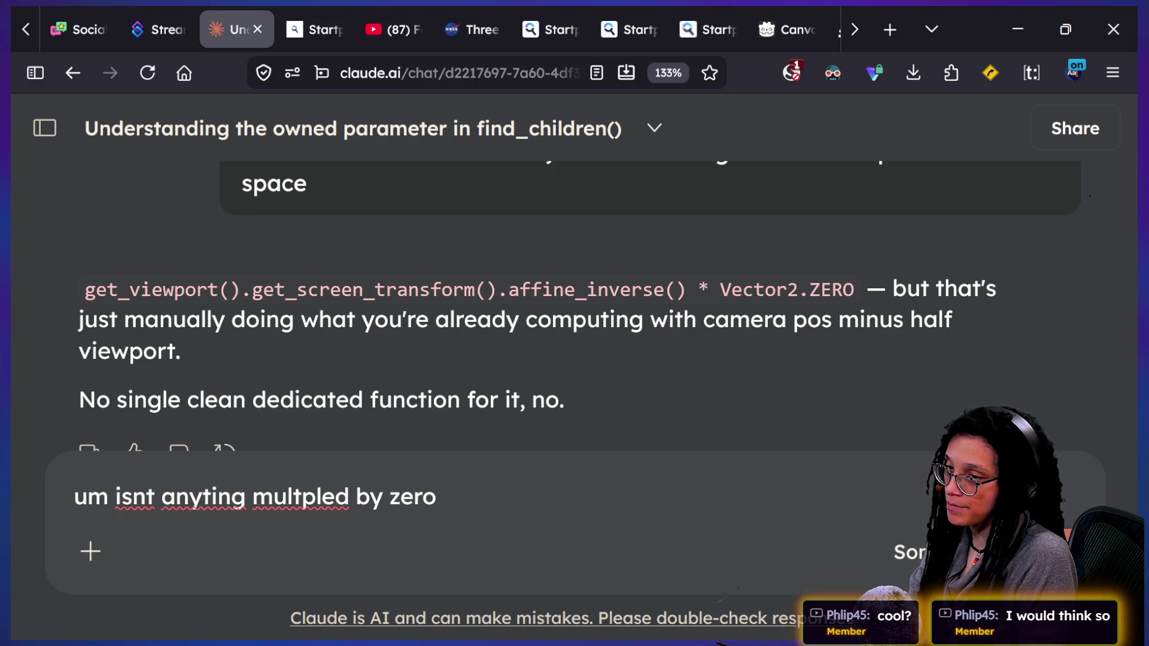
text(zero)
key(Return)
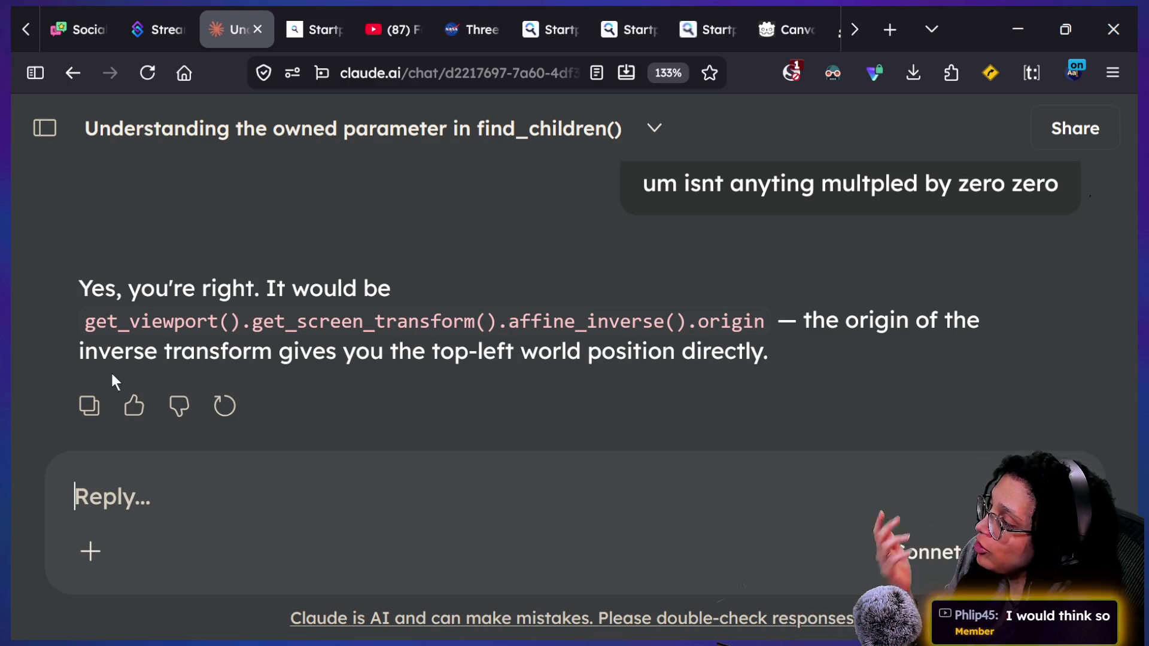
drag(84, 322, 474, 321)
click(796, 296)
drag(84, 321, 778, 317)
key(ctrl+c)
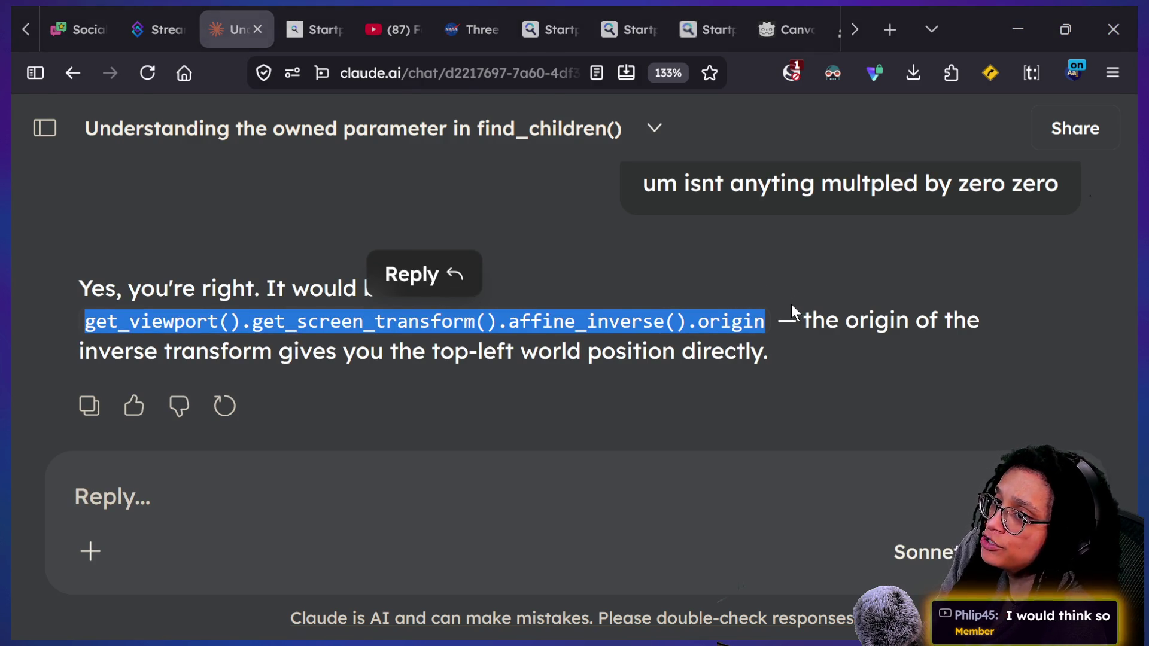
key(alt+Tab)
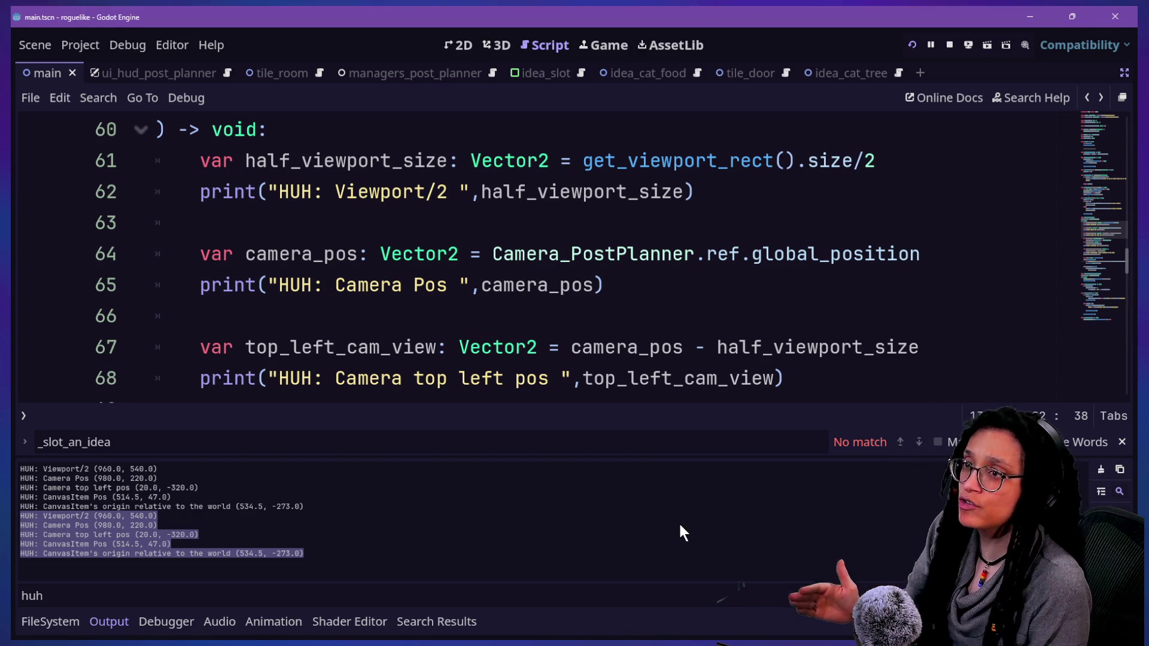
click(380, 258)
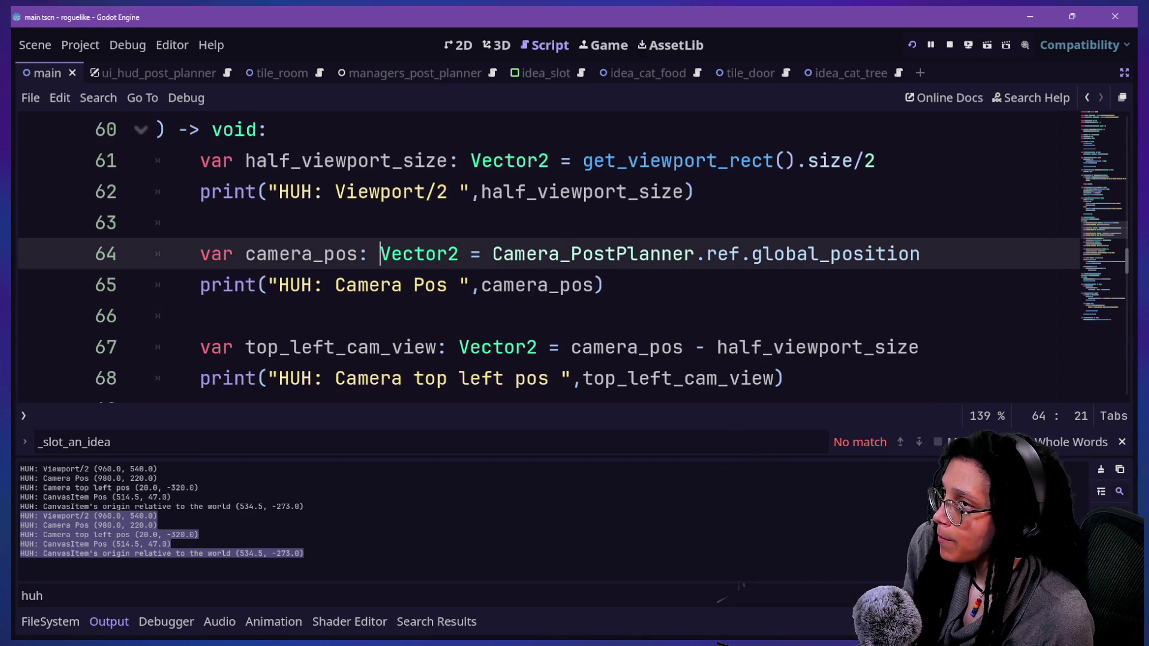
Replace camera_pos on line 67 with the pasted affine_inverse().origin expression and run the game
click(375, 219)
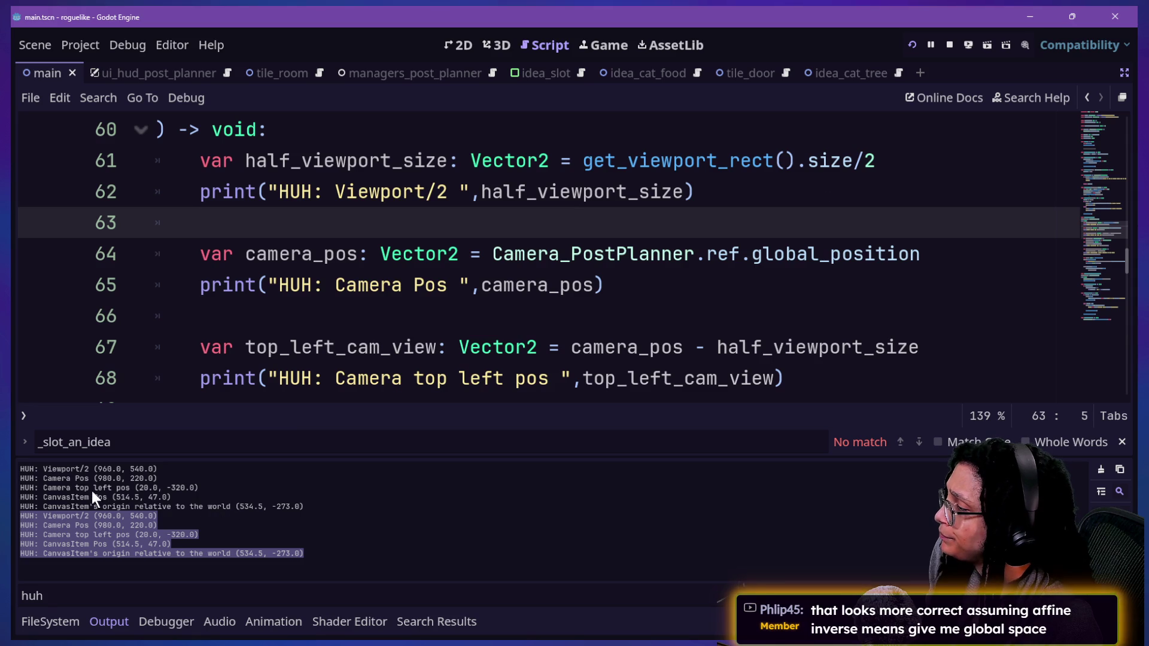
drag(31, 486, 226, 495)
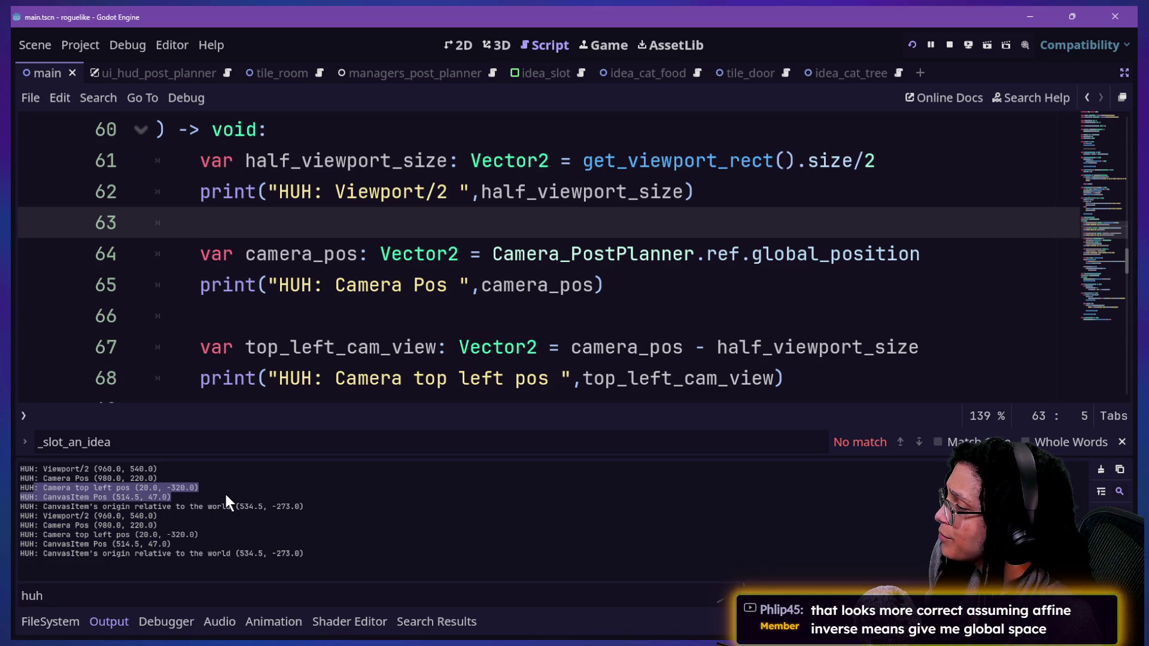
click(225, 490)
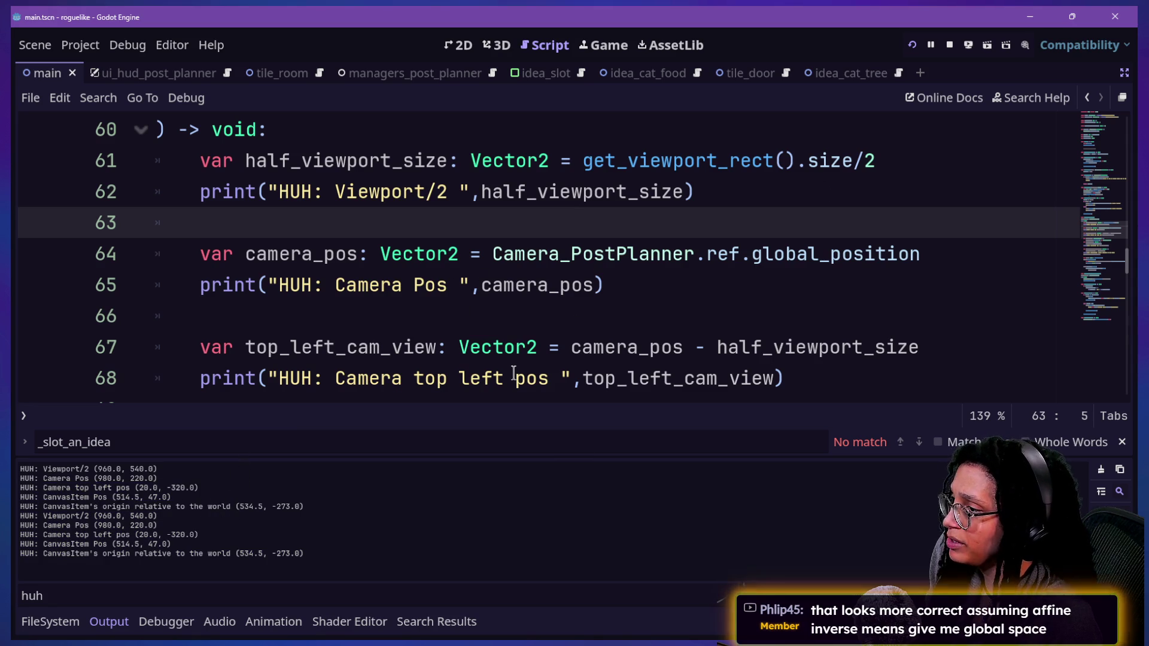
drag(570, 350, 692, 350)
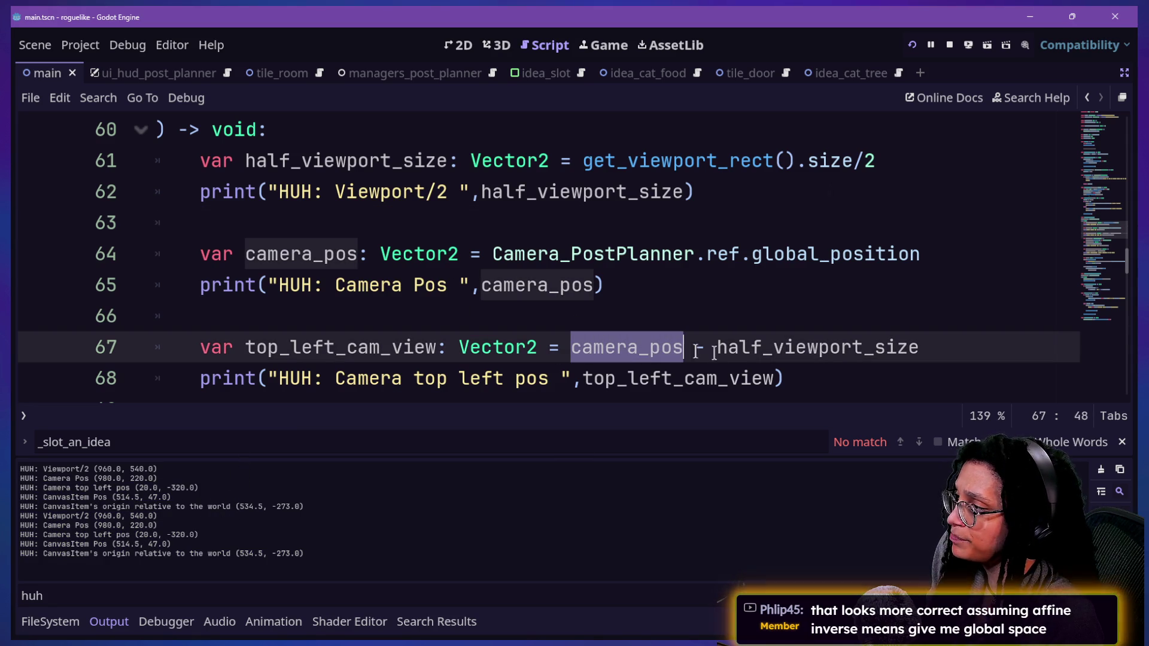
scroll(701, 307, down, 2)
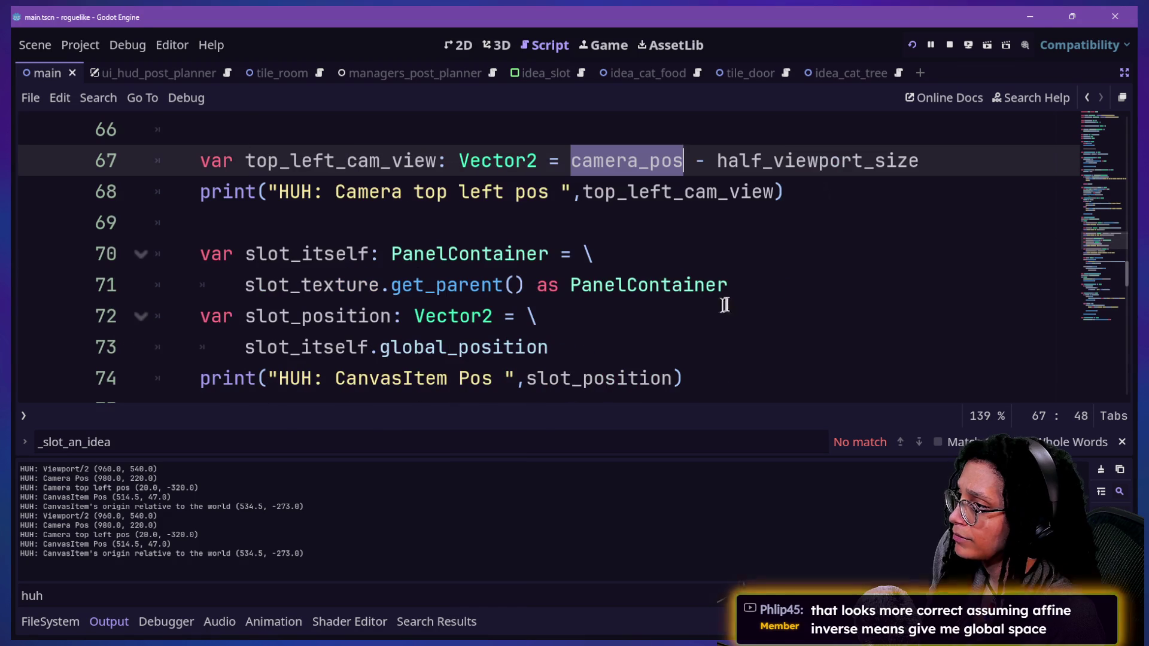
key(ctrl+v)
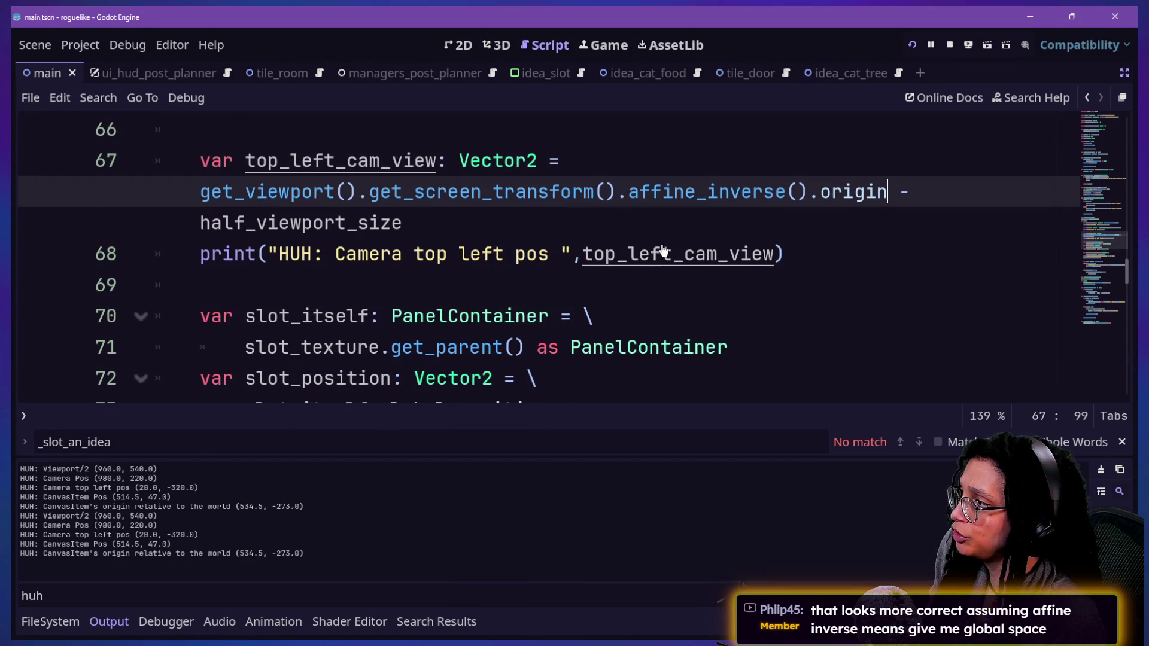
click(912, 44)
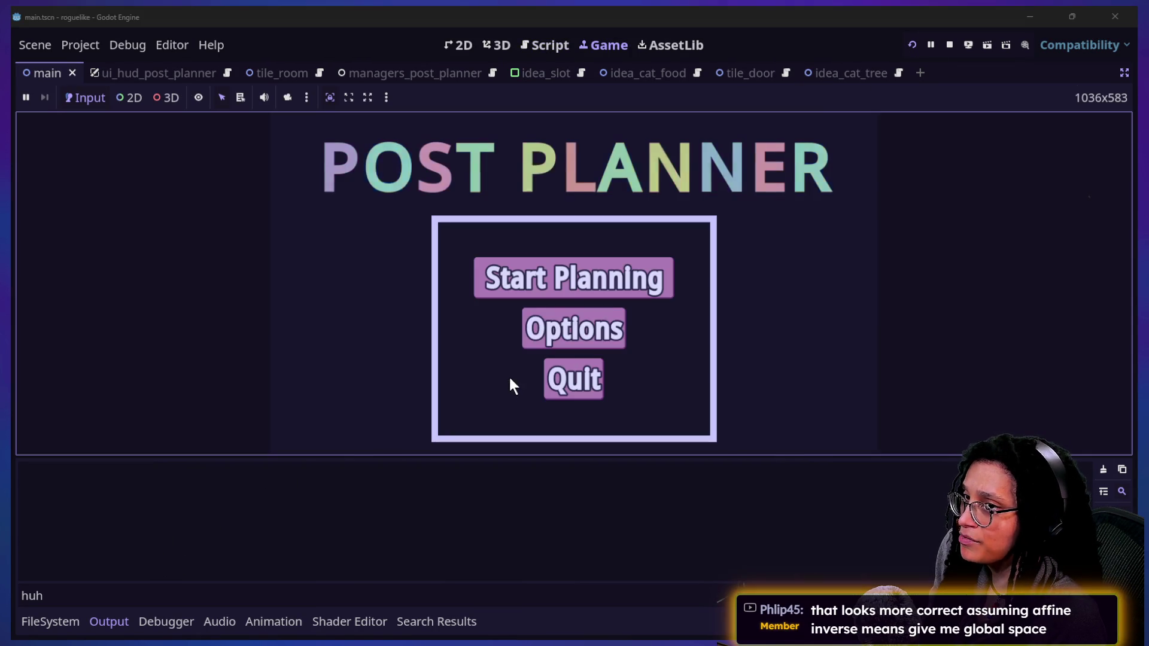
Start planning, enter the room on a platform until an idea is slotted, then return to line 69
click(552, 278)
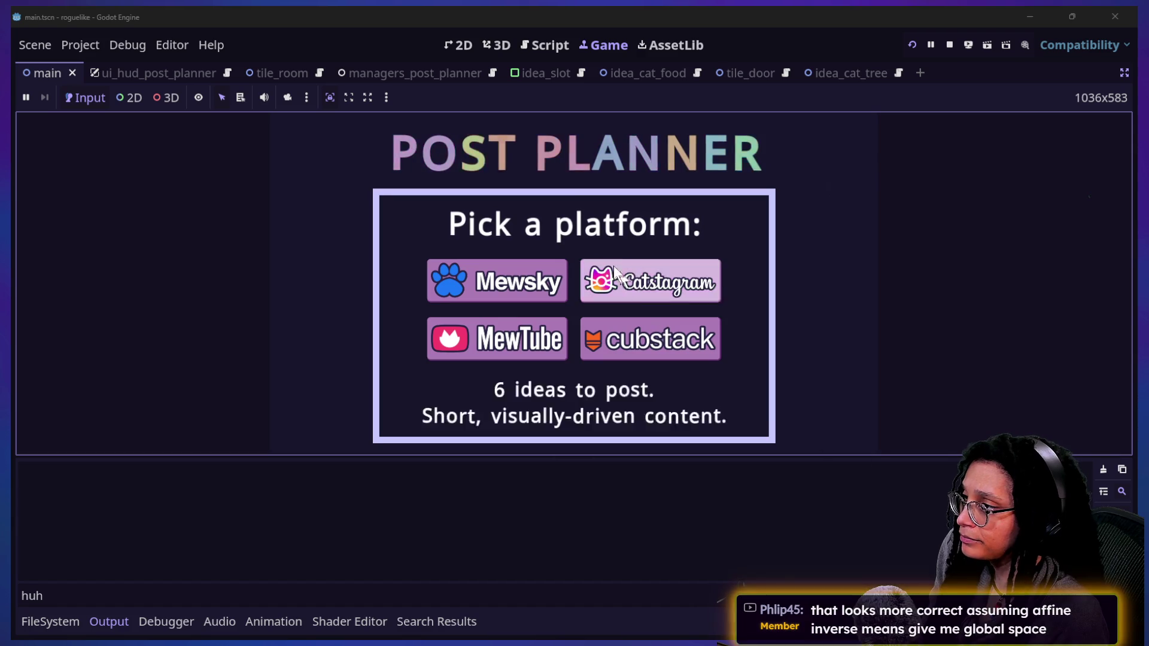
click(515, 277)
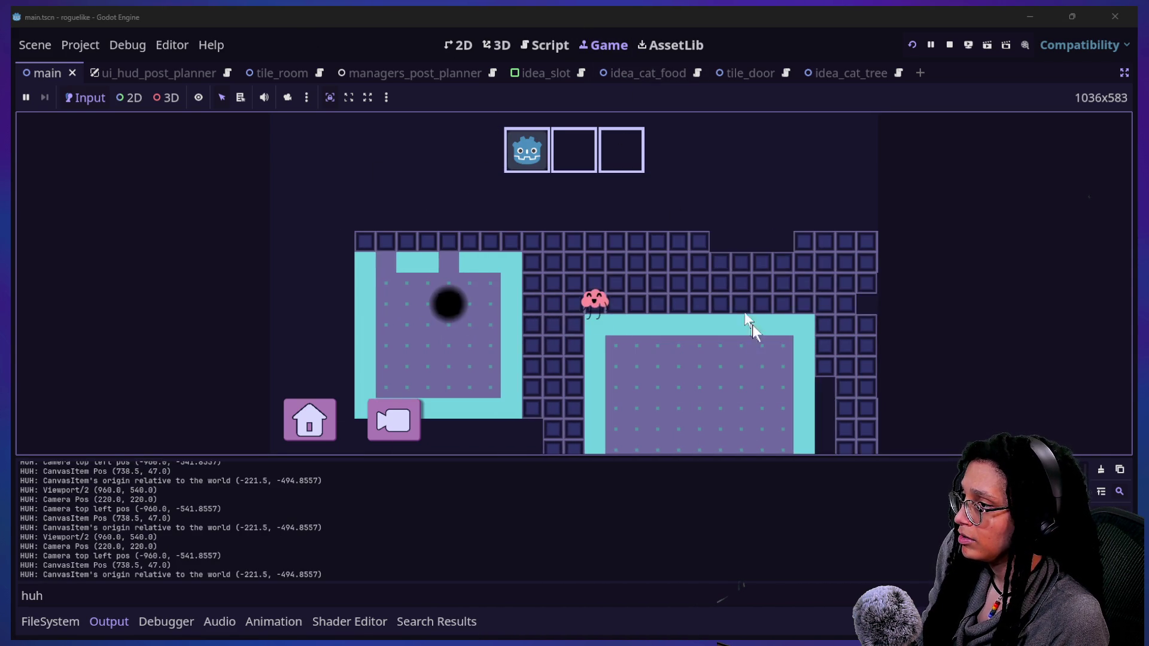
click(555, 52)
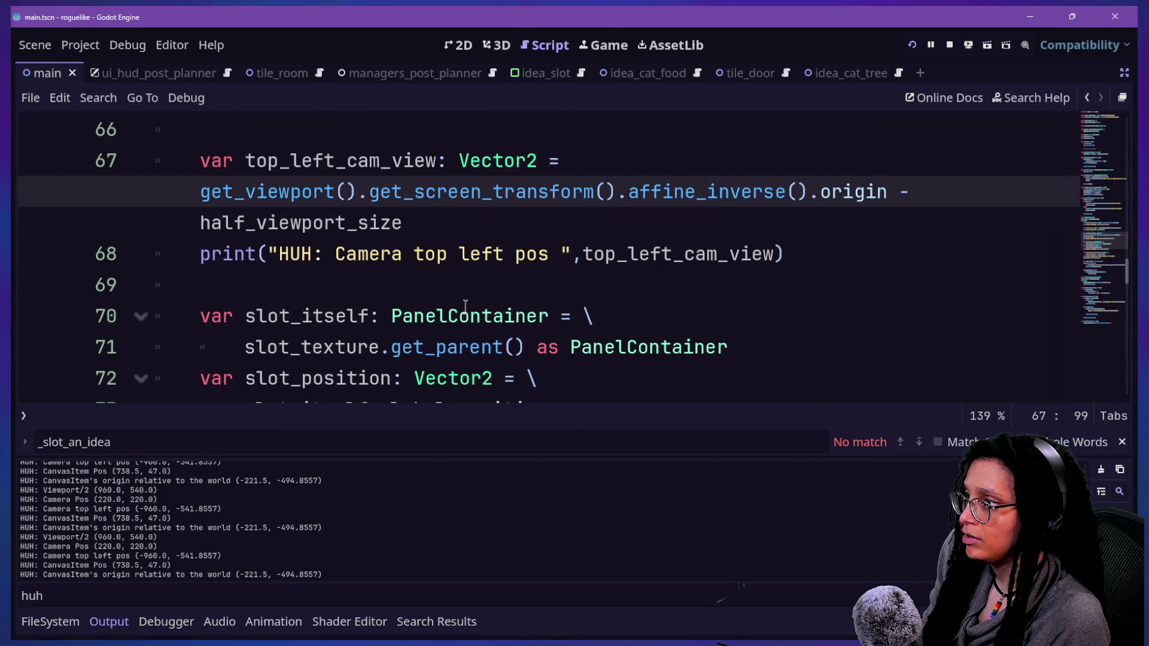
click(480, 277)
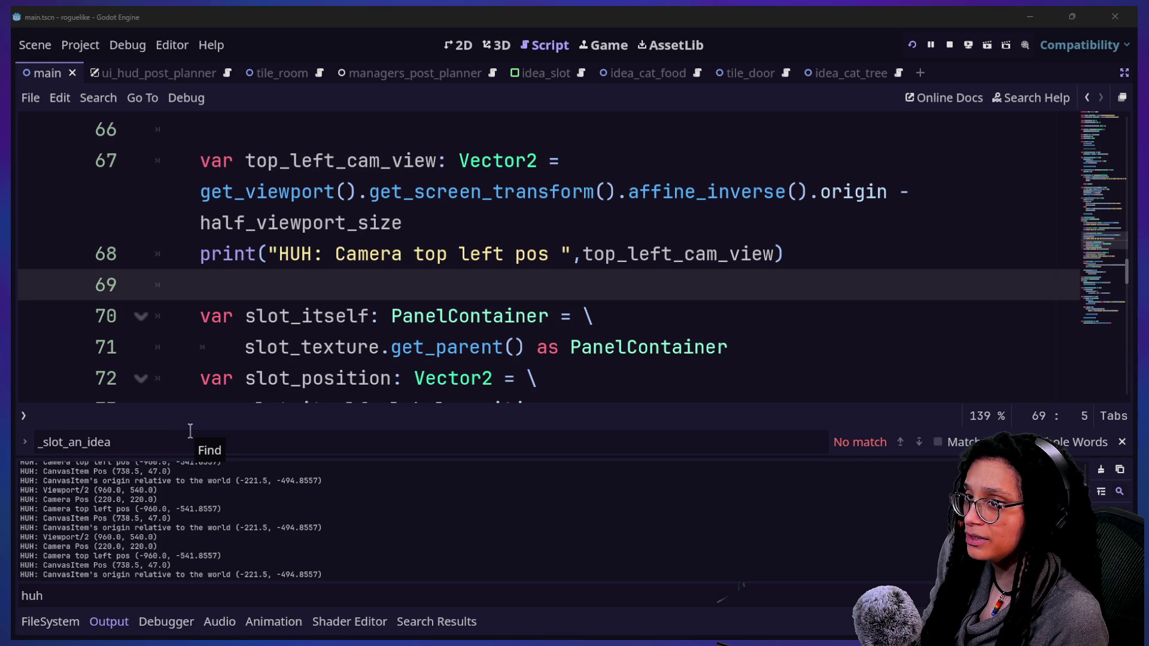
key(alt+Tab)
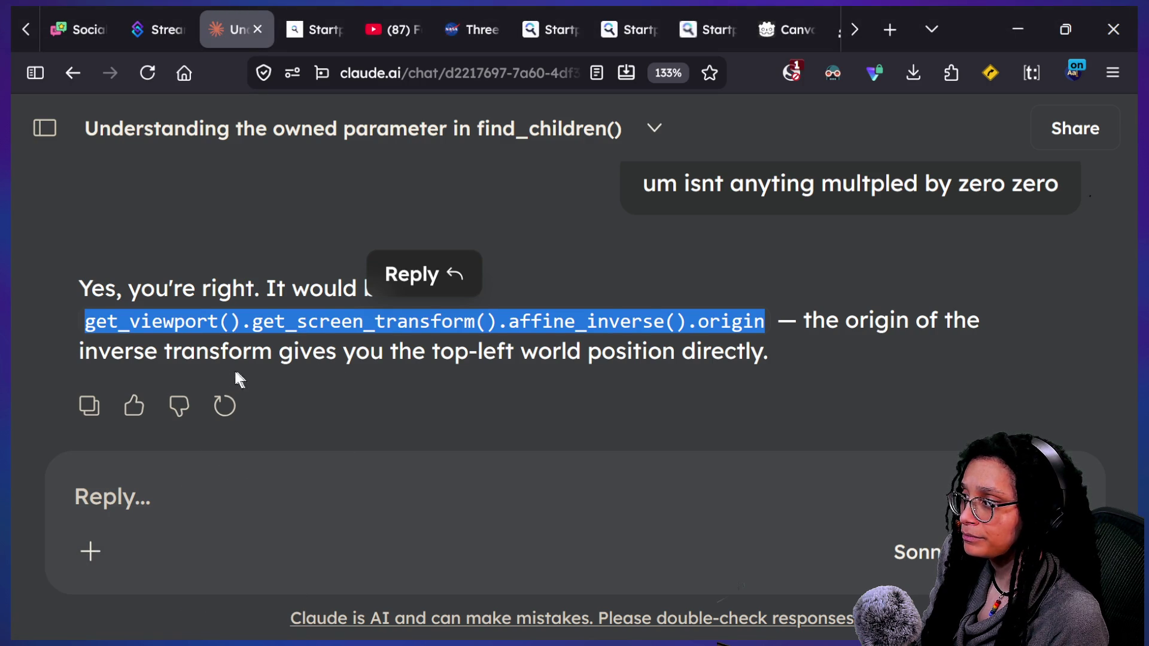
drag(355, 356, 640, 368)
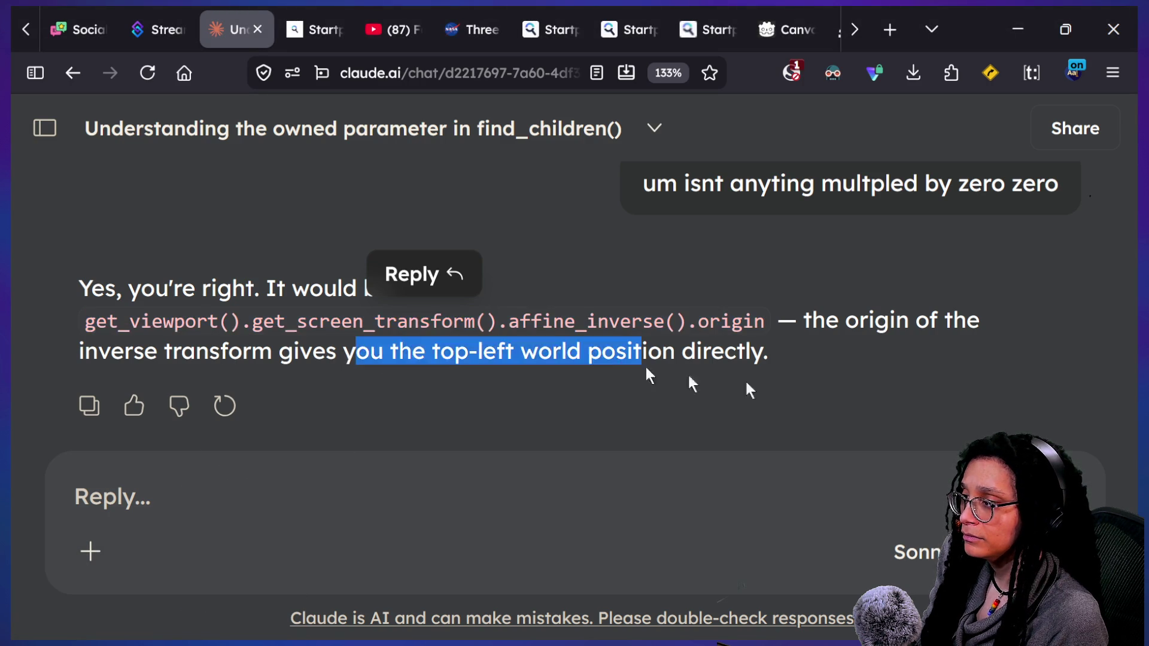
click(392, 450)
scroll(357, 321, up, 3)
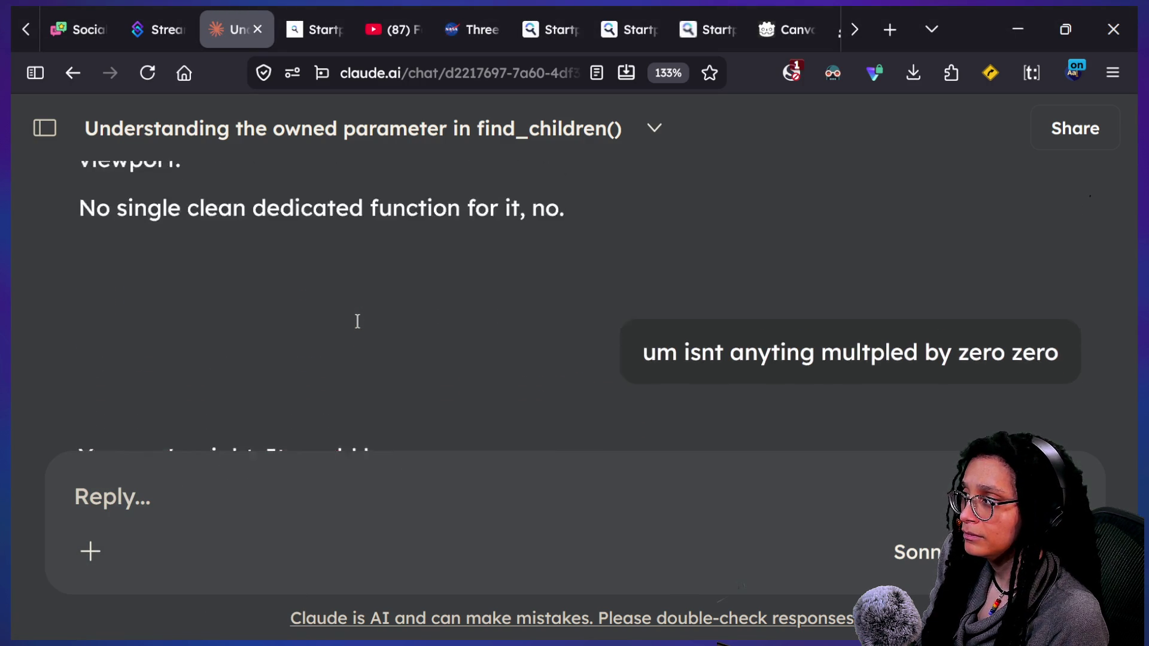
scroll(357, 321, up, 2)
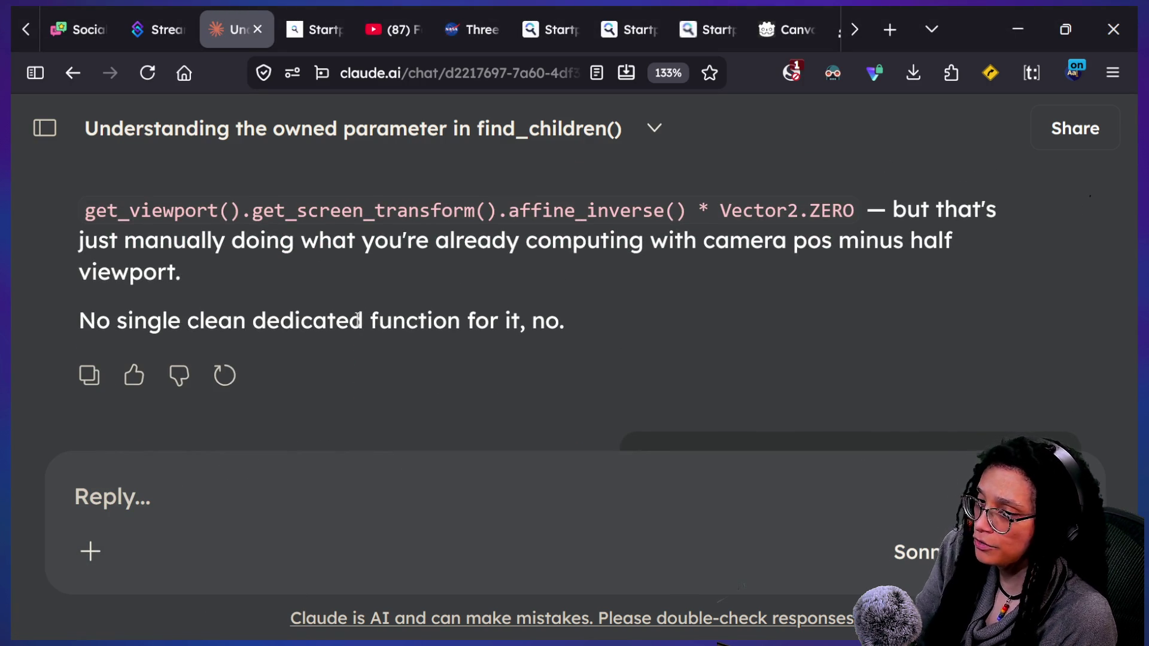
click(367, 473)
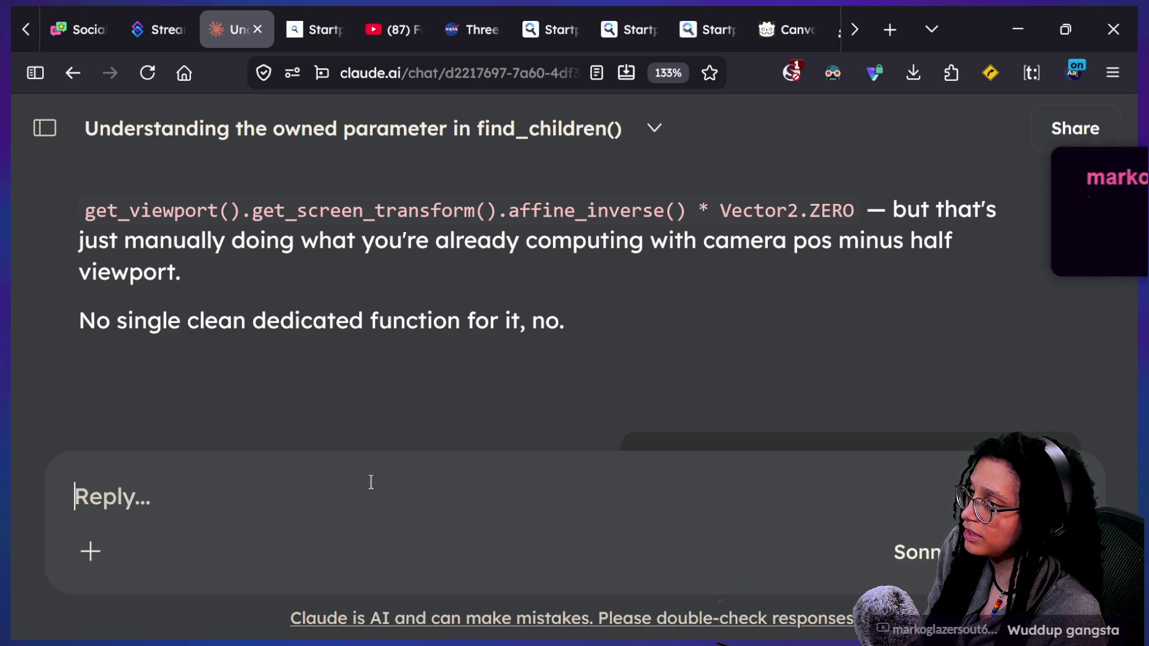
scroll(413, 425, down, 5)
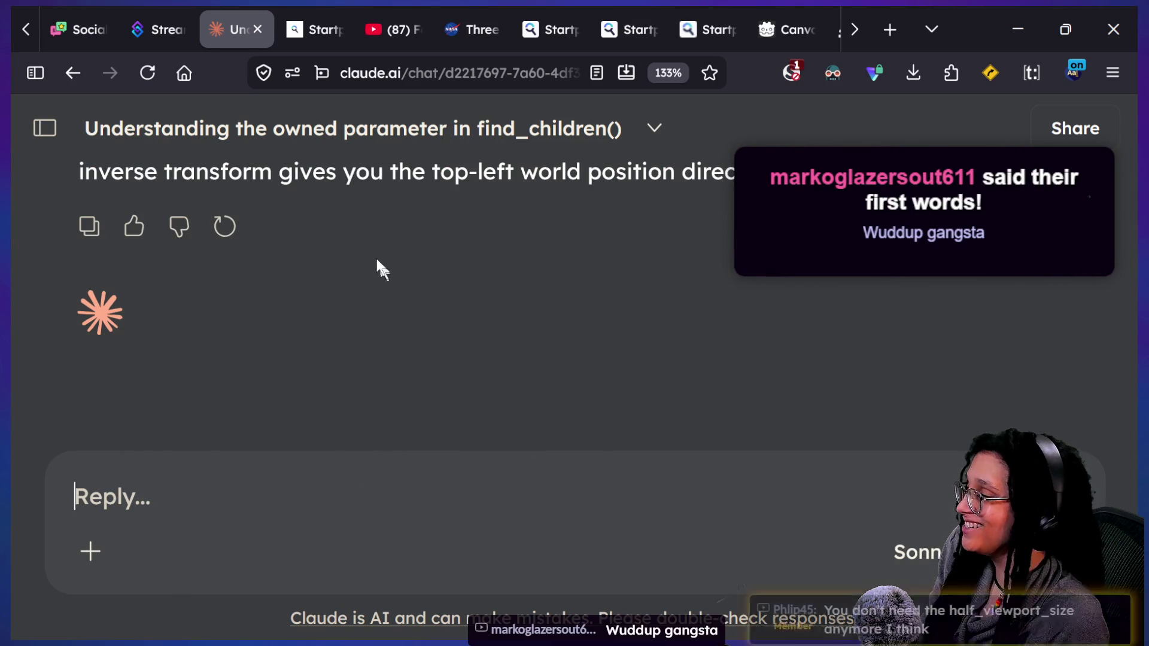
drag(401, 297, 335, 203)
scroll(336, 203, up, 1)
scroll(335, 203, up, 3)
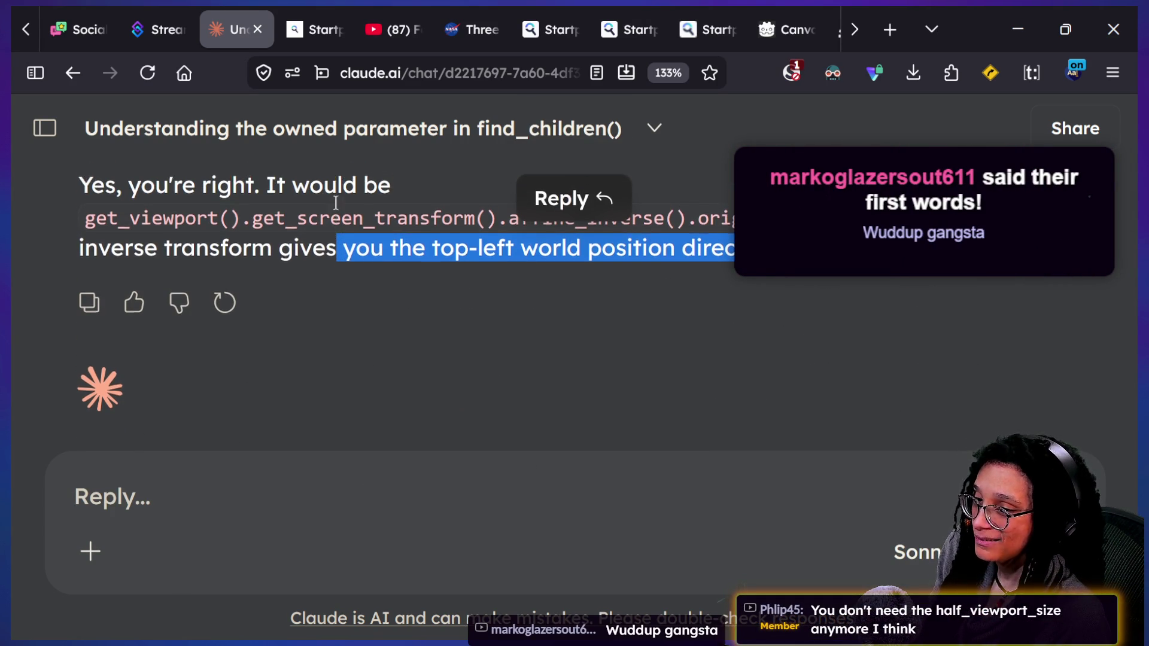
scroll(336, 203, down, 4)
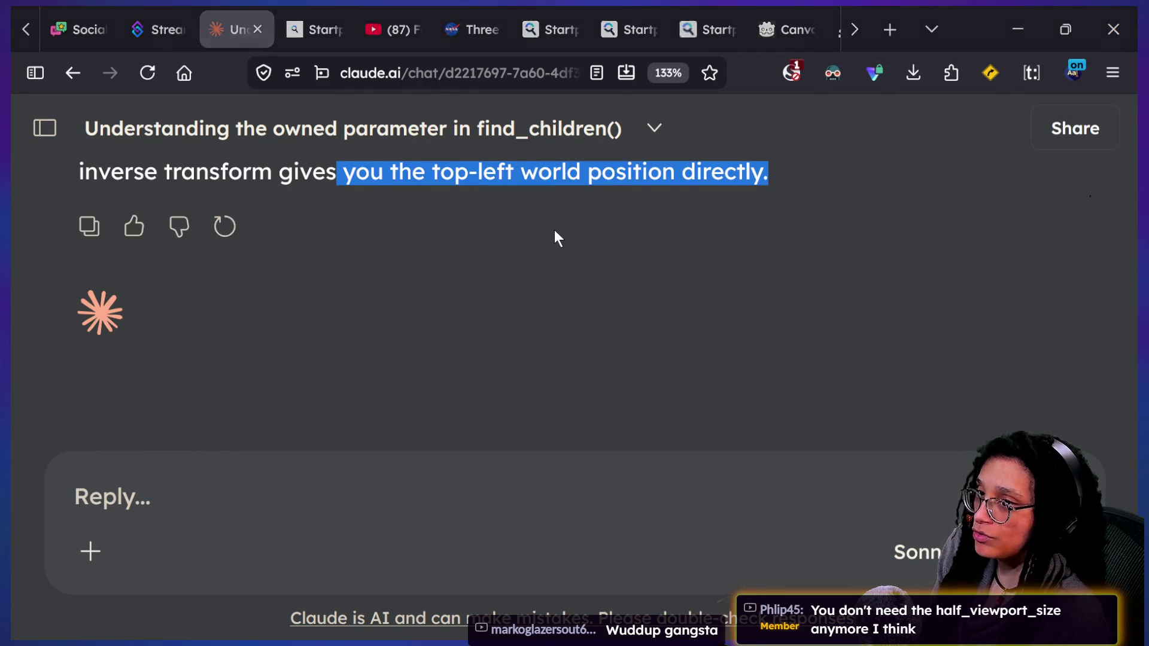
key(alt+Tab)
scroll(480, 264, down, 1)
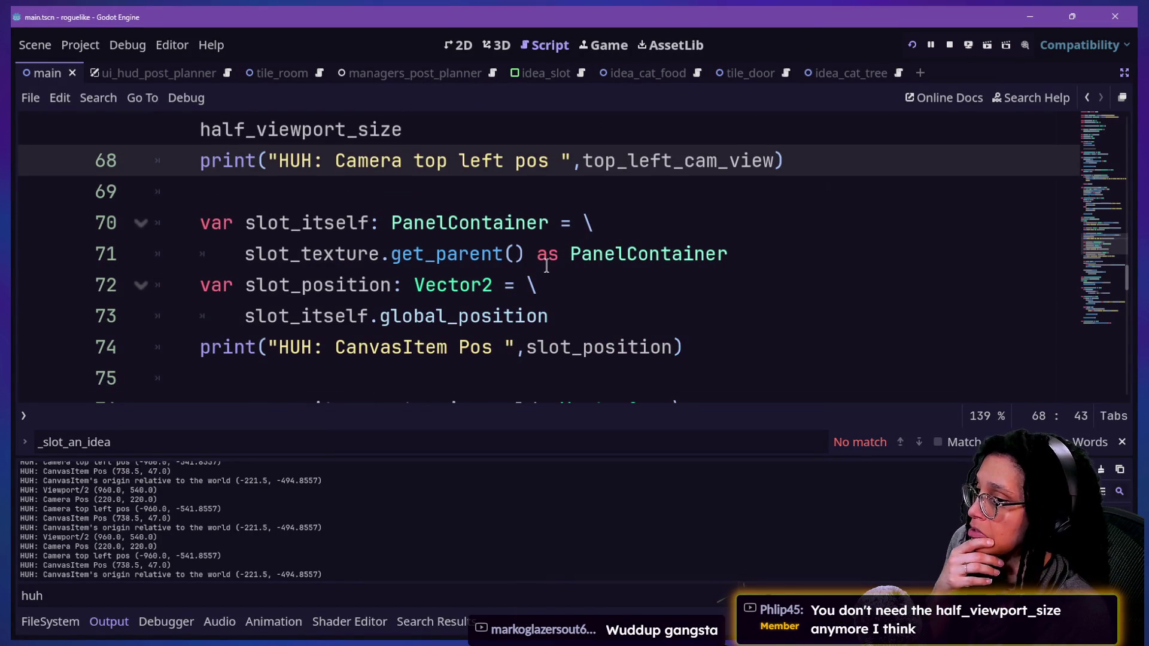
scroll(546, 266, up, 2)
Review the slot-positioning code around lines 65–74 of the script
drag(548, 253, 572, 292)
click(573, 291)
key(Down)
key(Down)
key(Down)
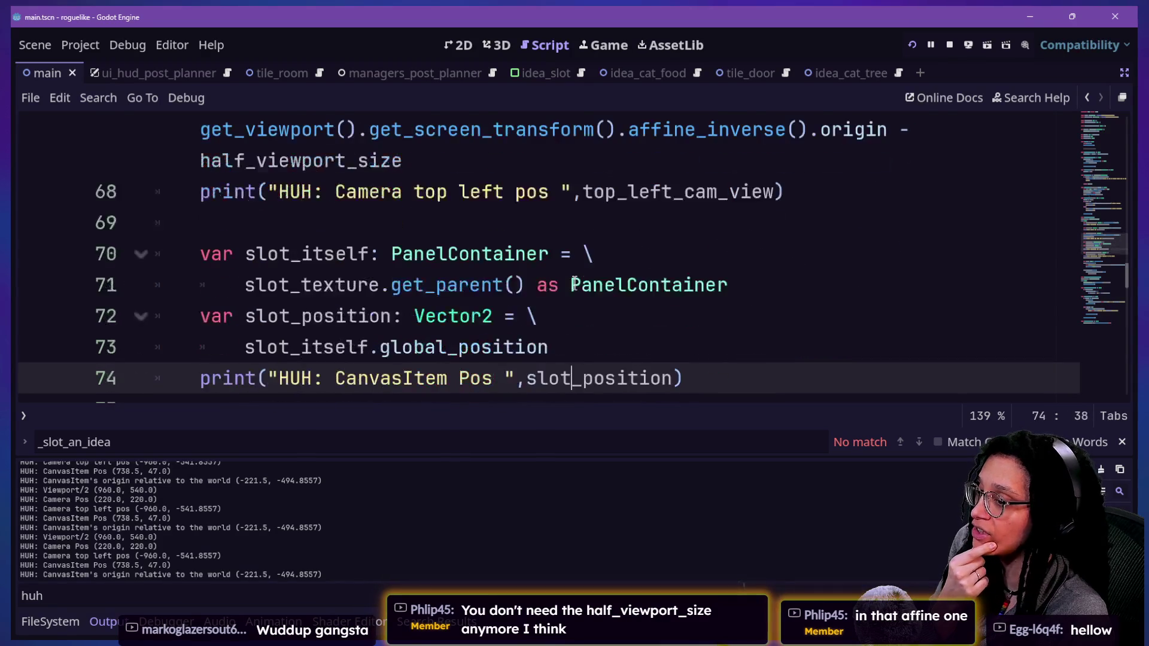
key(Up)
key(Up)
key(Up)
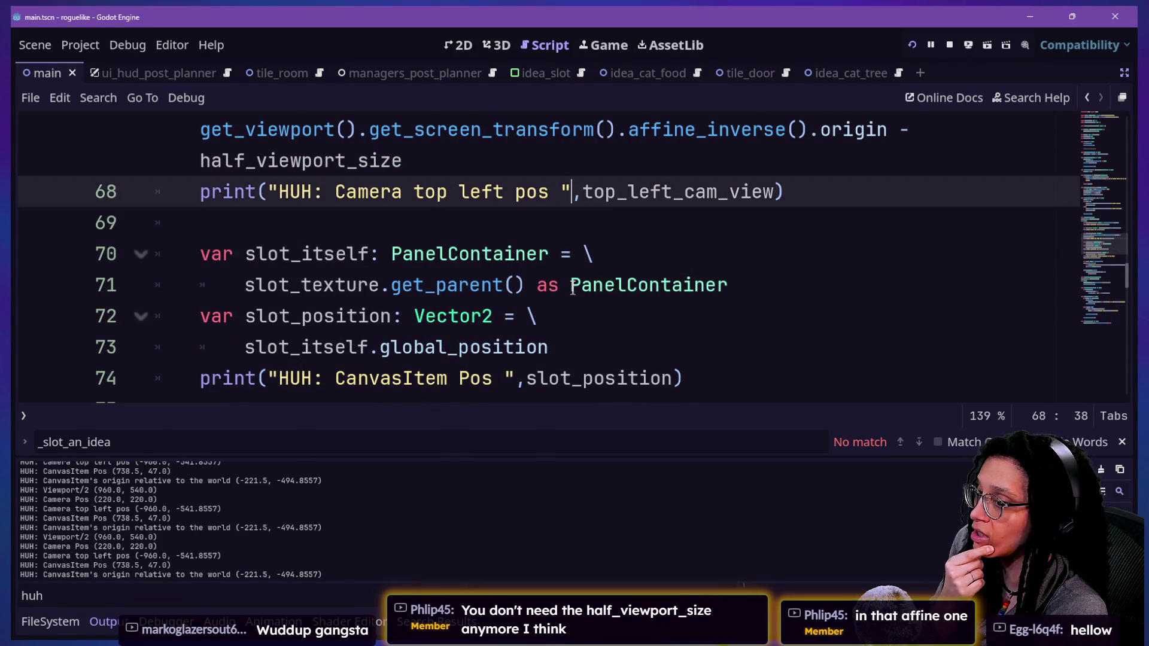
key(Up)
key(Up)
key(Up)
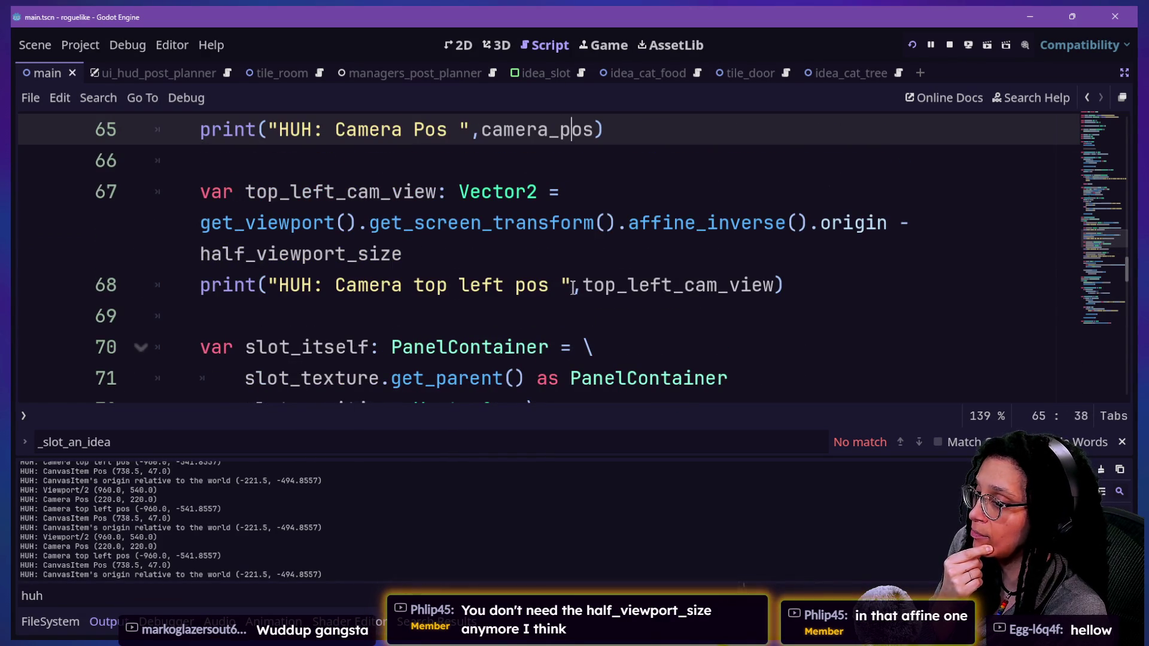
key(Down)
key(Down)
key(Down)
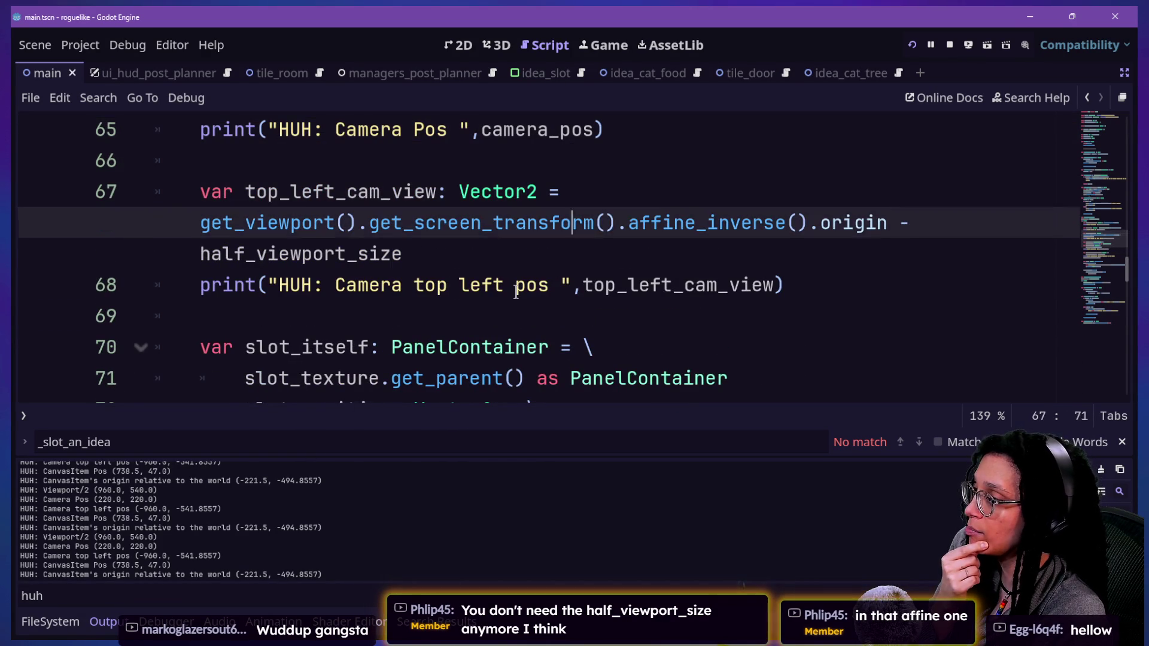
key(Down)
key(Down)
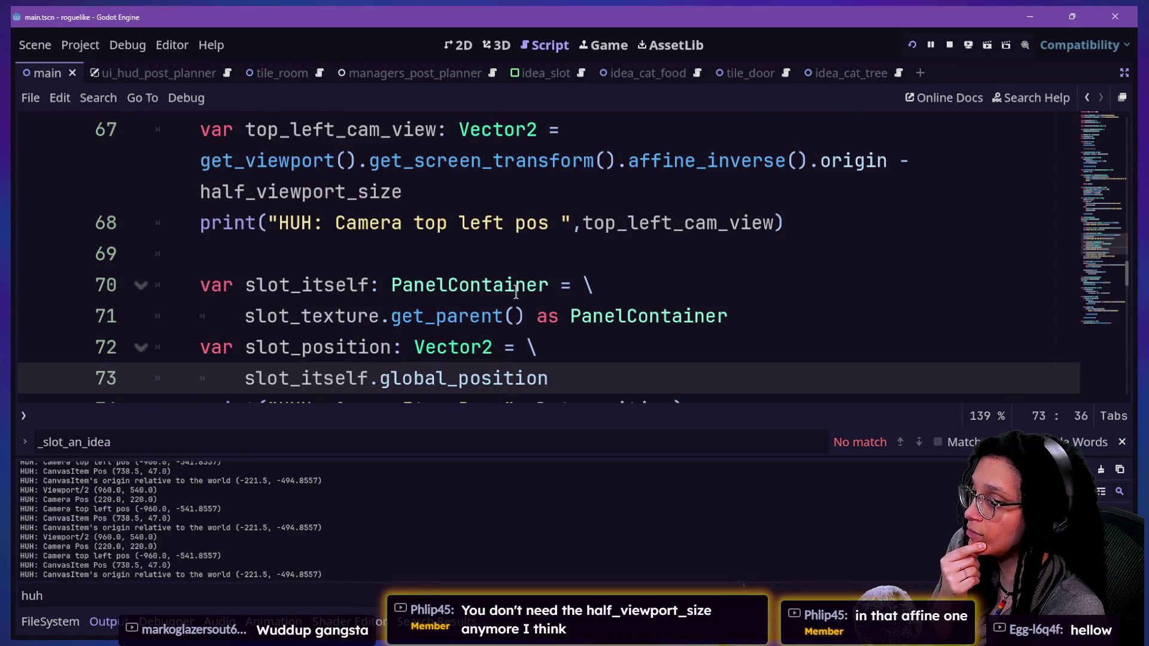
scroll(516, 291, up, 2)
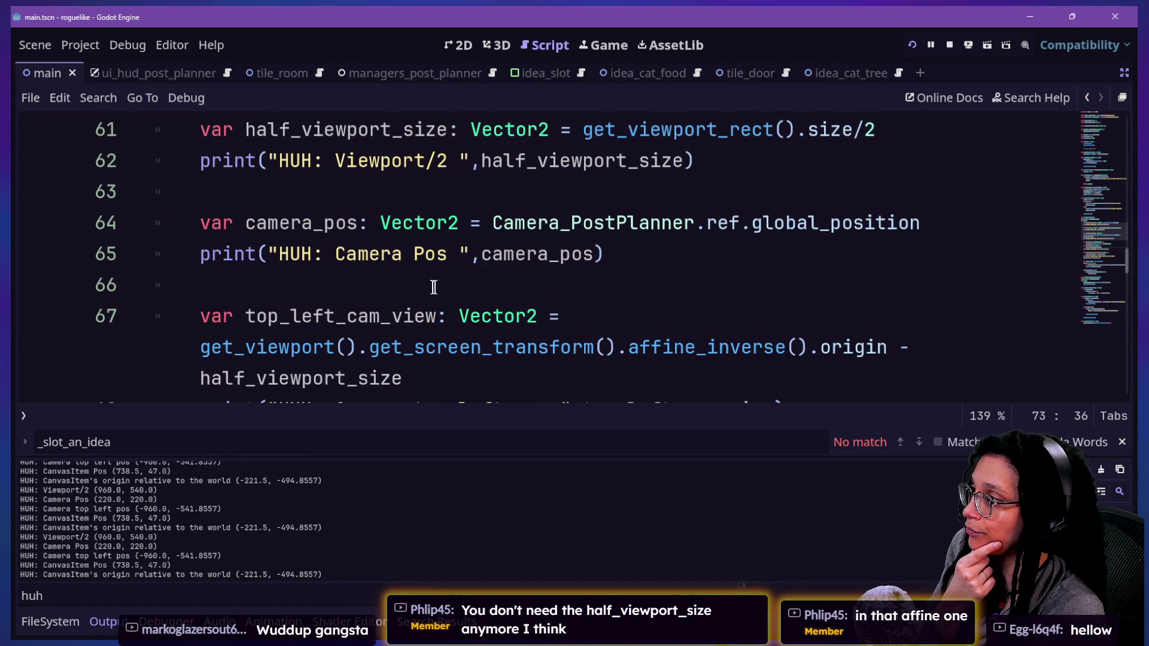
scroll(635, 275, down, 1)
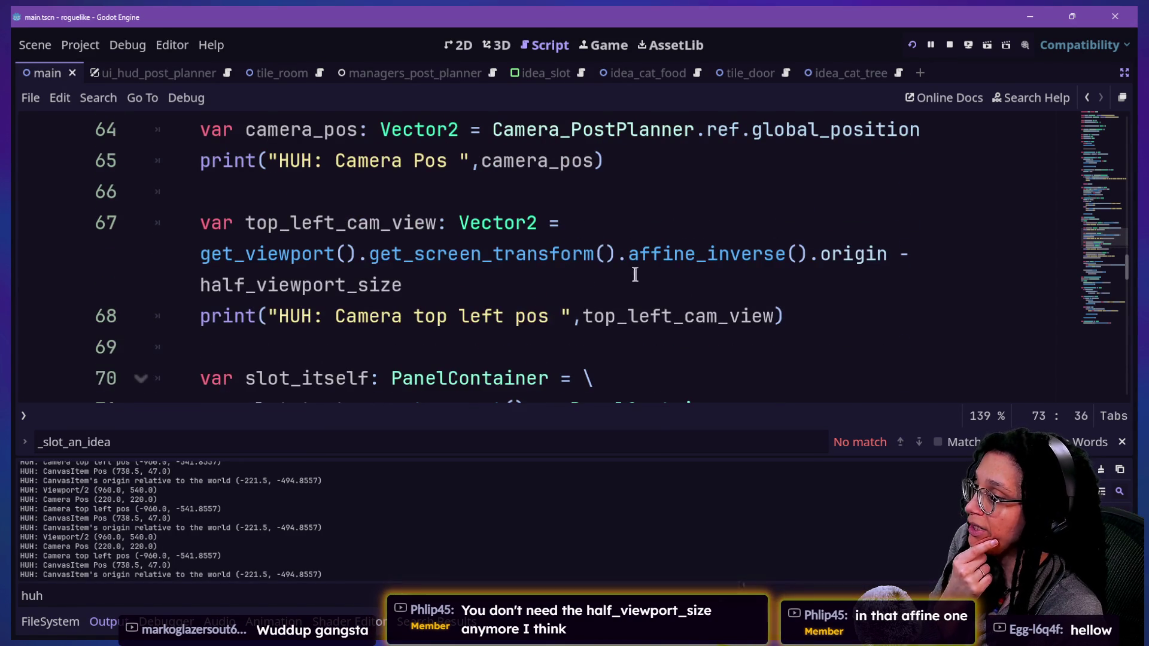
Delete ' - half_viewport_size' from line 67 and run the project
double_click(301, 285)
key(ctrl+c)
shift+click(898, 263)
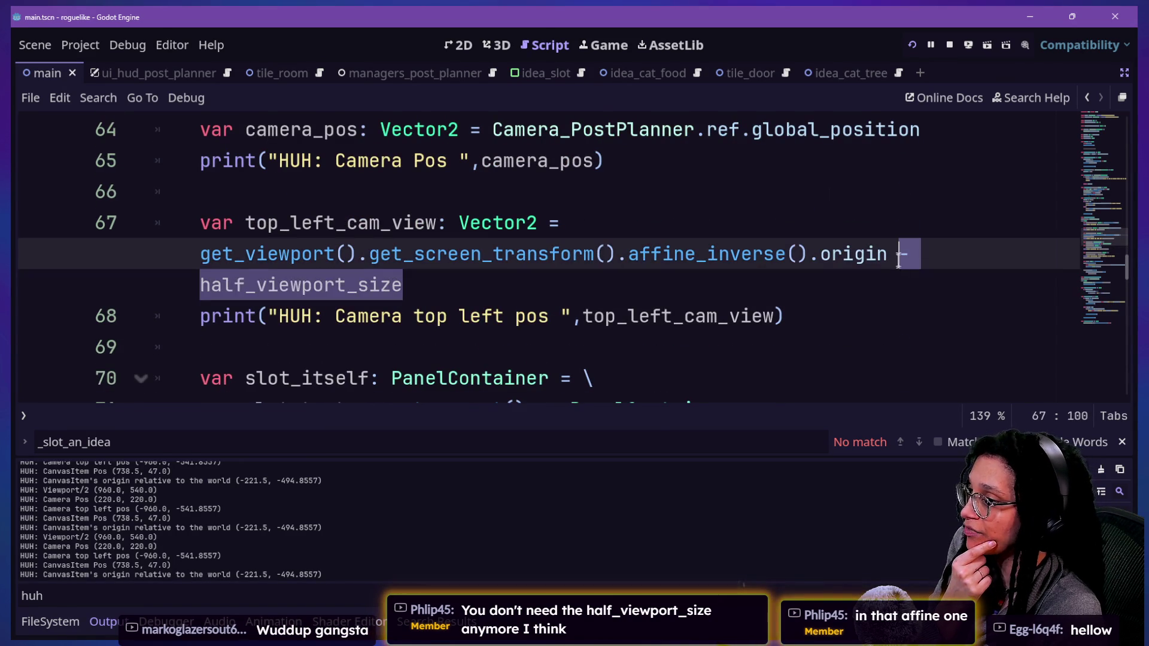
key(BackSpace)
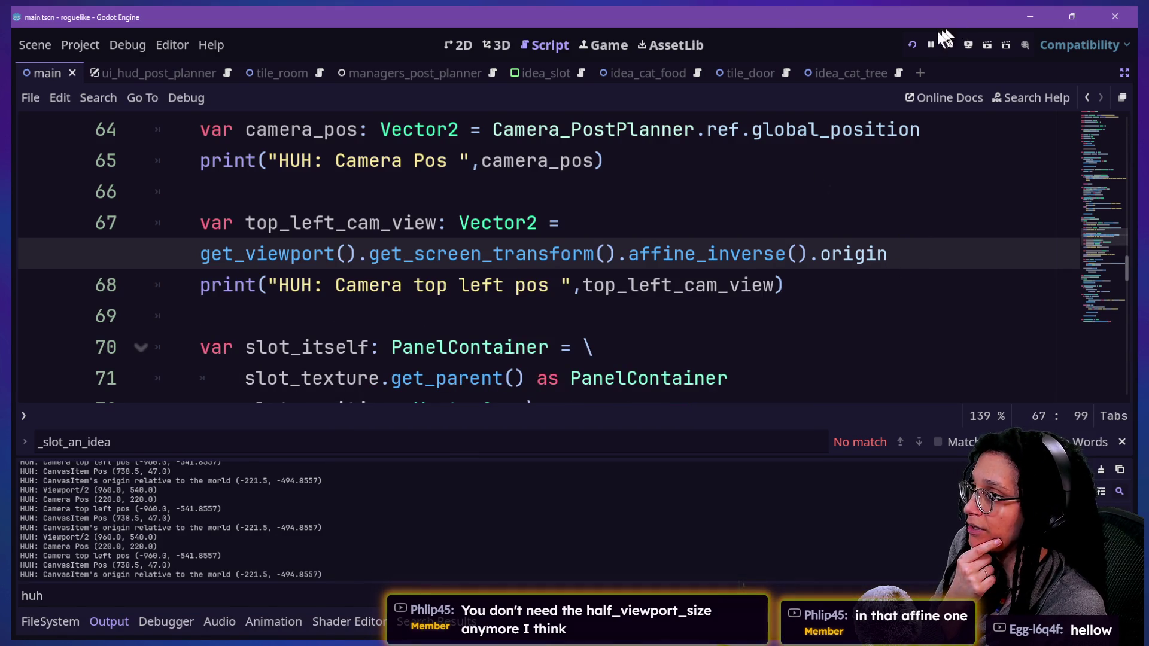
click(912, 46)
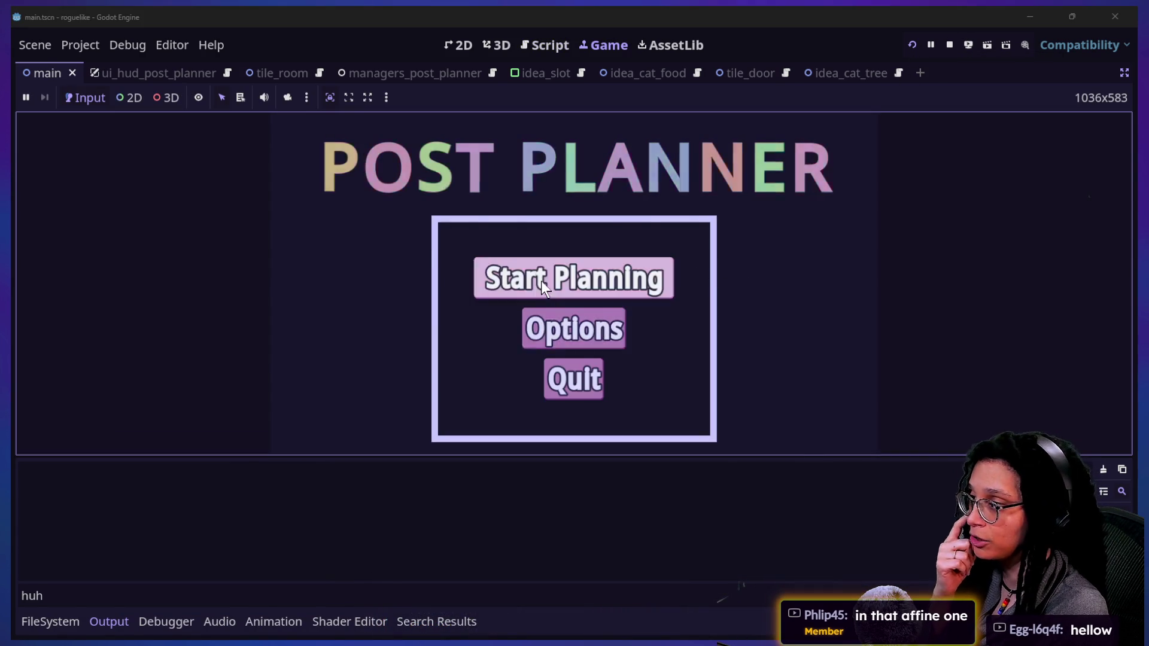
Start planning on Mewsky, hide the Output log with Ctrl+J, and fill two HUD slots before returning to the script
click(541, 281)
click(546, 281)
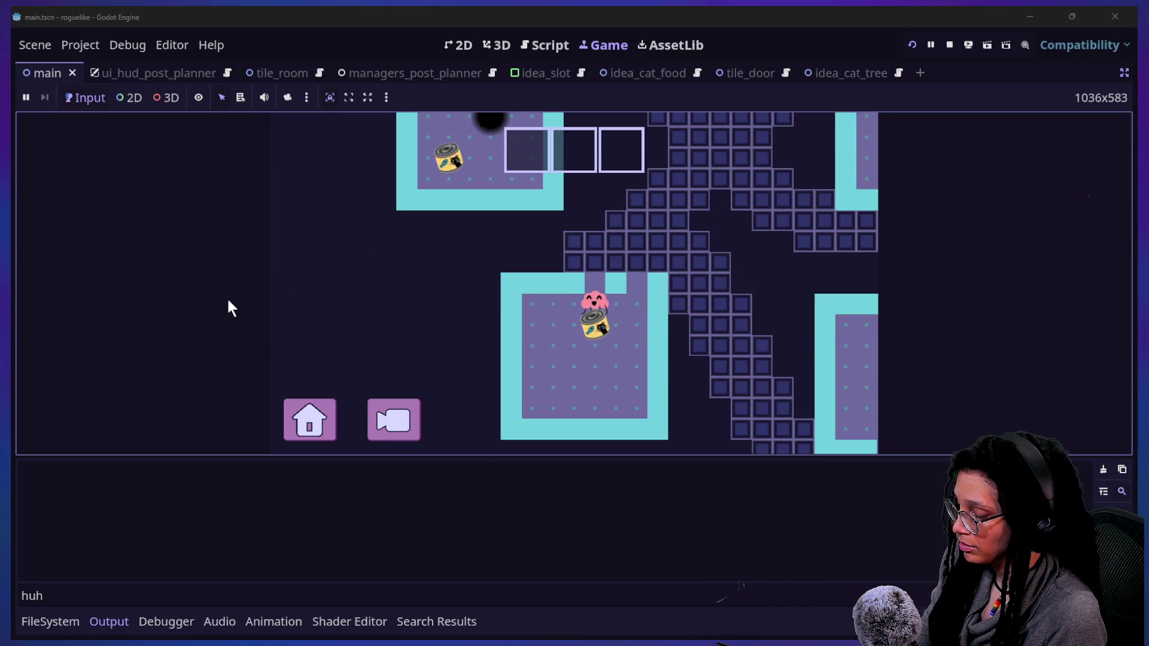
click(323, 541)
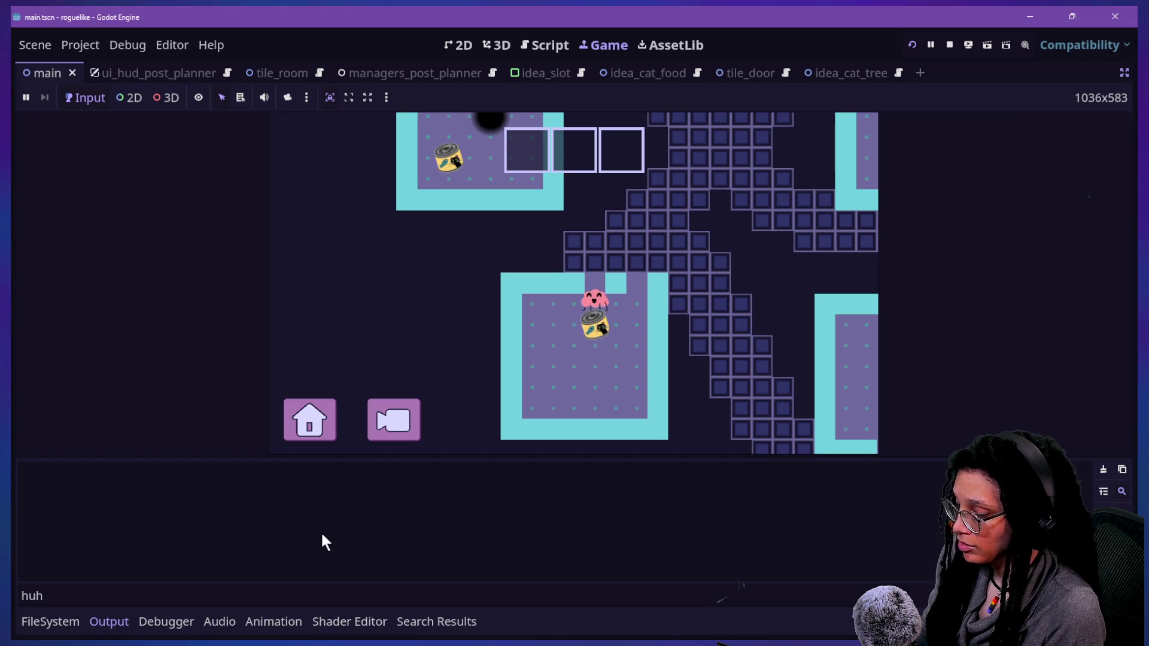
key(ctrl+j)
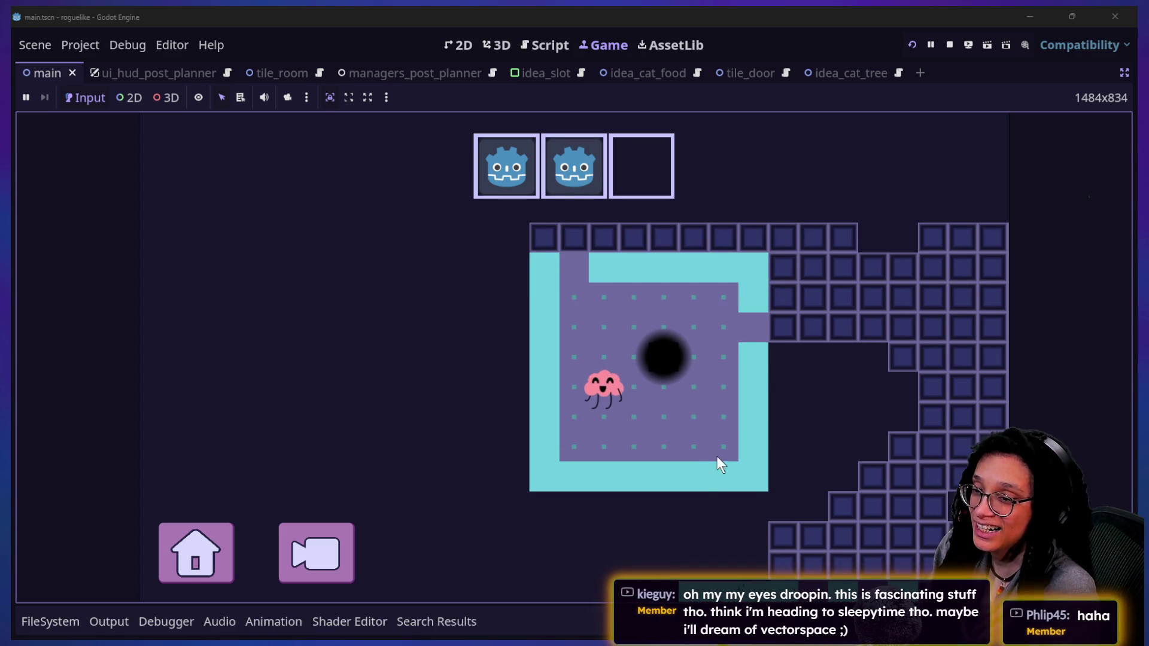
click(529, 48)
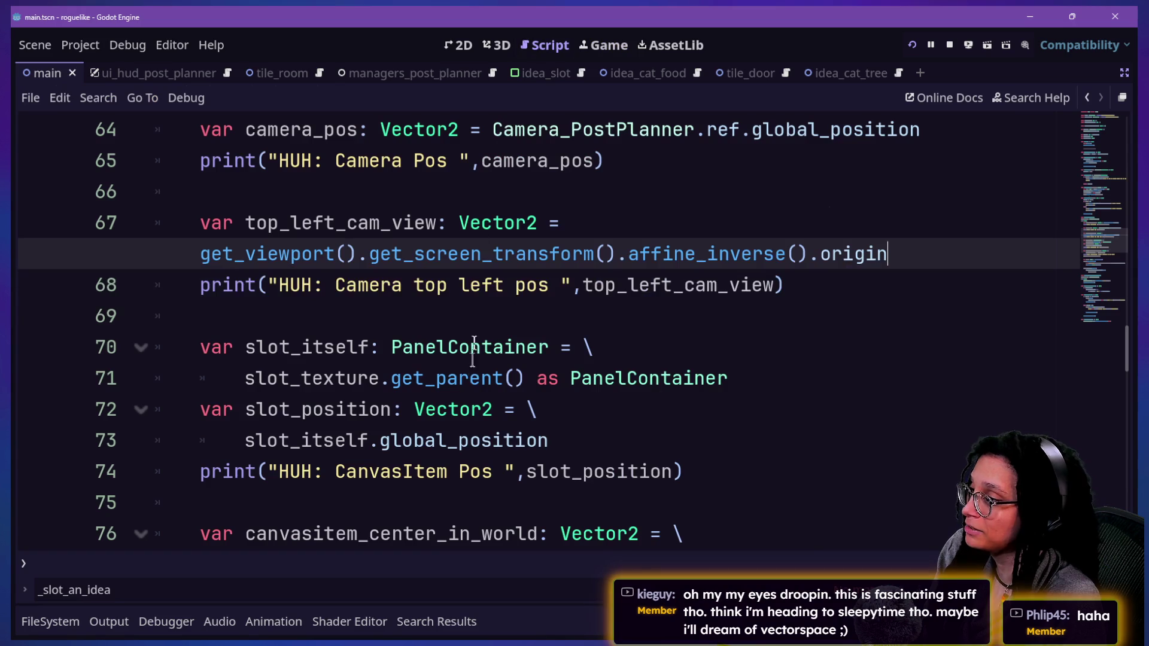
Paste the half_viewport_size subtraction back at the end of line 67
click(897, 251)
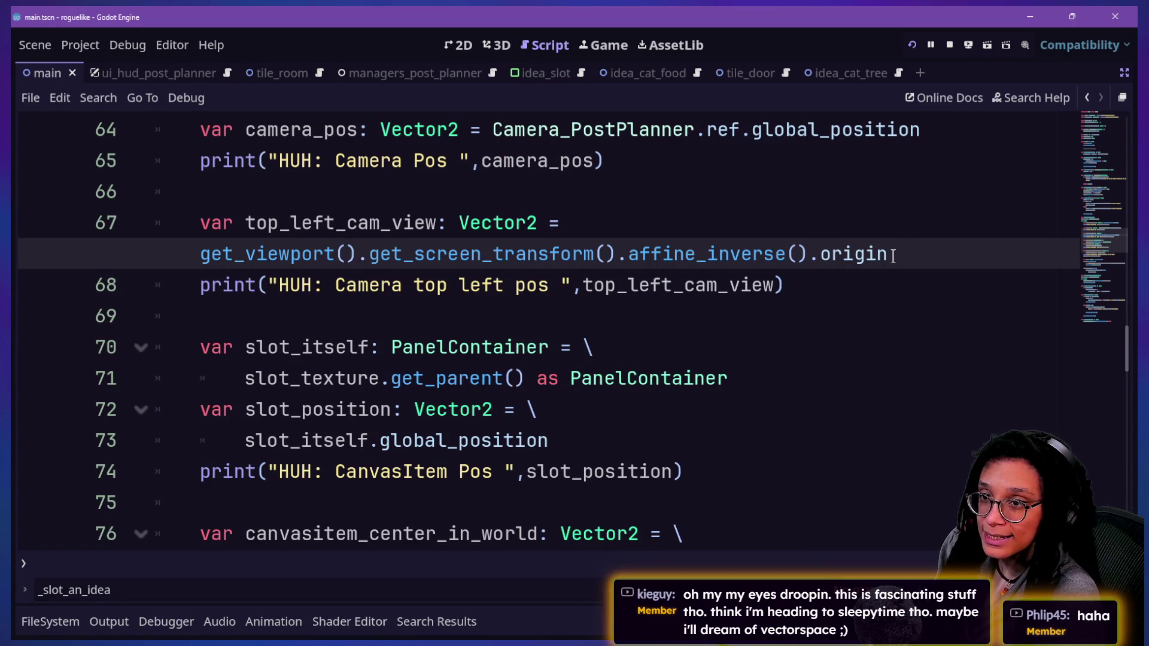
key(ctrl+v)
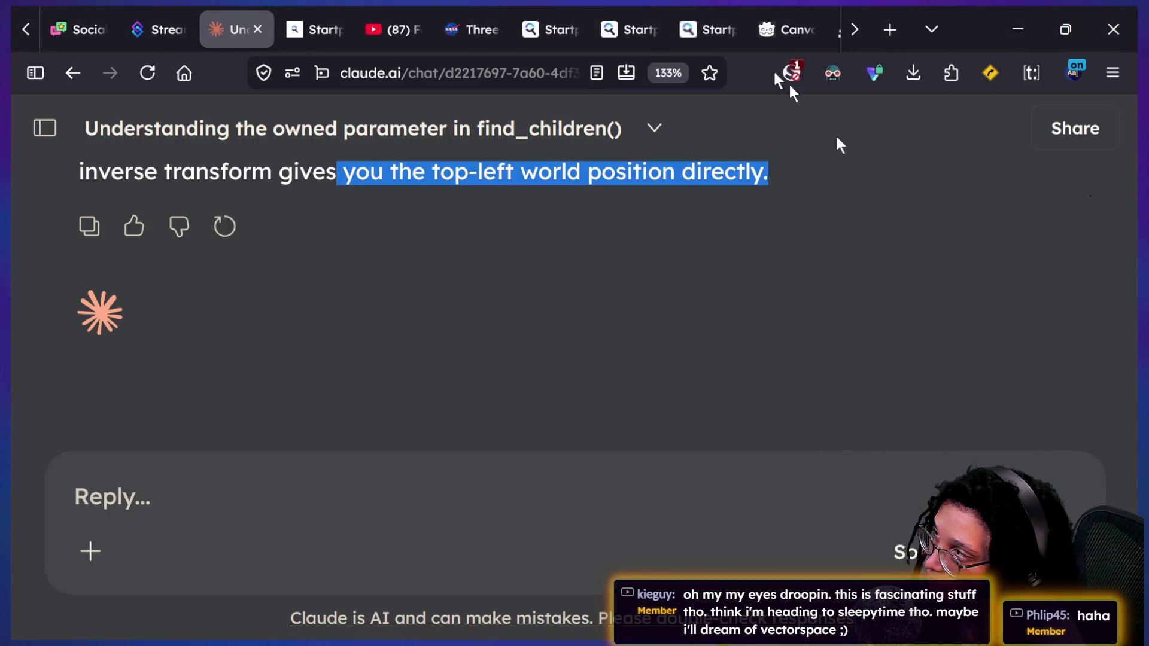
Show the shared sketch video from the Discord channel in full screen
scroll(509, 6, up, 3)
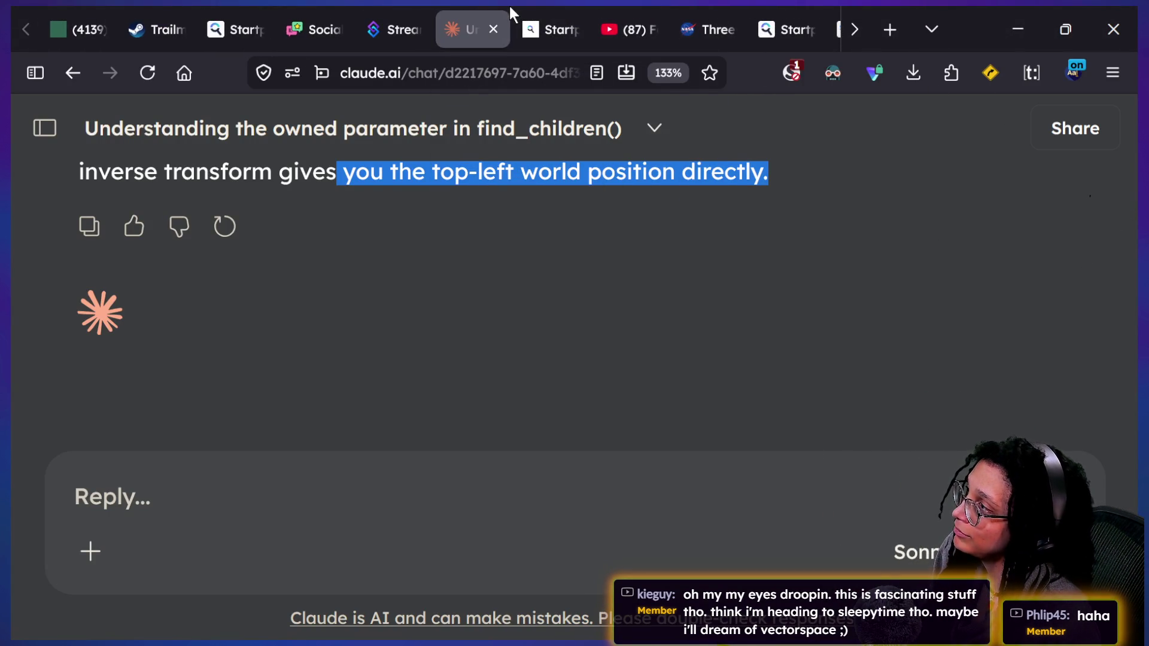
click(57, 3)
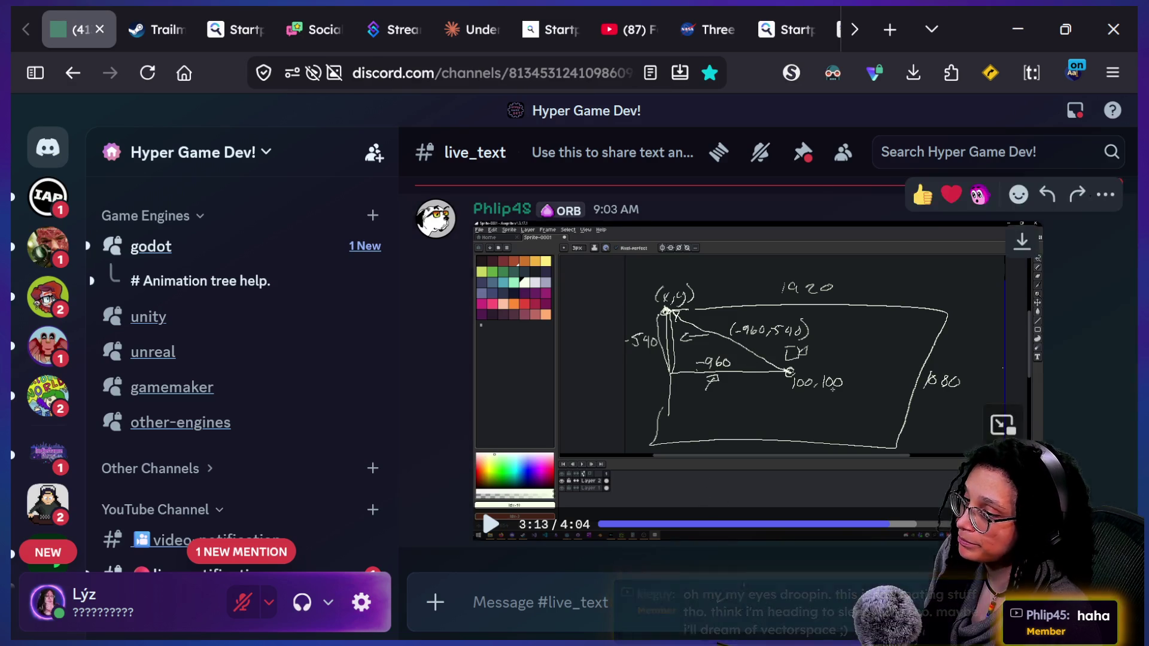
click(1002, 424)
click(1014, 326)
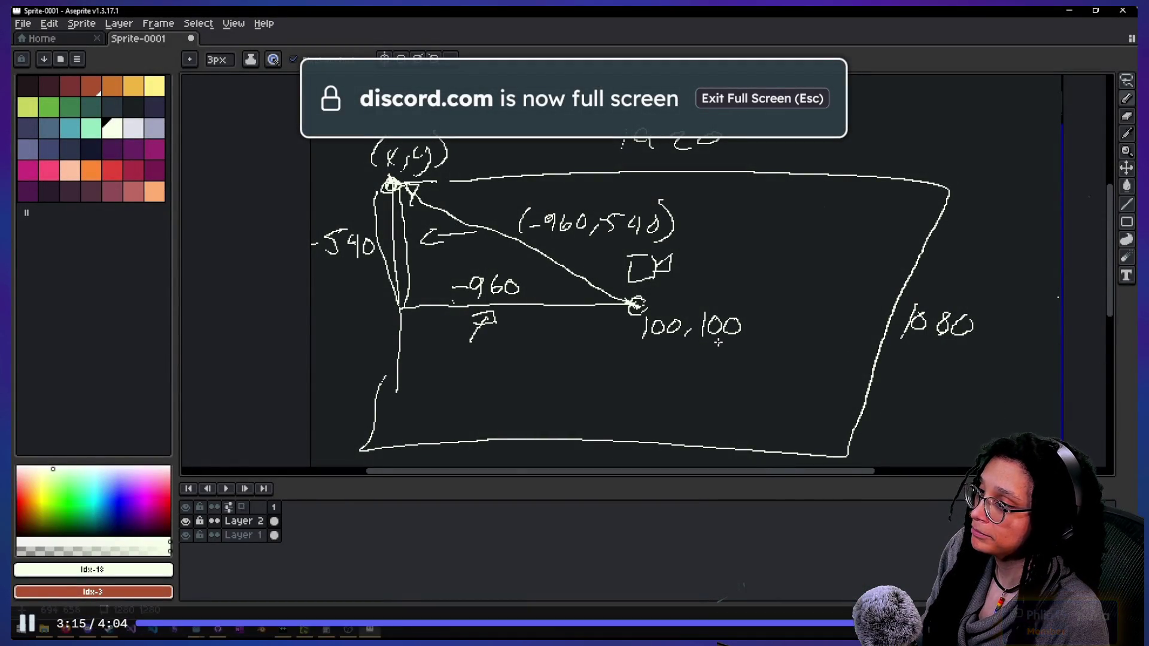
Rewind the video to 3:04 and rewatch the explanation, pausing and resuming once
click(849, 624)
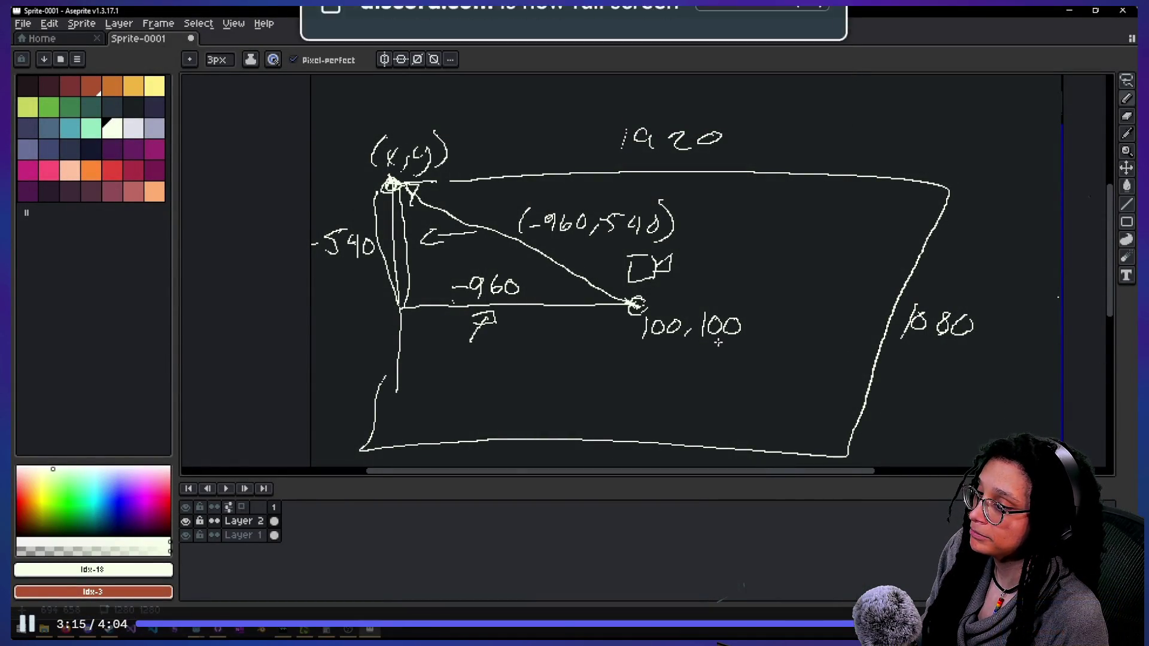
click(832, 633)
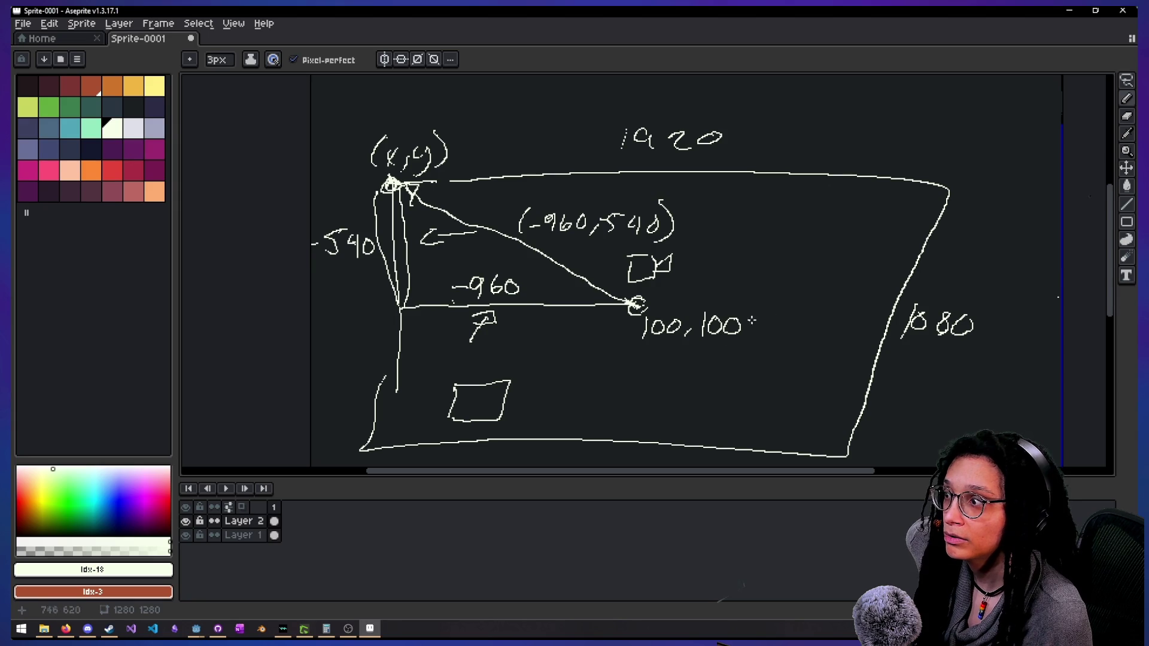
drag(758, 287, 799, 288)
drag(482, 397, 438, 402)
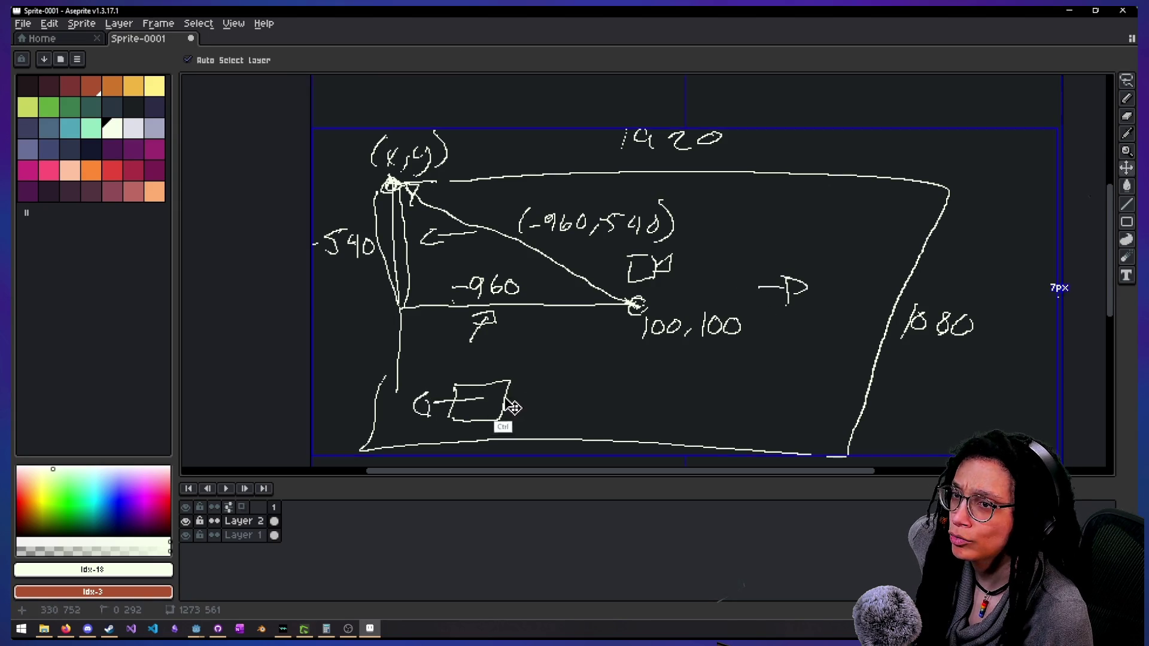
key(ctrl+z)
key(ctrl+z)
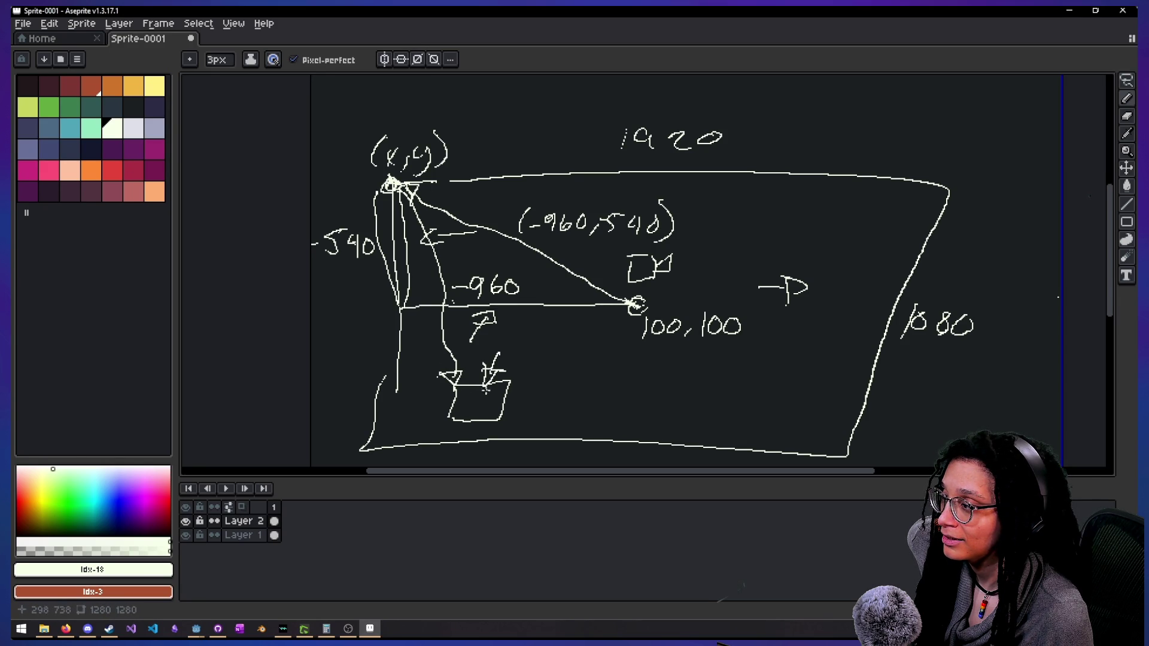
mouse_move(542, 384)
mouse_down()
mouse_move(564, 382)
mouse_move(552, 402)
mouse_up()
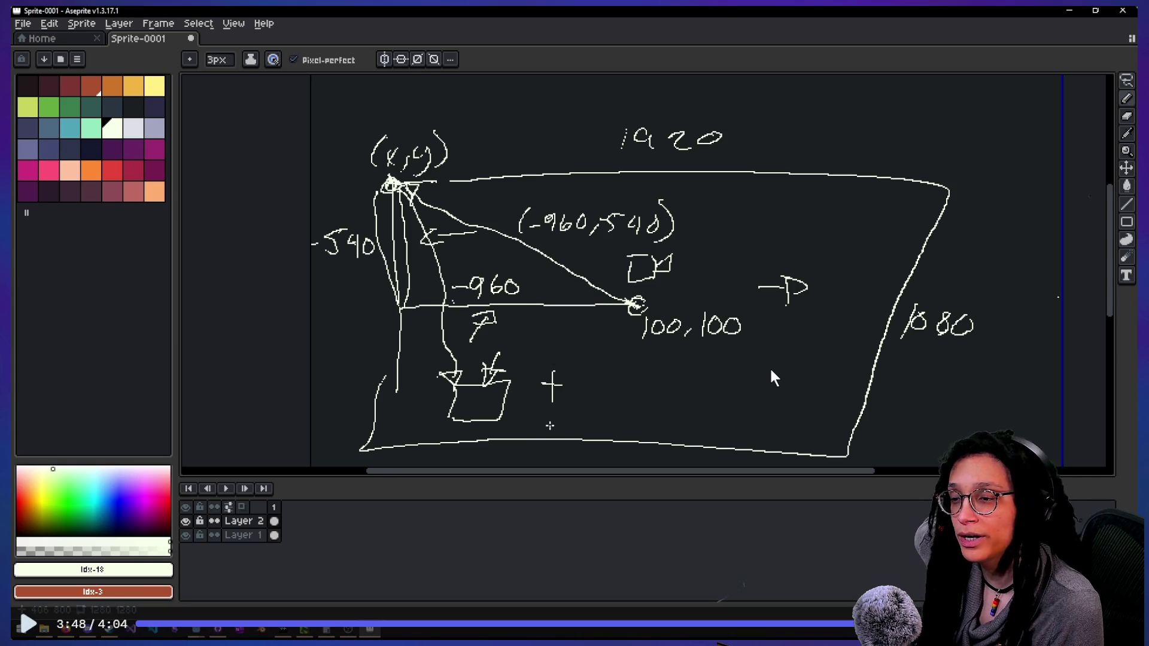
click(773, 303)
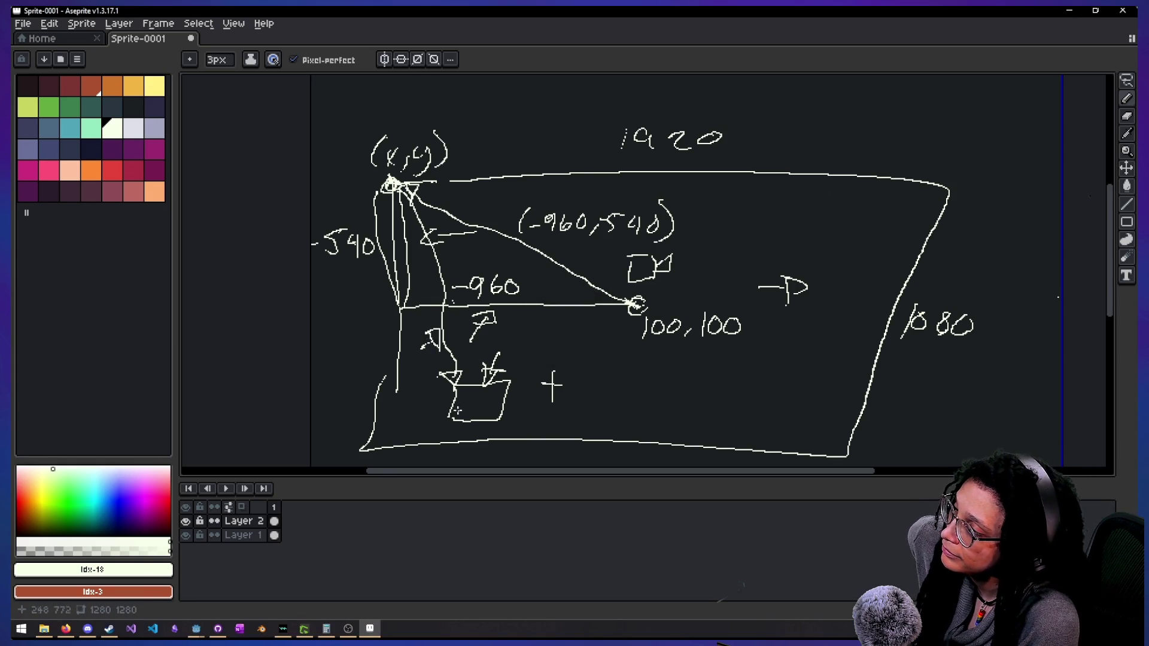
key(ctrl)
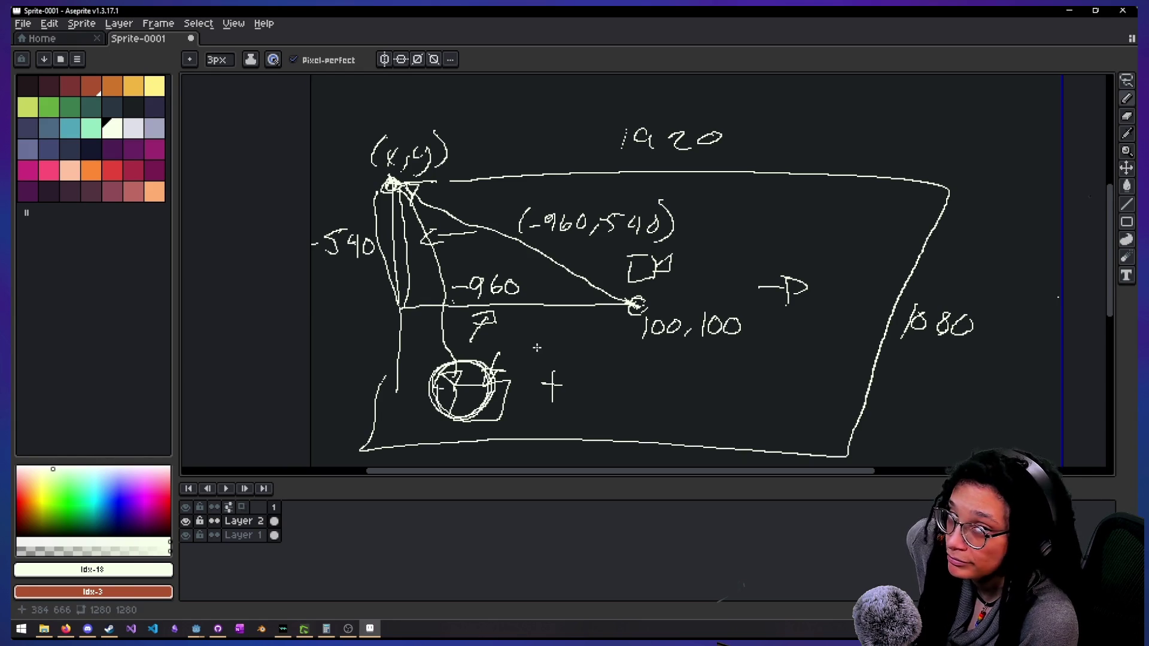
key(alt+Tab)
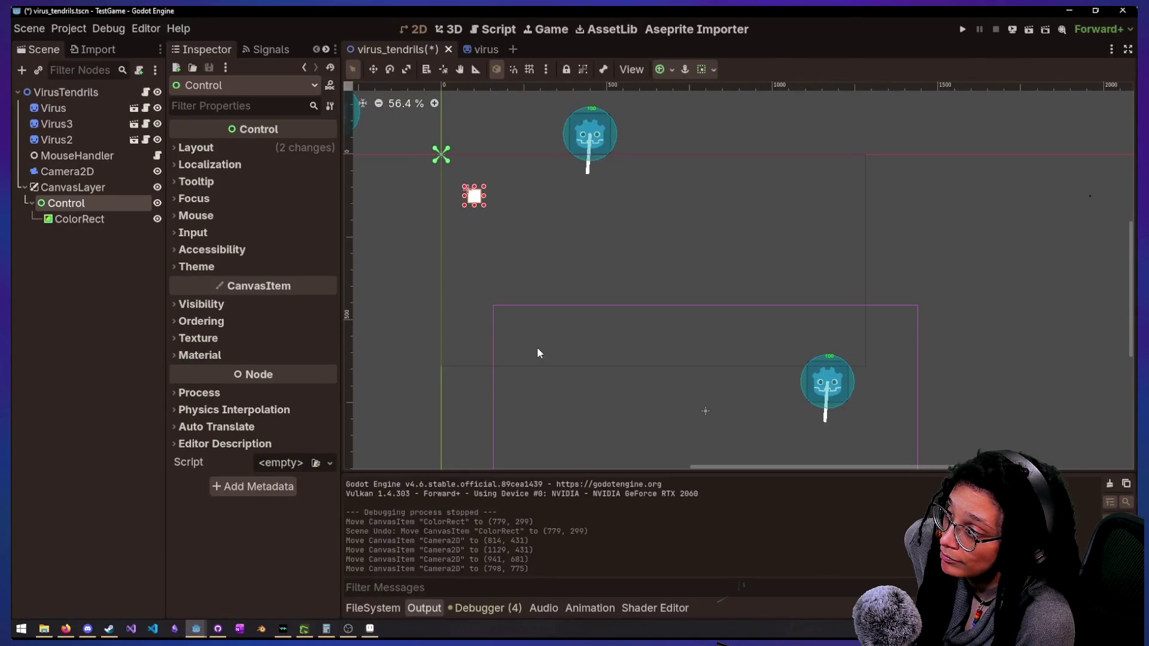
Exit full-screen playback and minimize the browser to get back to Godot's script editor
key(F5)
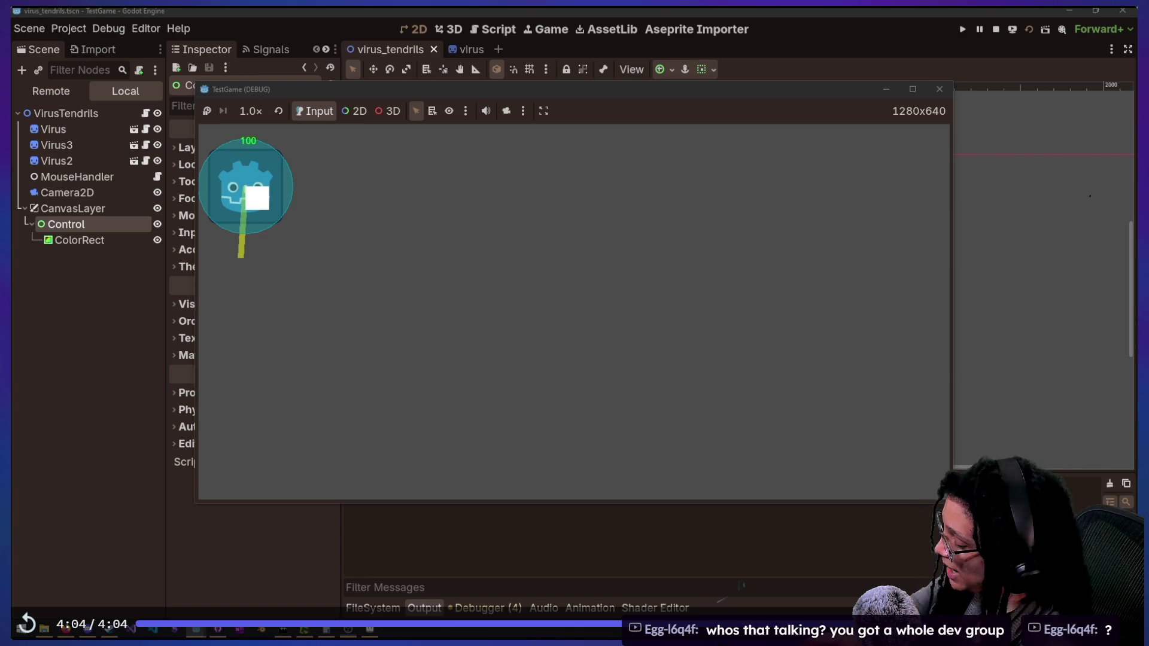
key(Escape)
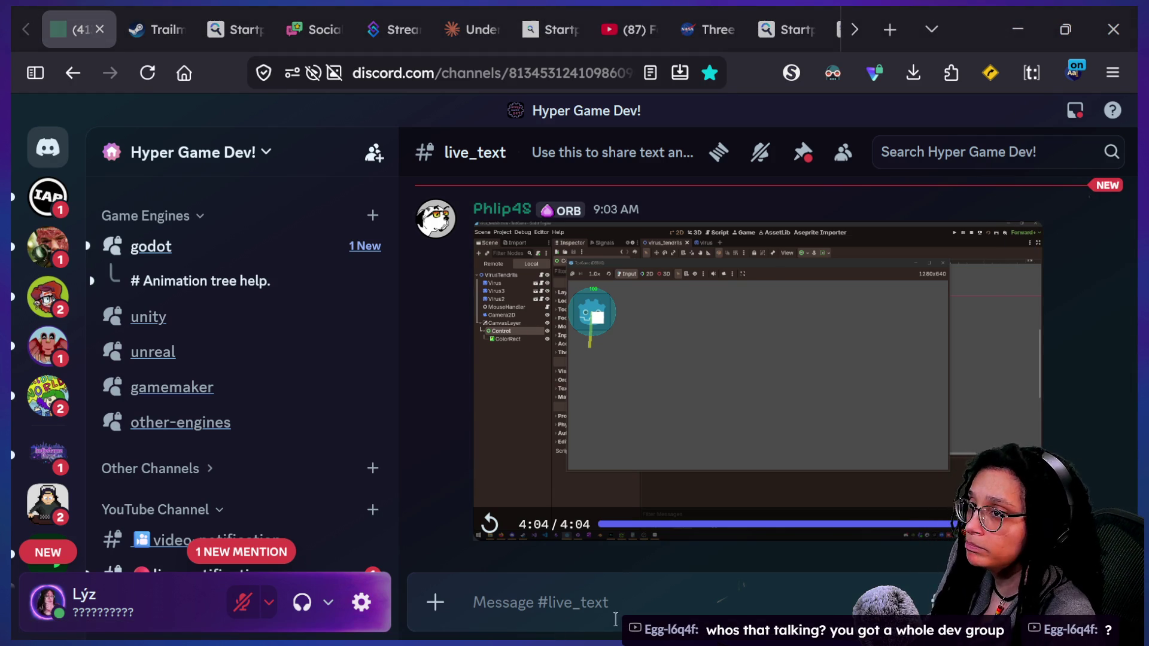
click(1021, 24)
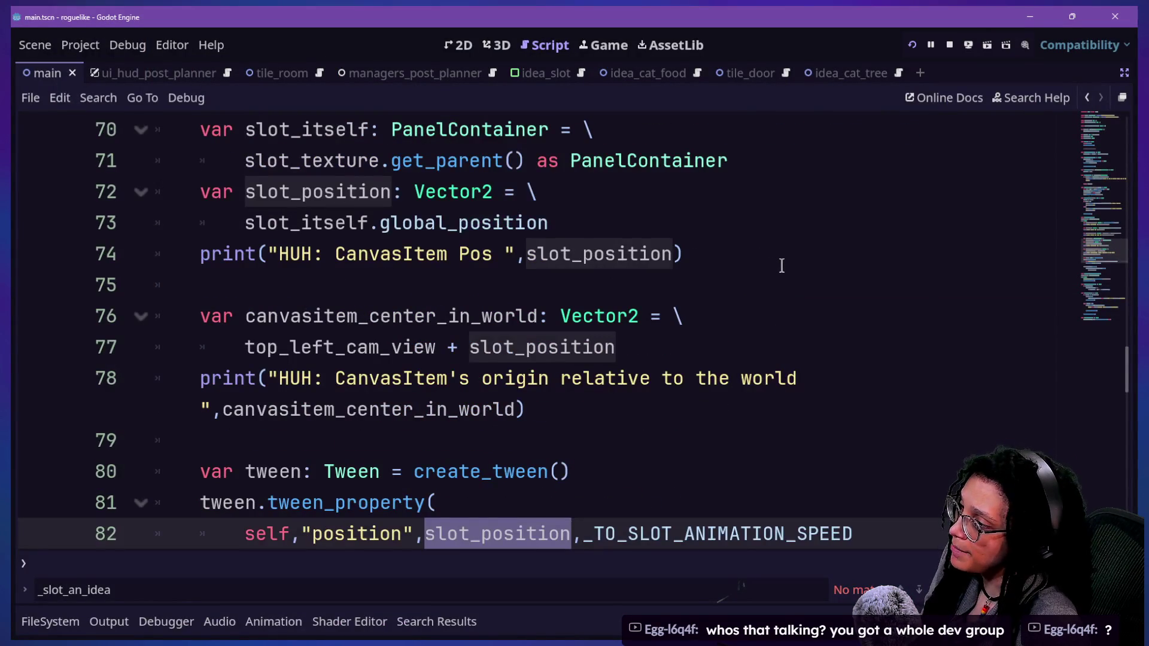
Redo the edits so ideas tween to canvasitem_center_in_world and top-left uses camera_pos, then relaunch the game
scroll(782, 266, down, 1)
click(790, 265)
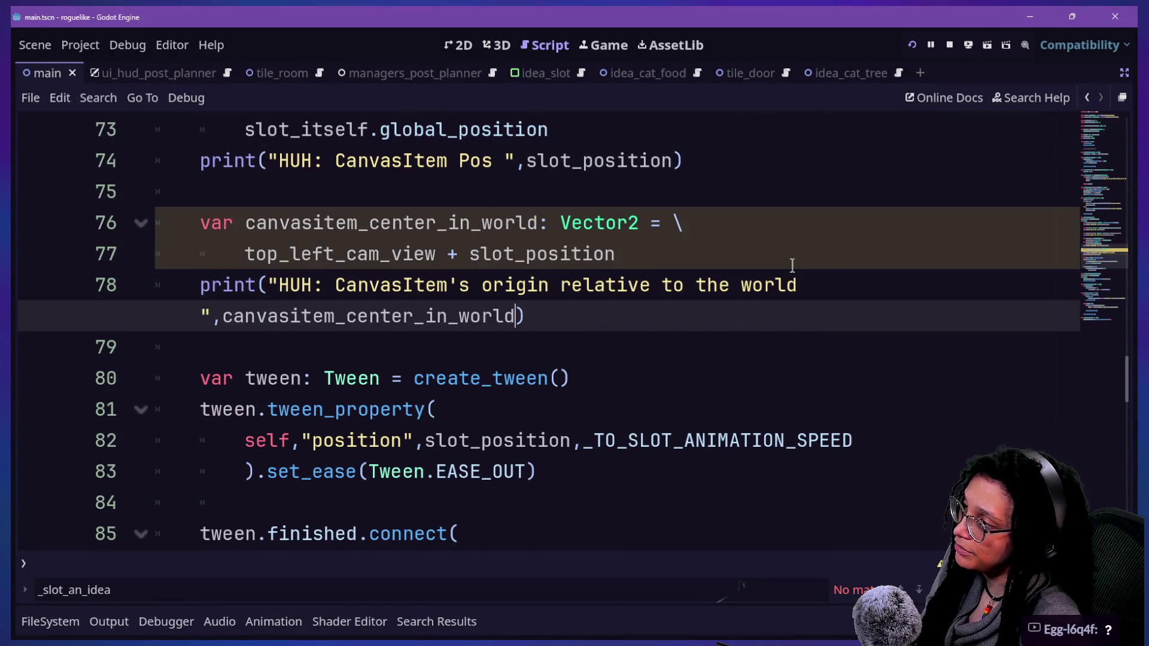
click(792, 265)
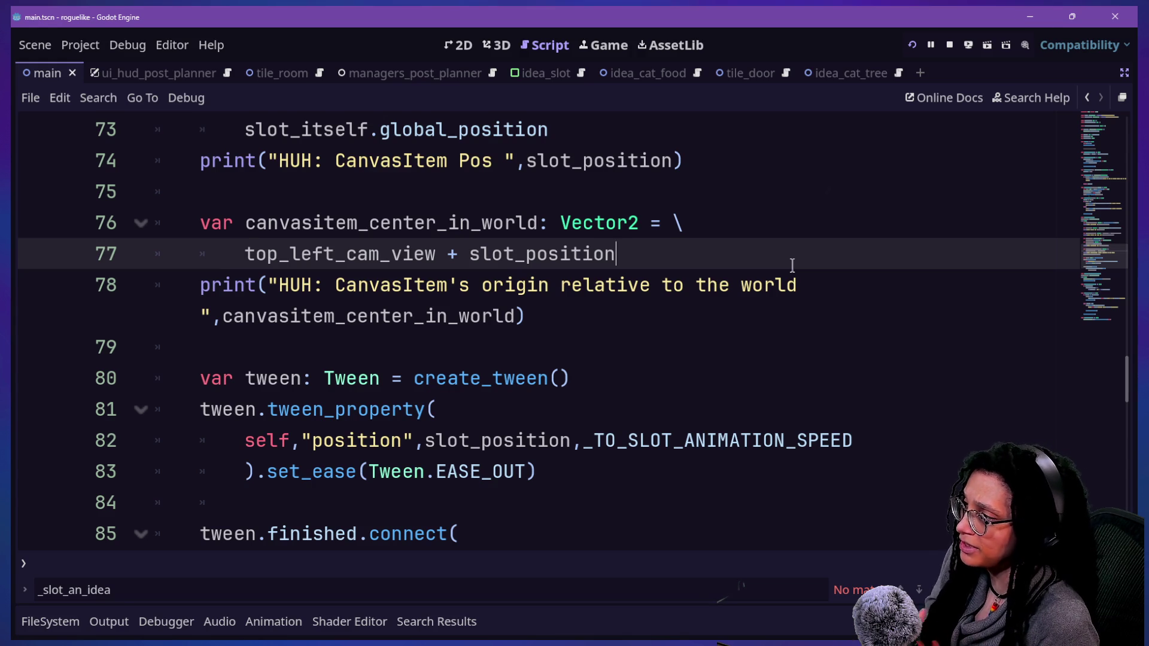
key(ctrl+z)
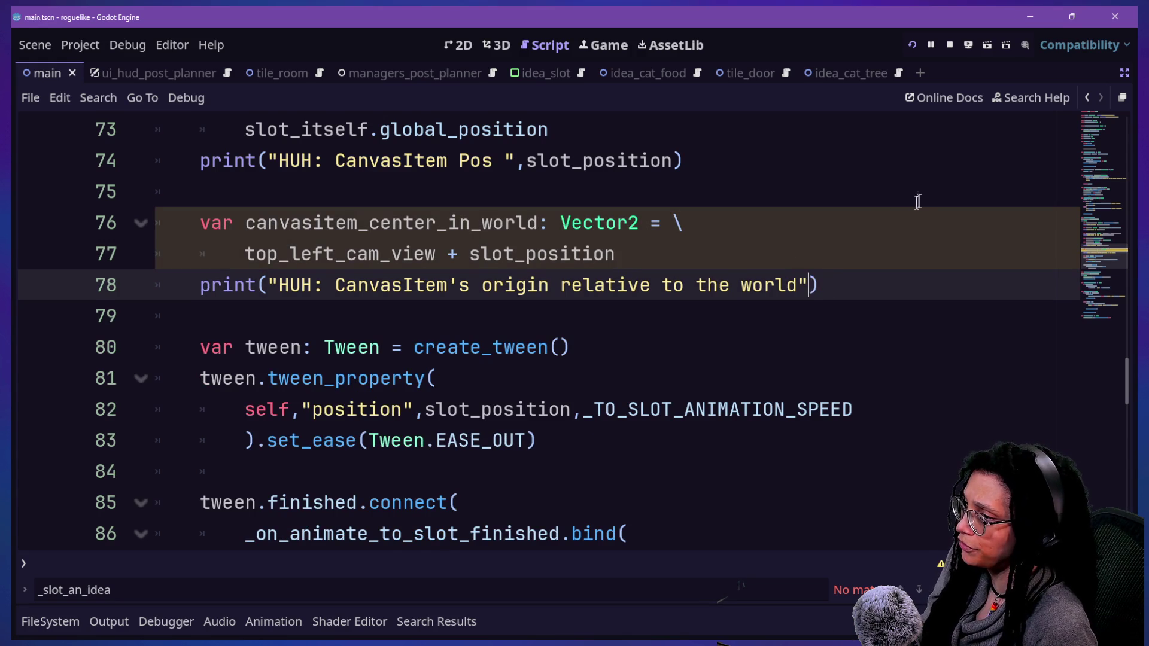
key(ctrl+shift+z)
key(ctrl+shift+z)
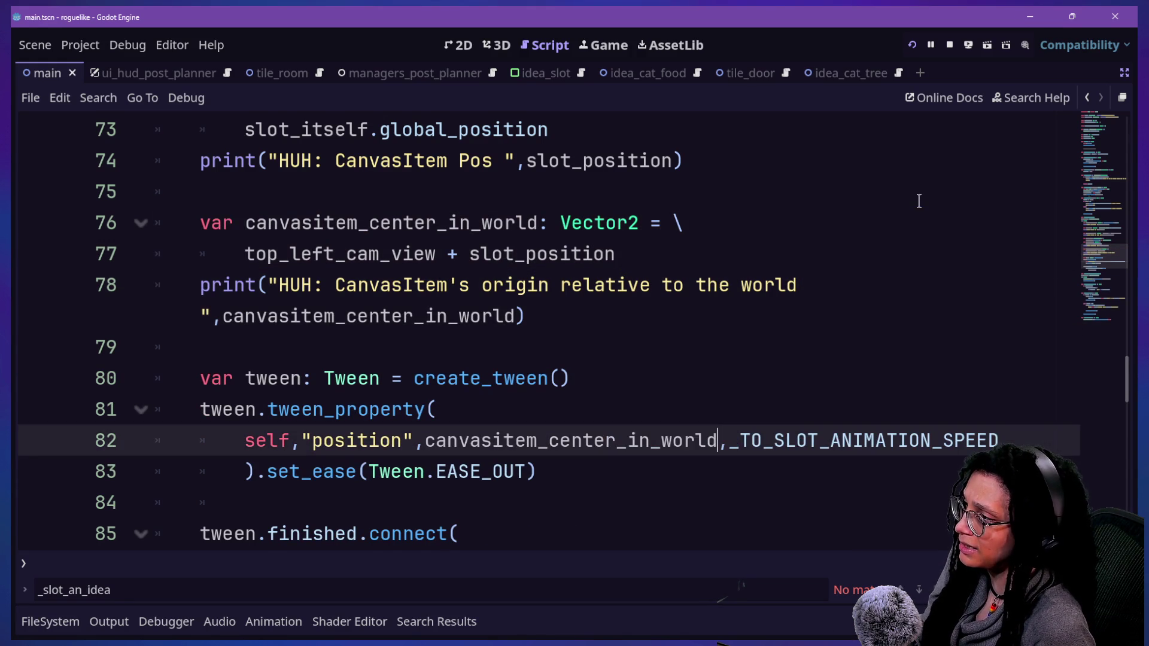
key(ctrl+shift+z)
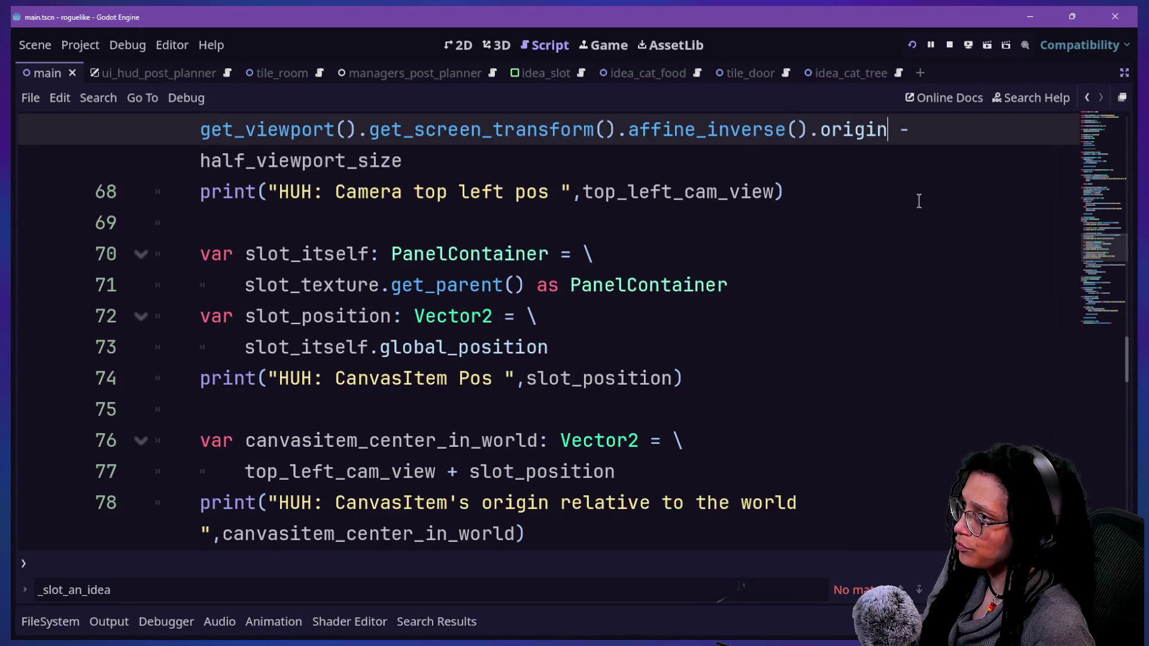
key(ctrl+shift+z)
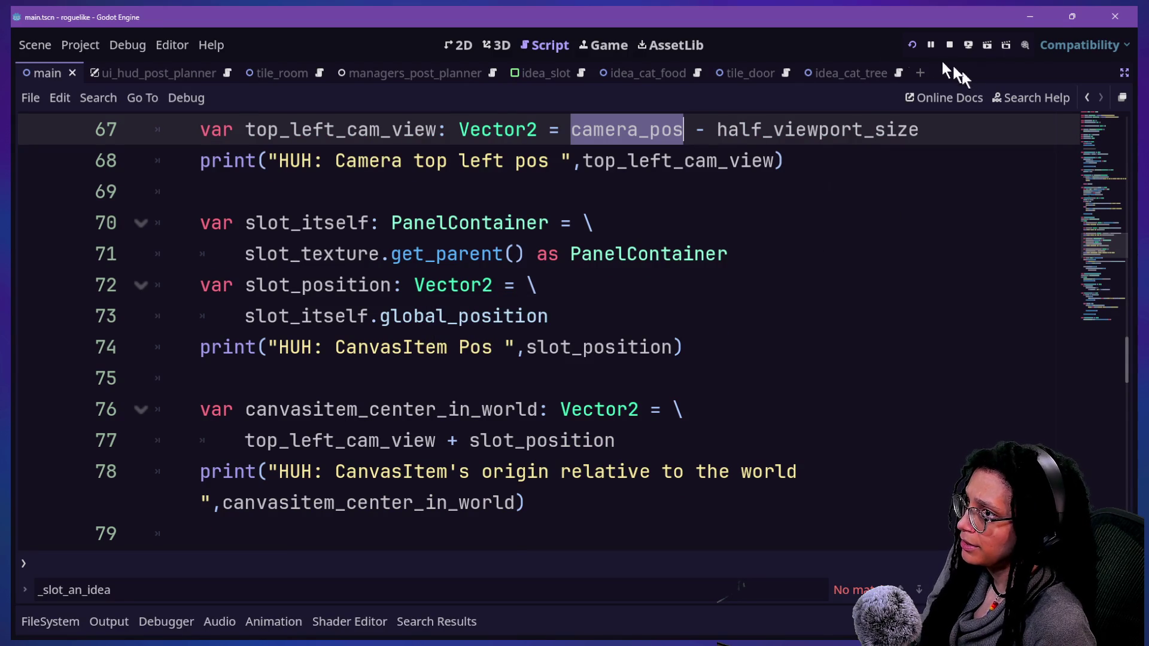
click(910, 45)
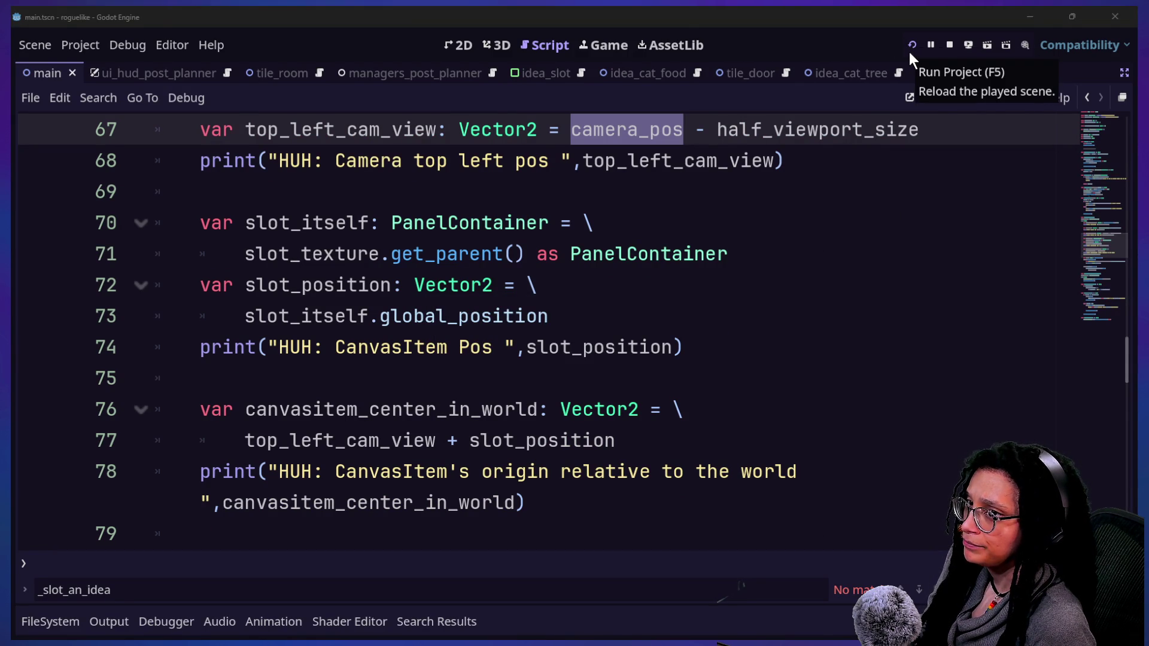
click(910, 50)
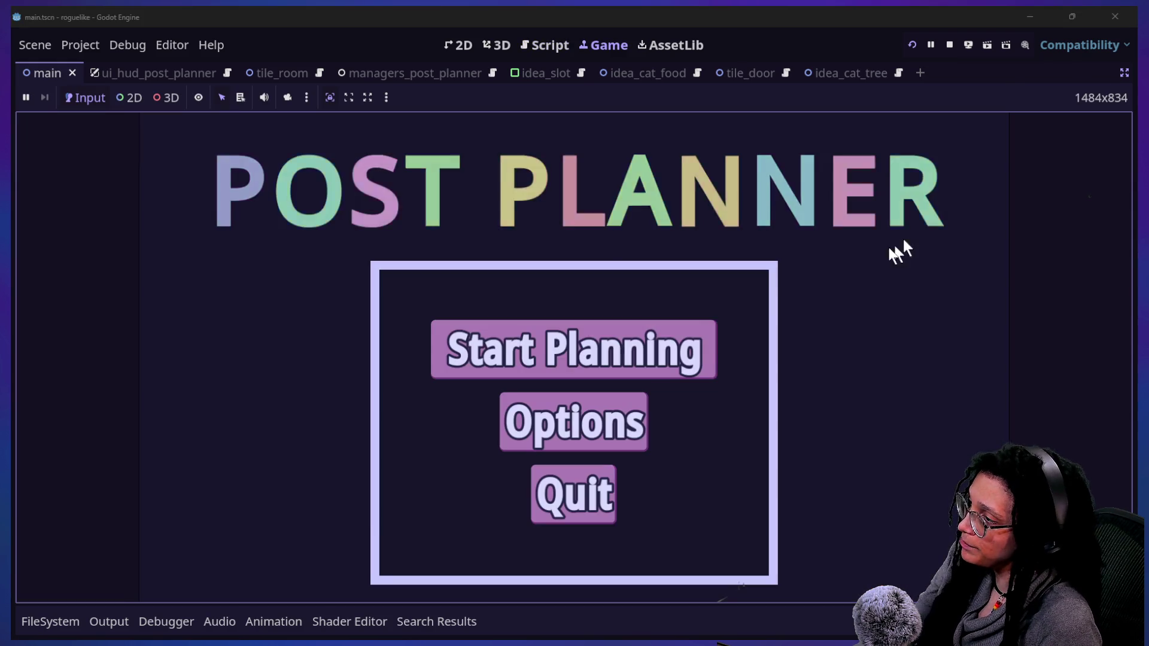
Start the game on the Mewsky platform and move the brain onto the cat-food can
click(709, 344)
click(501, 376)
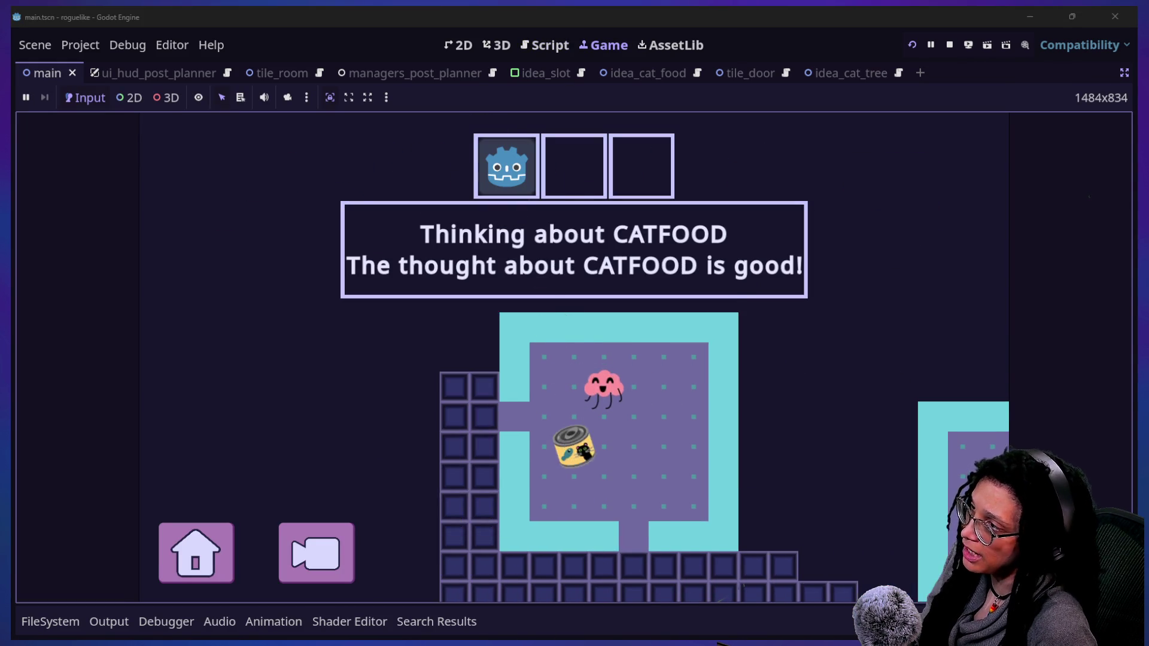
key(Down)
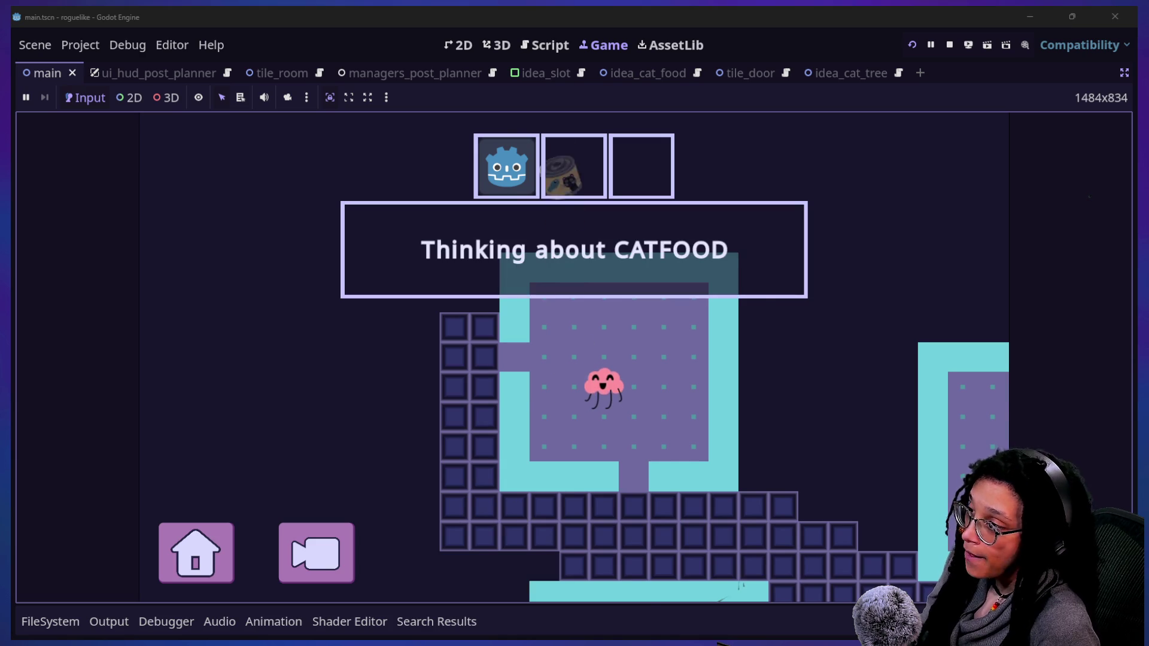
Walk the brain out of the room and along the corridor into the can room
key(Left)
key(Left)
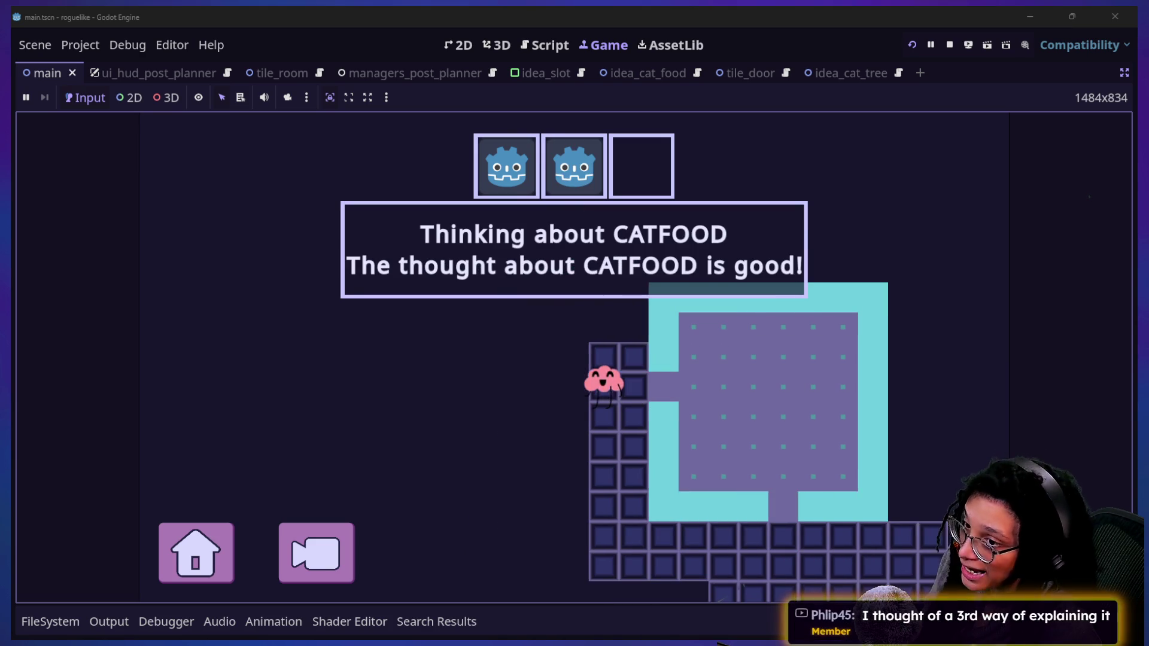
key(Down)
key(Down)
key(Down)
key(Right)
key(Right)
key(Right)
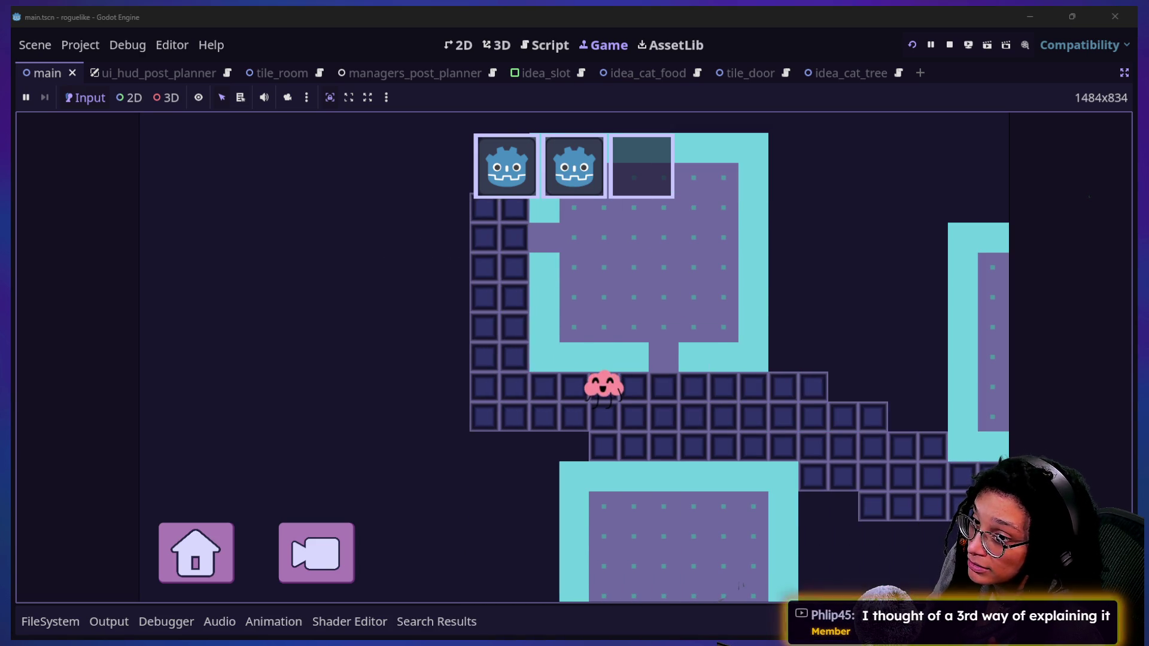
key(Right)
key(Right)
key(Right)
key(Down)
key(Down)
key(Right)
key(Right)
key(Down)
key(Right)
key(Right)
key(Right)
key(Down)
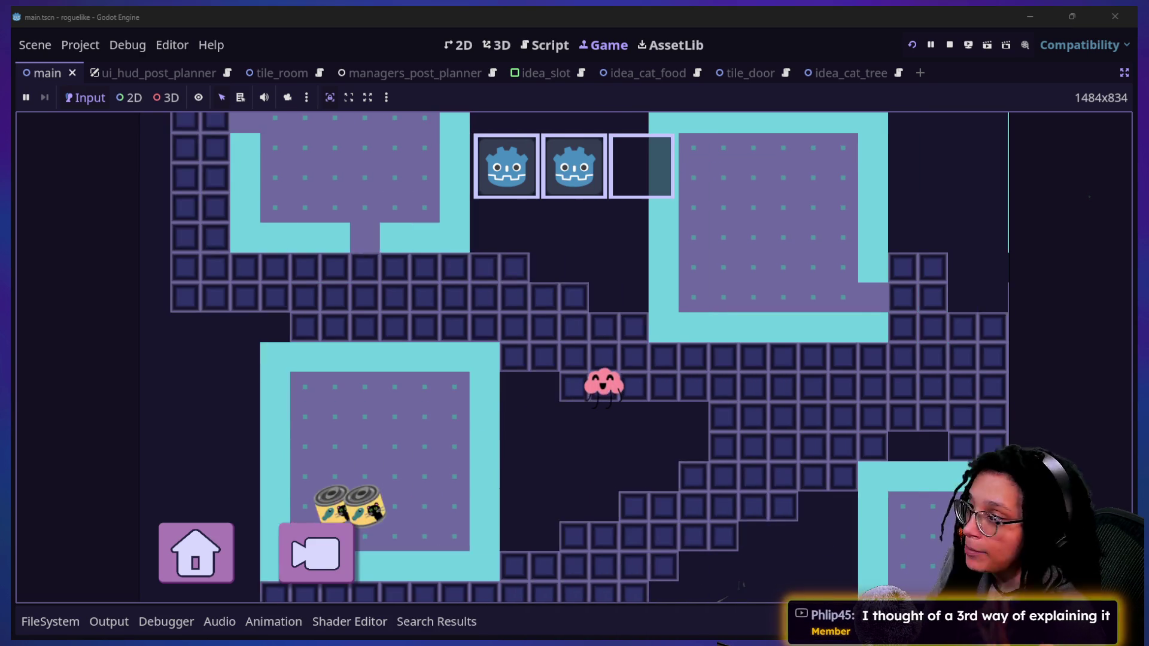
key(Right)
key(Right)
key(Right)
key(Right)
key(Down)
key(Down)
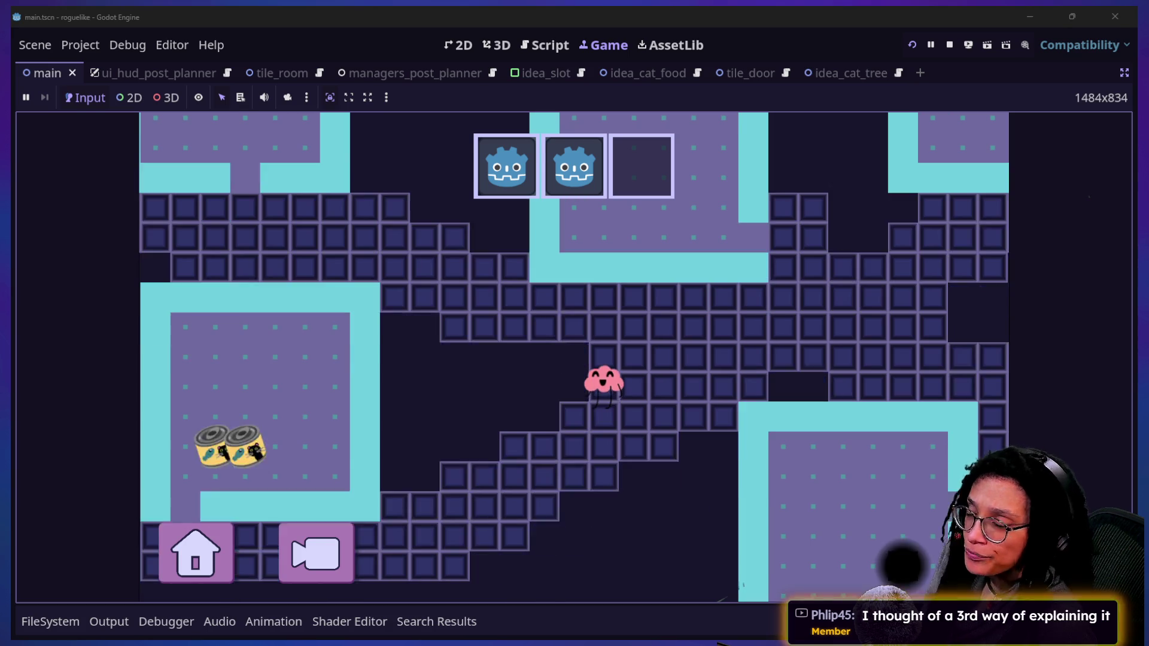
key(Down)
key(Down)
key(Down)
key(Left)
key(Left)
key(Left)
key(Left)
key(Left)
key(Down)
key(Left)
key(Left)
key(Down)
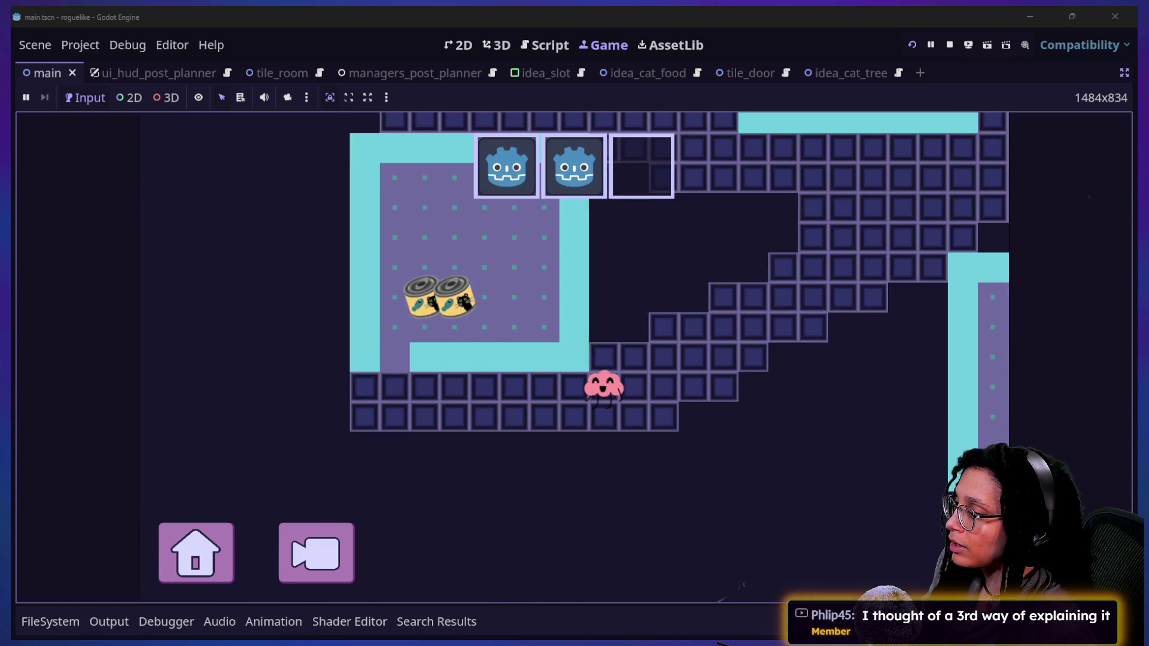
key(Left)
key(Left)
key(Left)
key(Left)
key(Left)
key(Left)
key(Left)
key(Up)
key(Up)
key(Up)
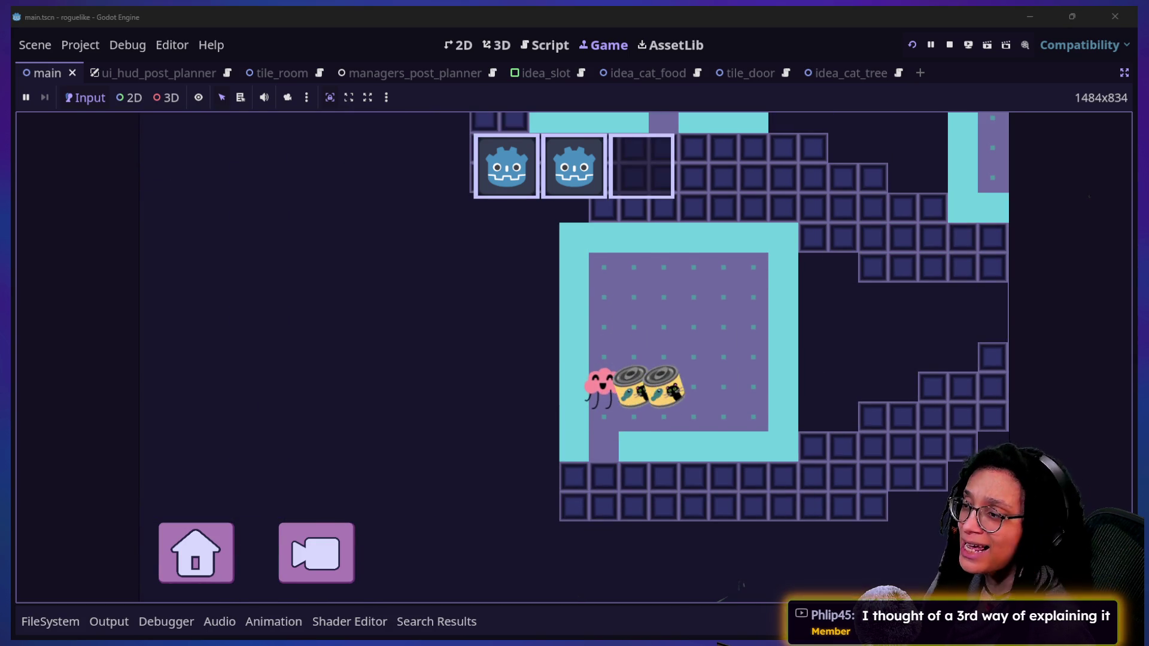
Collect a can into the third HUD slot, then walk past the remaining can
key(Right)
key(Right)
key(Up)
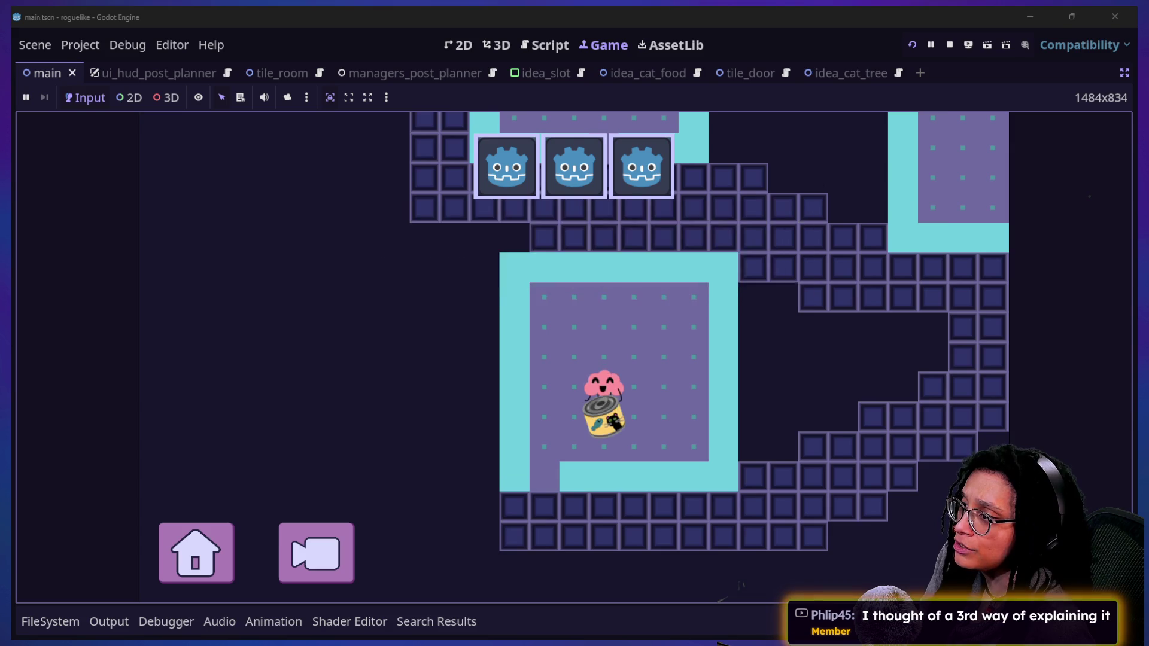
key(Left)
key(Left)
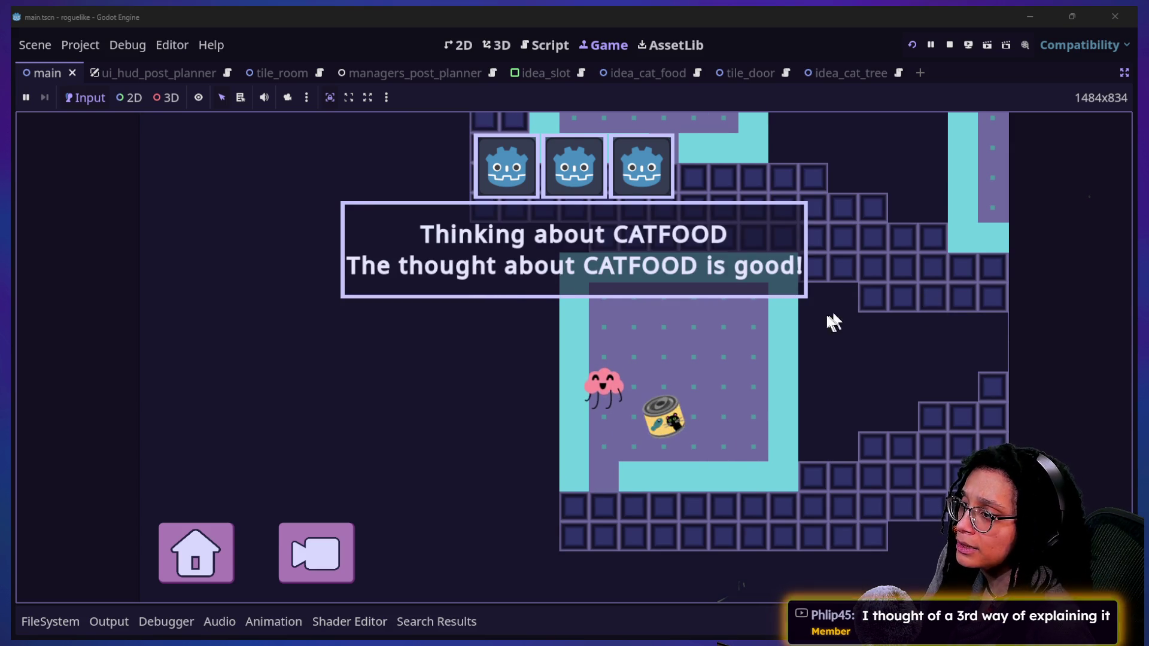
key(Right)
key(Down)
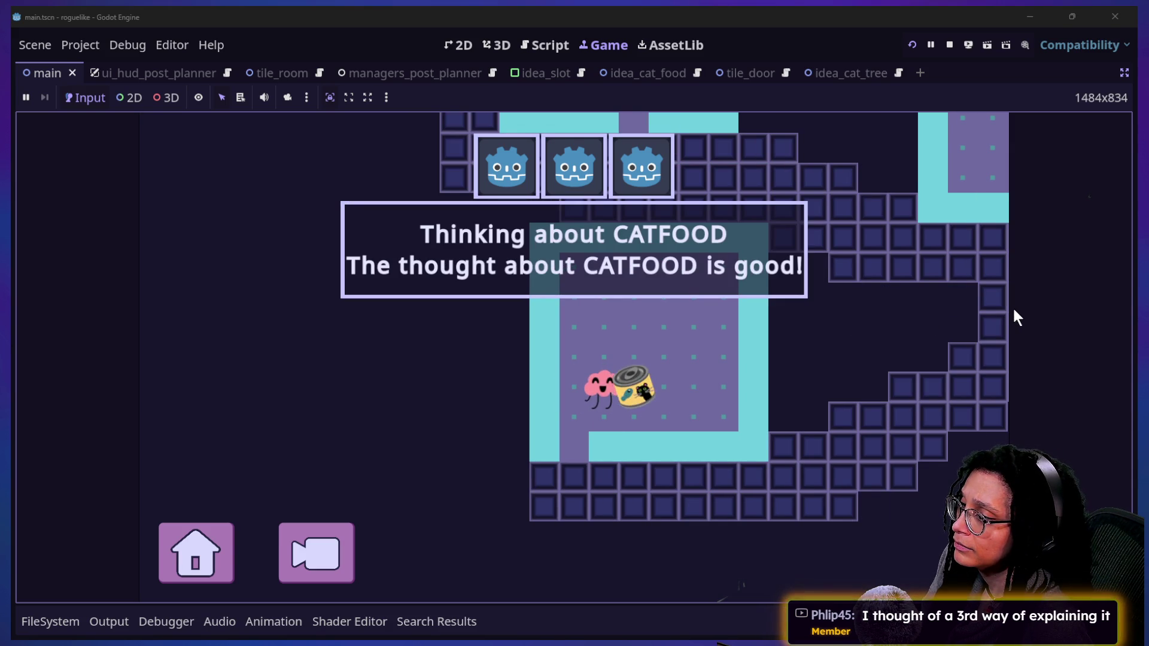
key(Left)
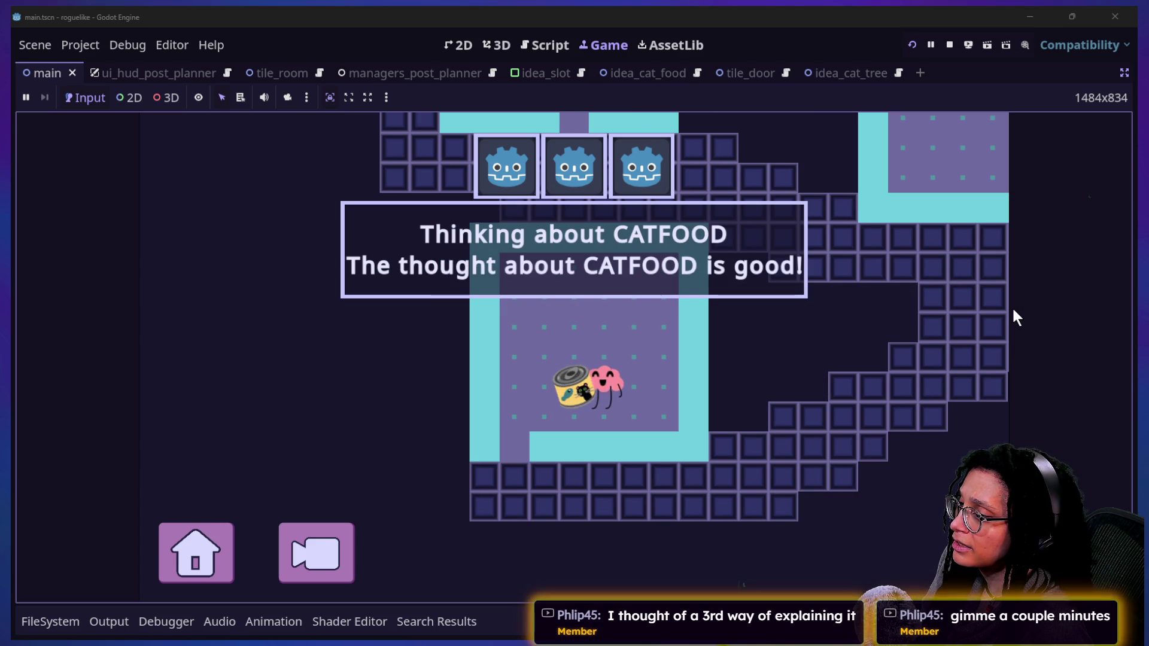
key(Left)
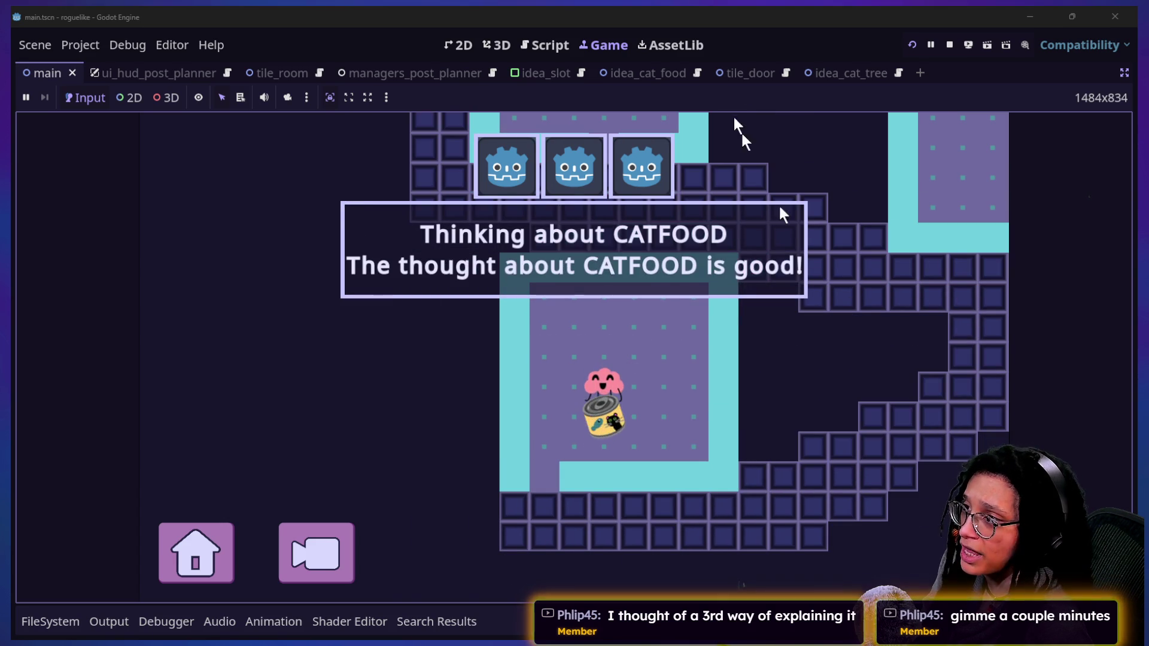
Reload the run, start planning on Mewsky, and walk right and down onto the CATFOOD can
click(911, 44)
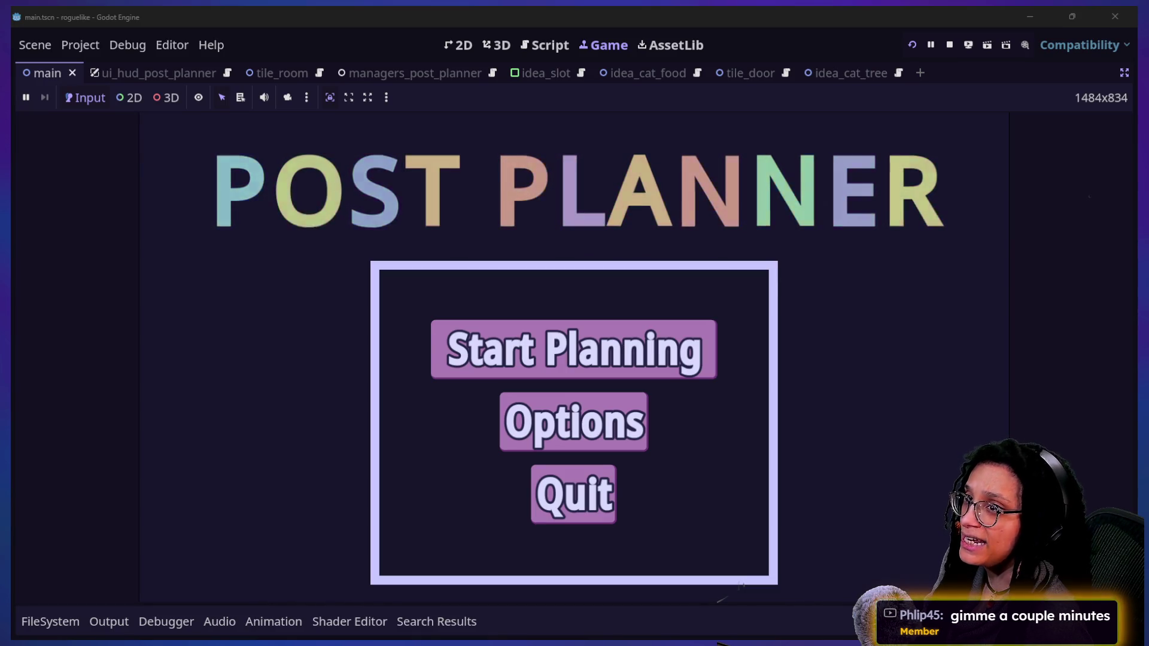
click(583, 365)
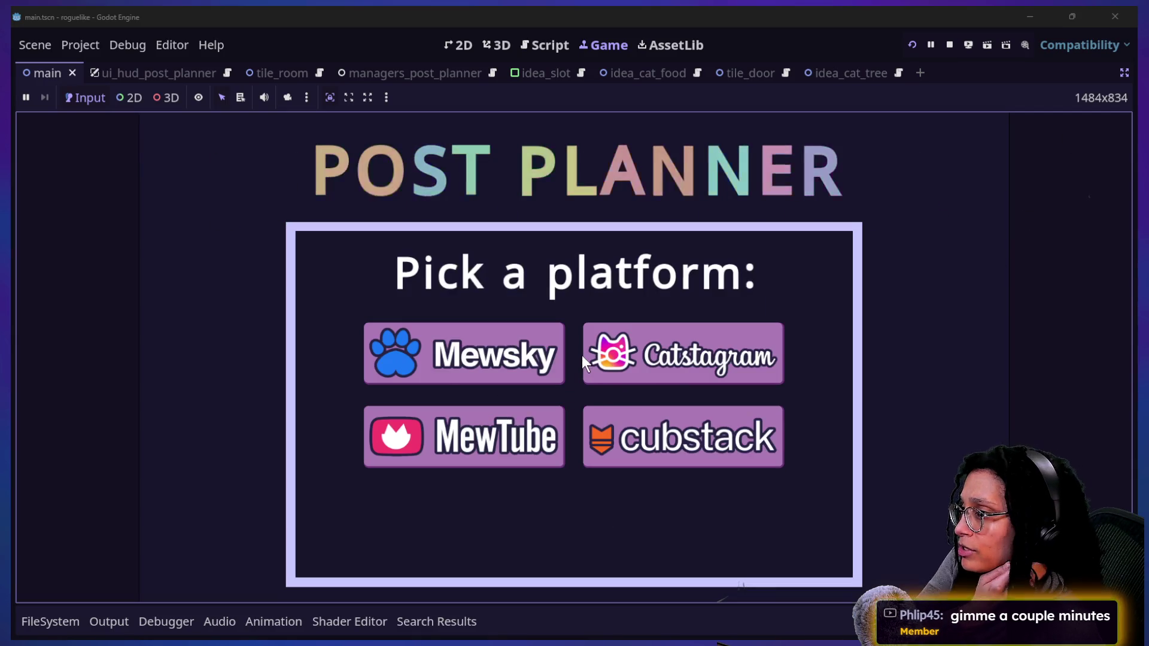
click(559, 354)
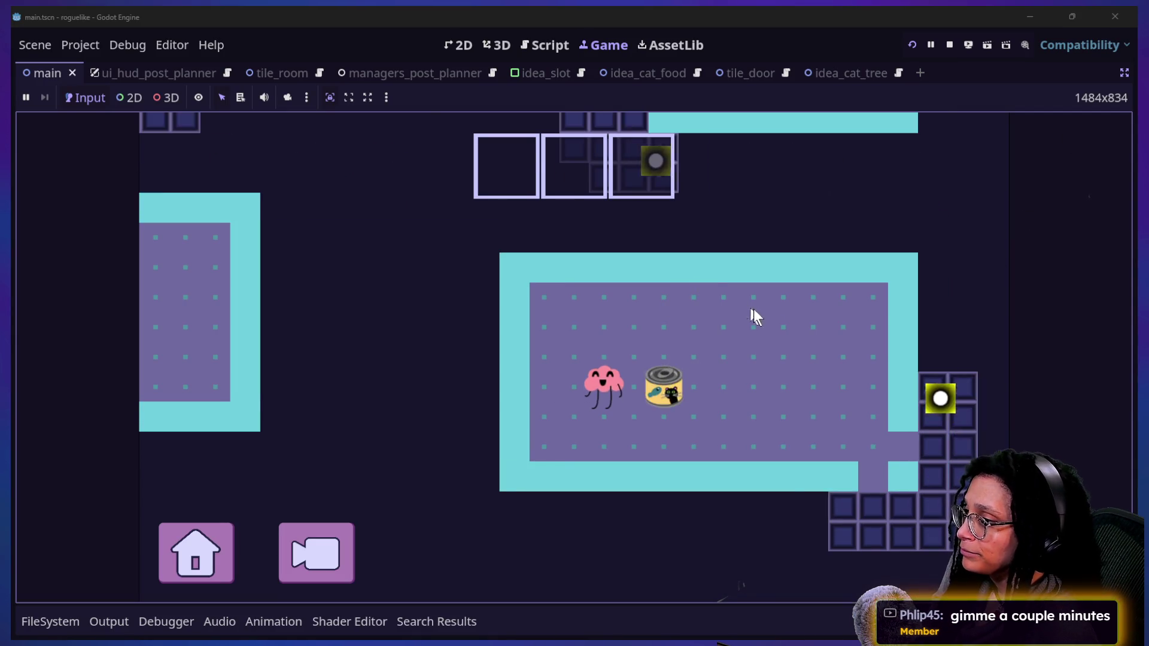
key(Right)
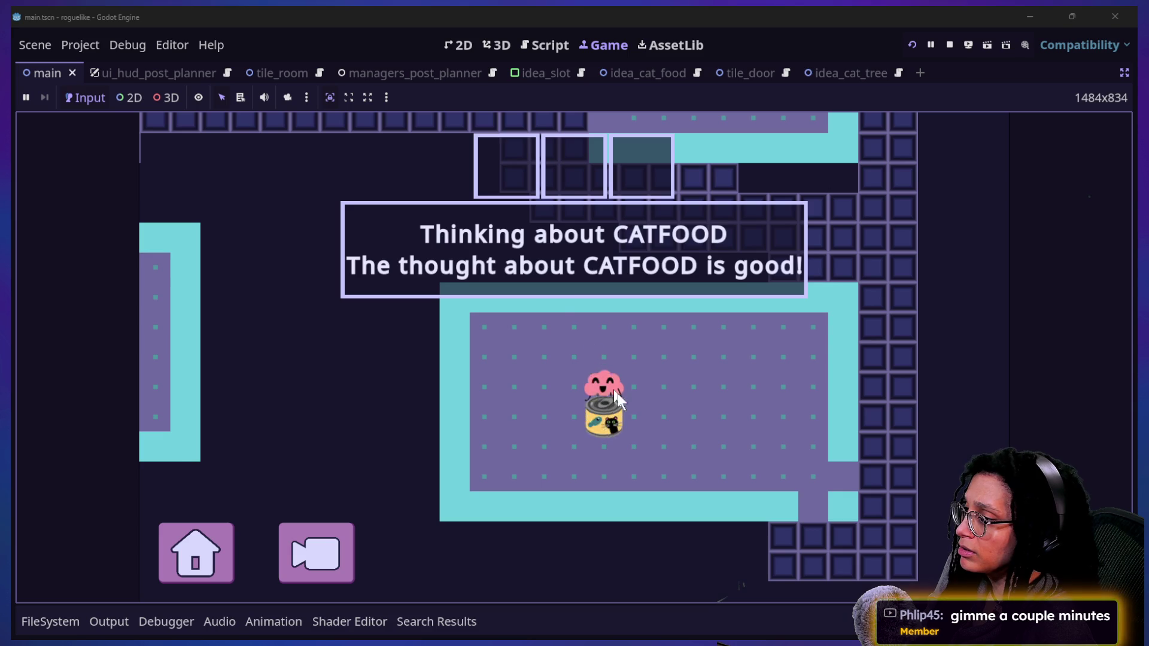
key(Down)
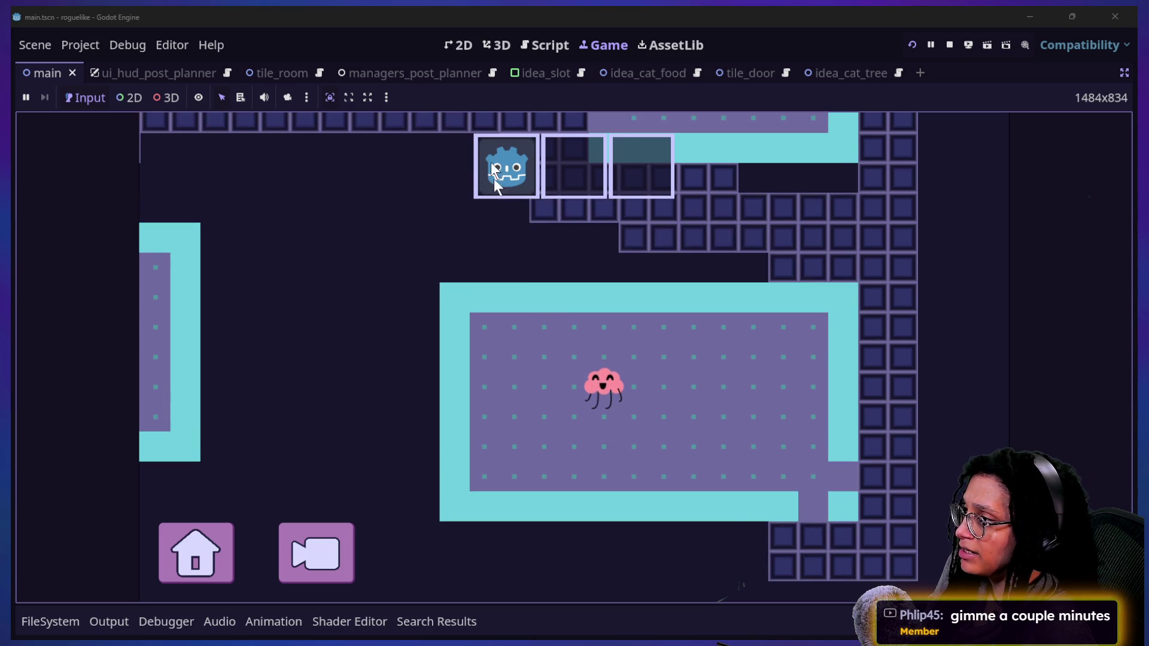
key(Right)
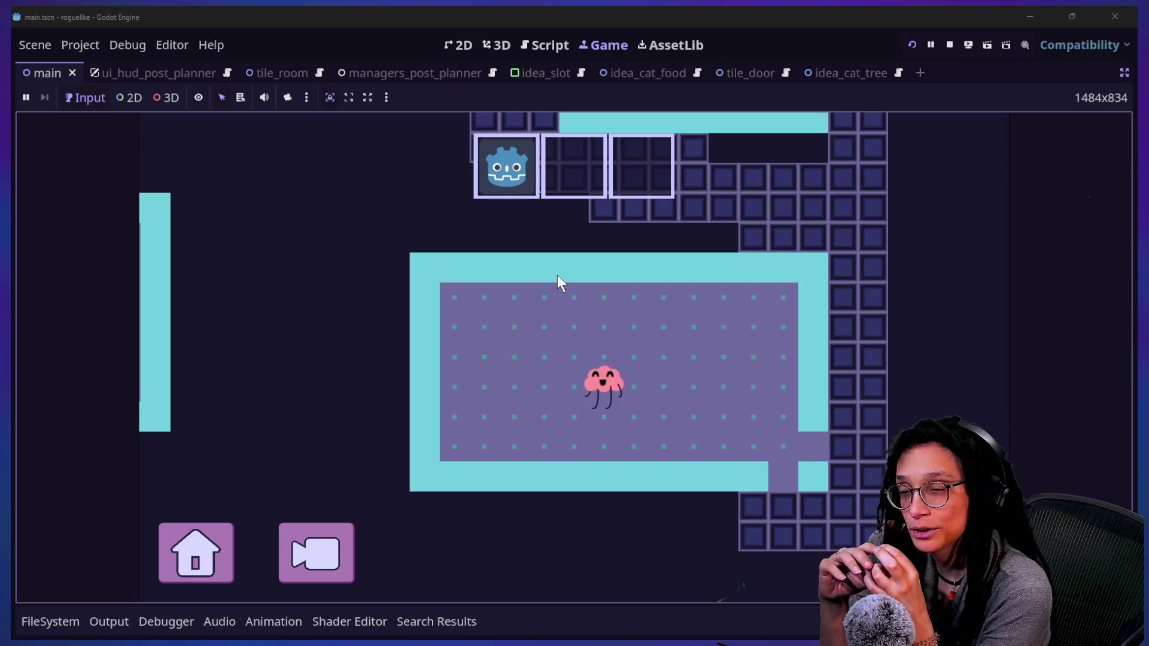
Walk the character up the corridor into the cat-food room and pick up the cat food
key(Right)
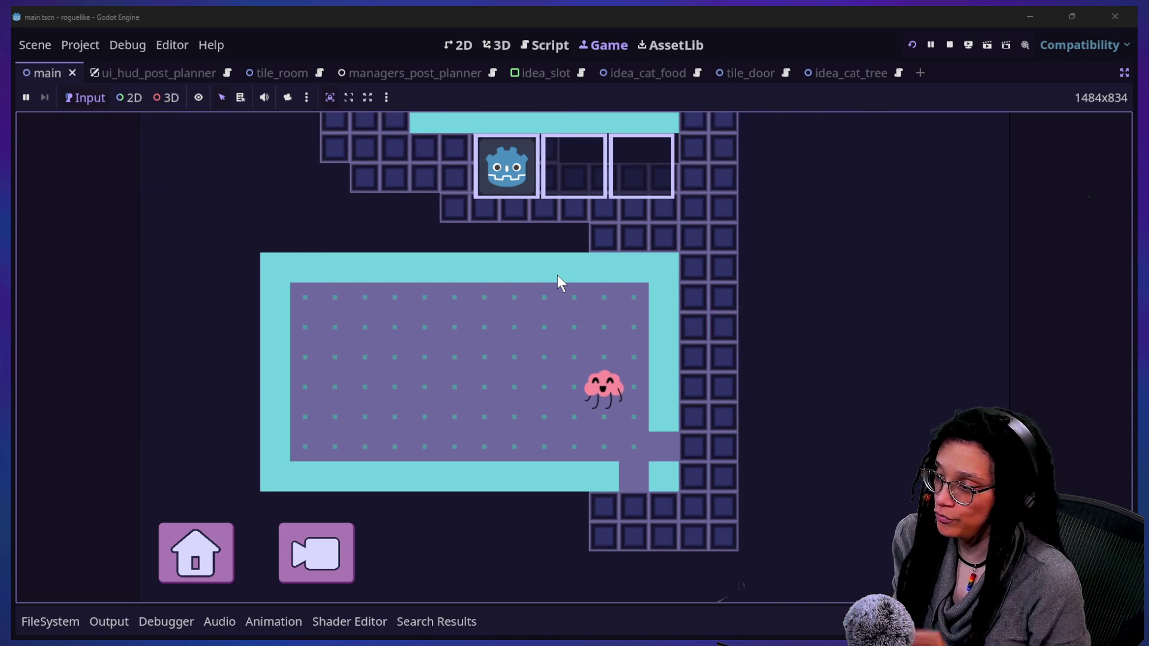
key(Up)
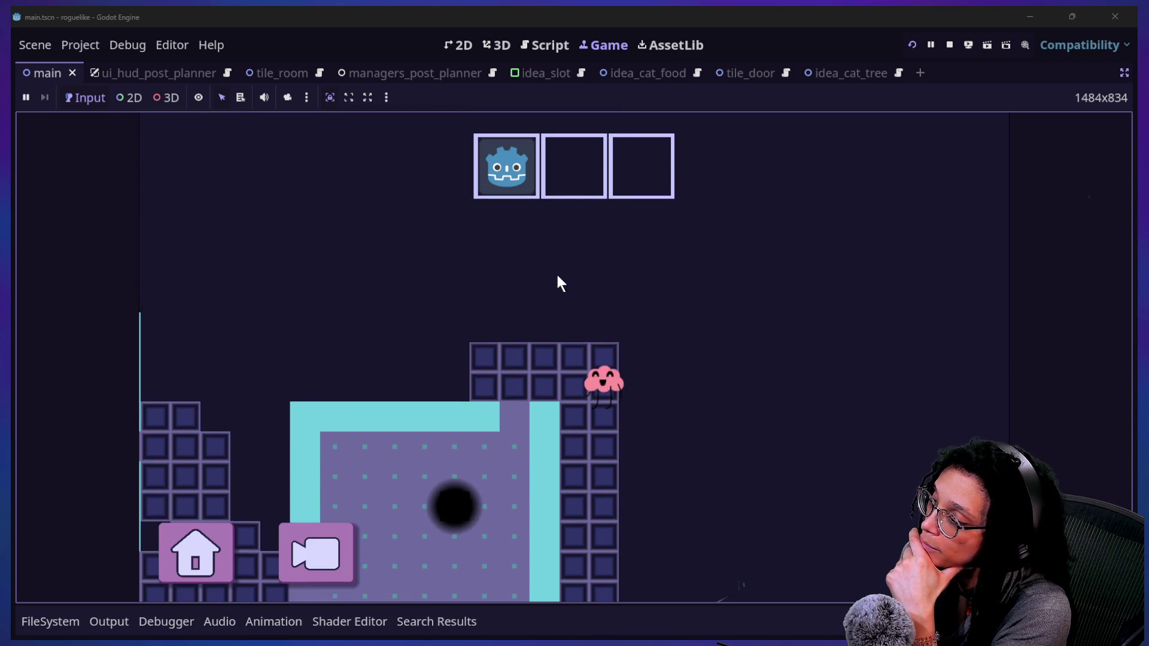
key(Left)
key(Down)
key(Left)
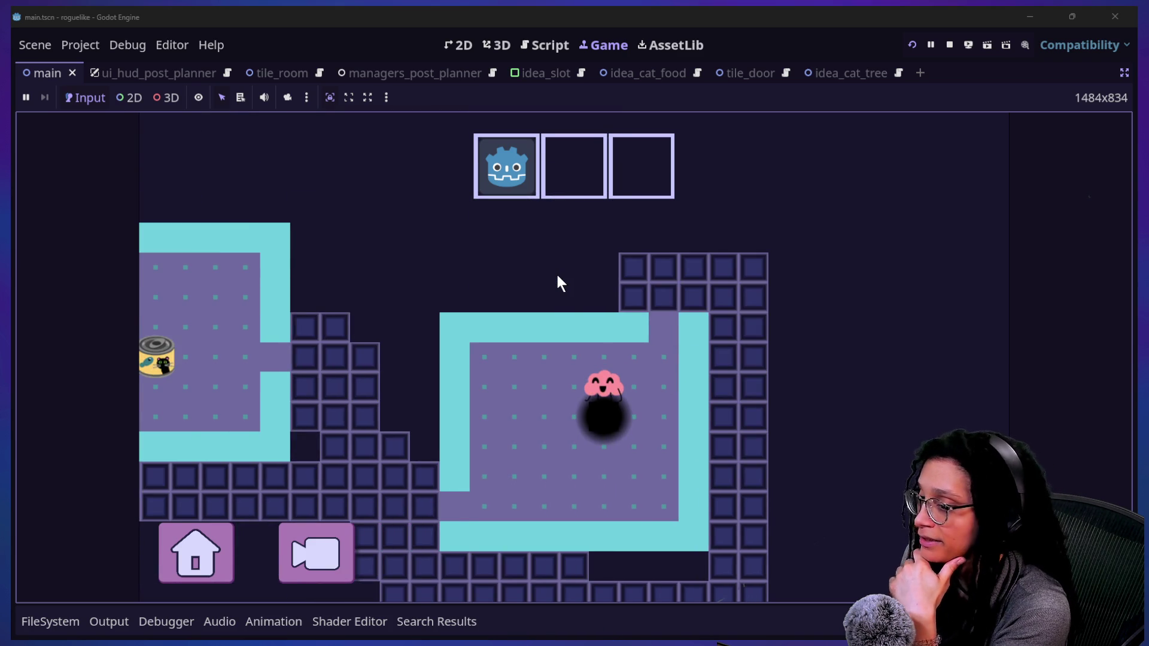
key(Up)
key(Right)
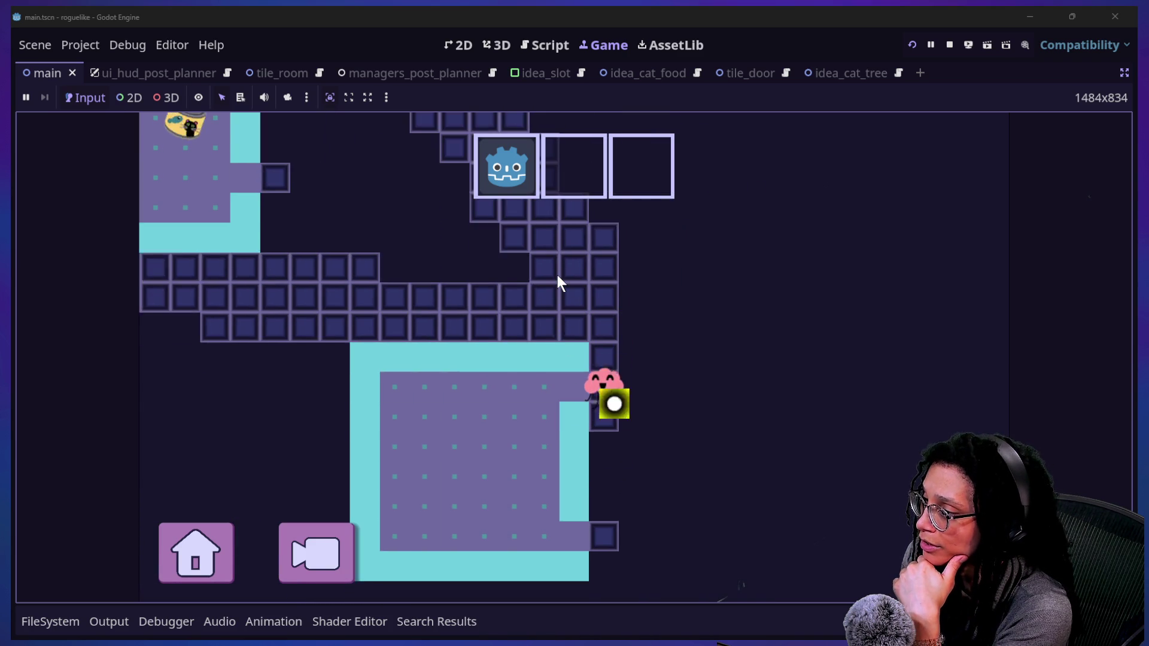
key(Up)
key(Left)
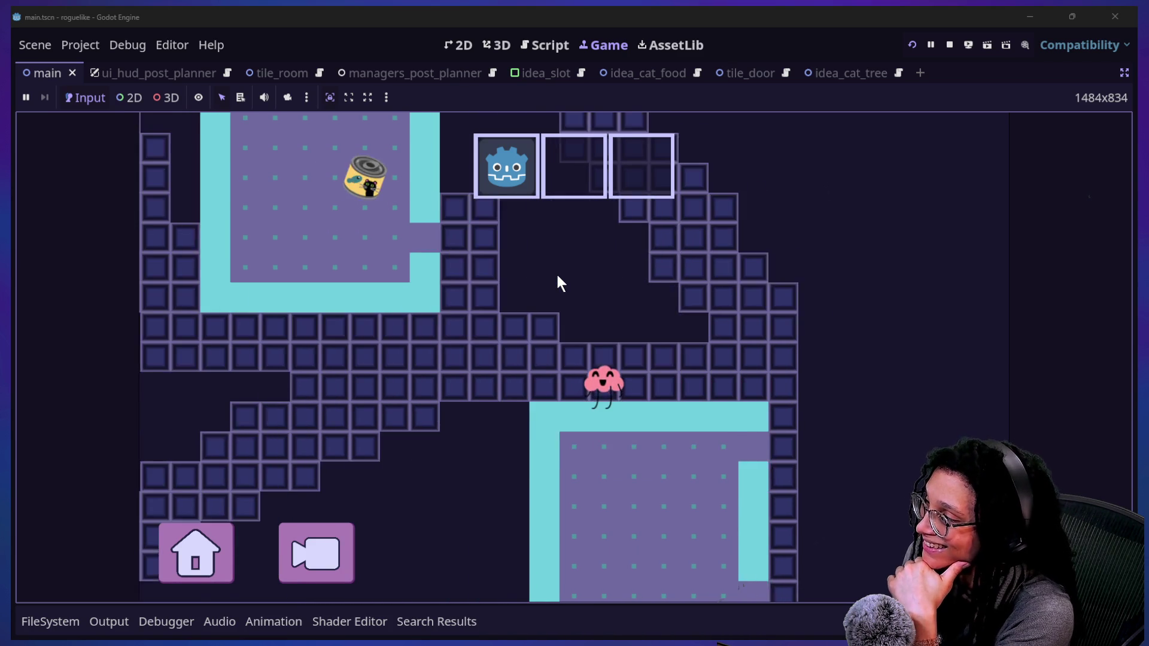
key(Left)
key(Up)
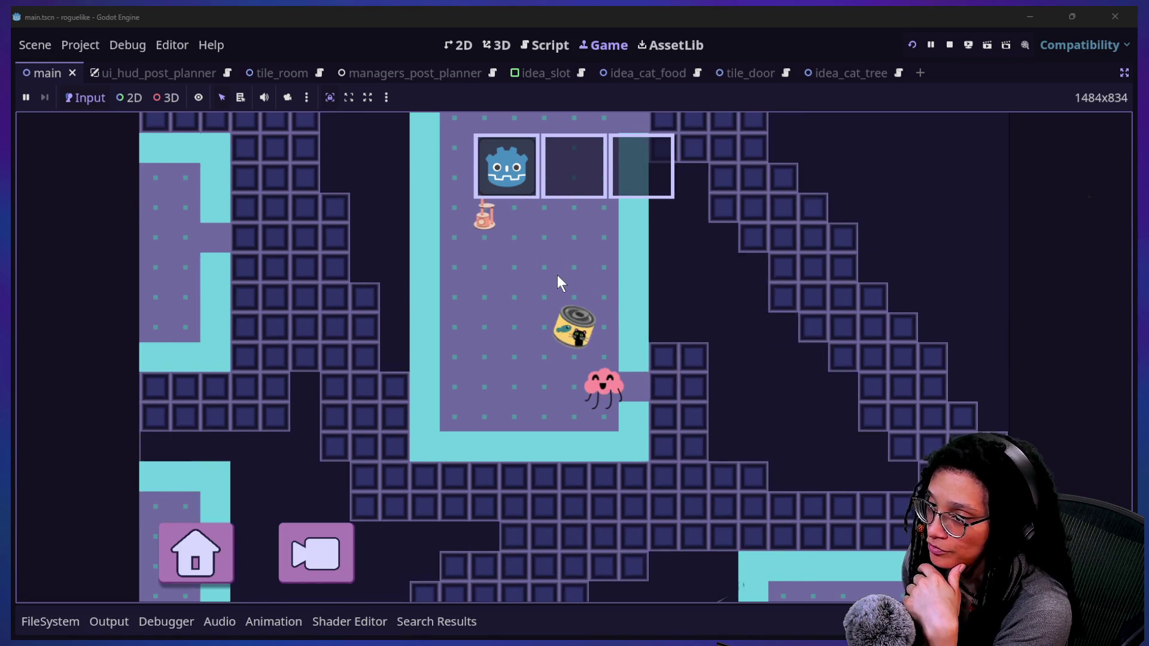
key(Left)
key(Up)
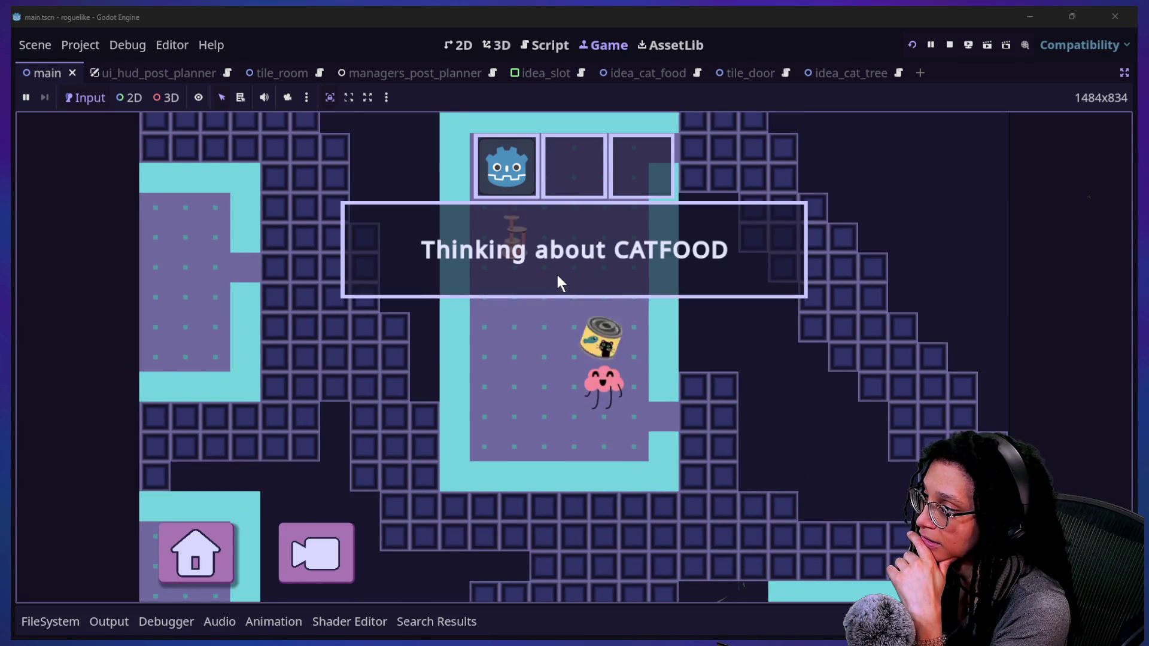
Pick up the cat tree so it fills the third HUD slot
key(Up)
key(Left)
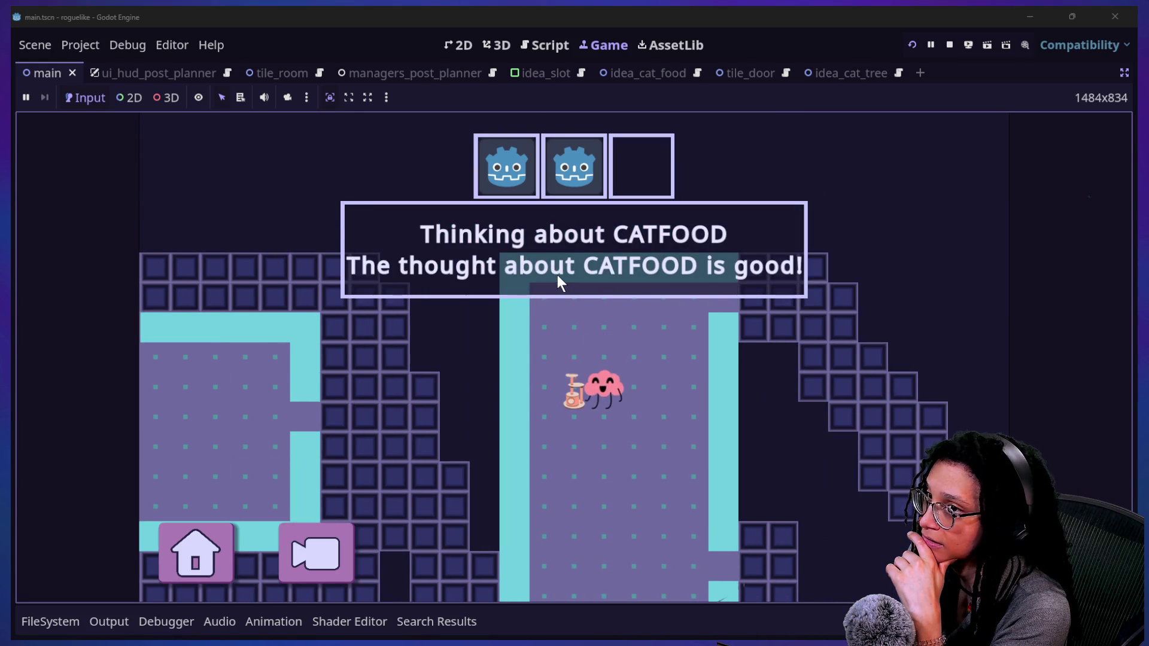
key(Left)
key(Down)
key(Down)
key(Right)
key(Right)
key(Right)
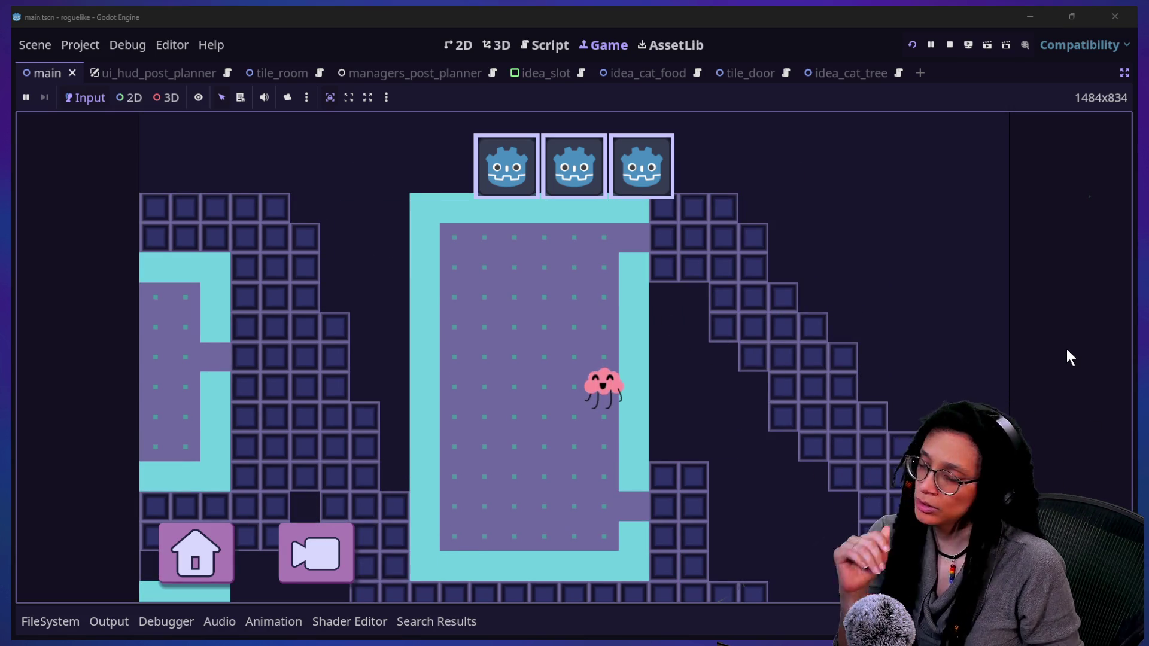
Walk back out along the corridor and down the staircase, then pause the game
key(Left)
key(Up)
key(Up)
key(Up)
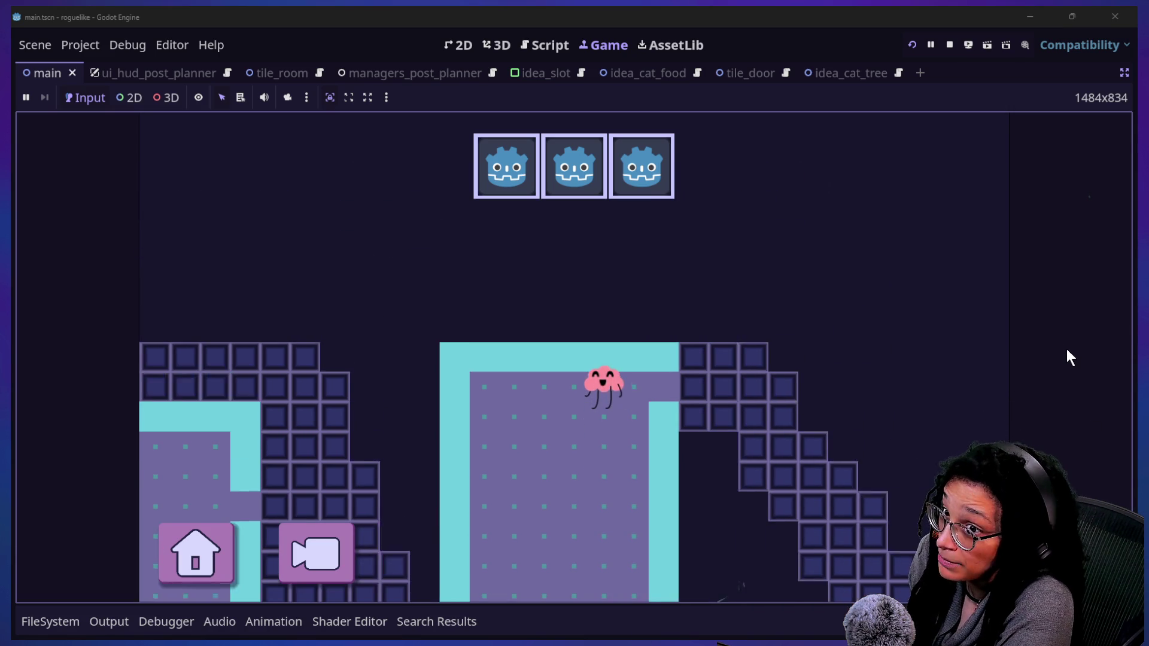
key(Up)
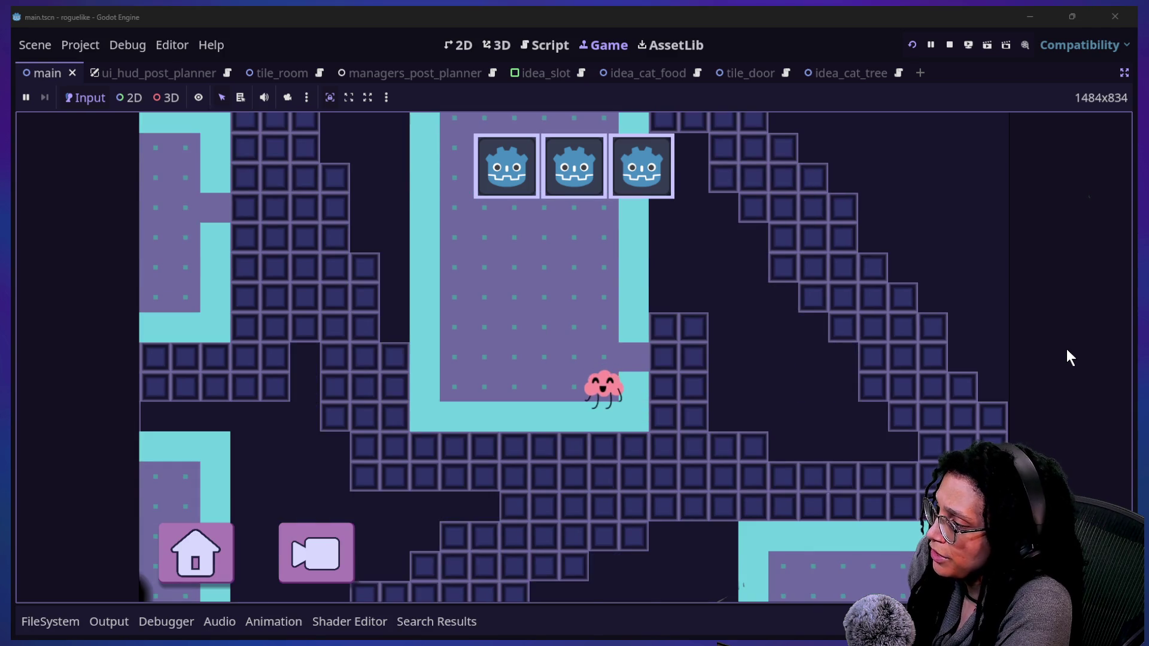
key(Right)
key(Down)
key(Down)
key(Down)
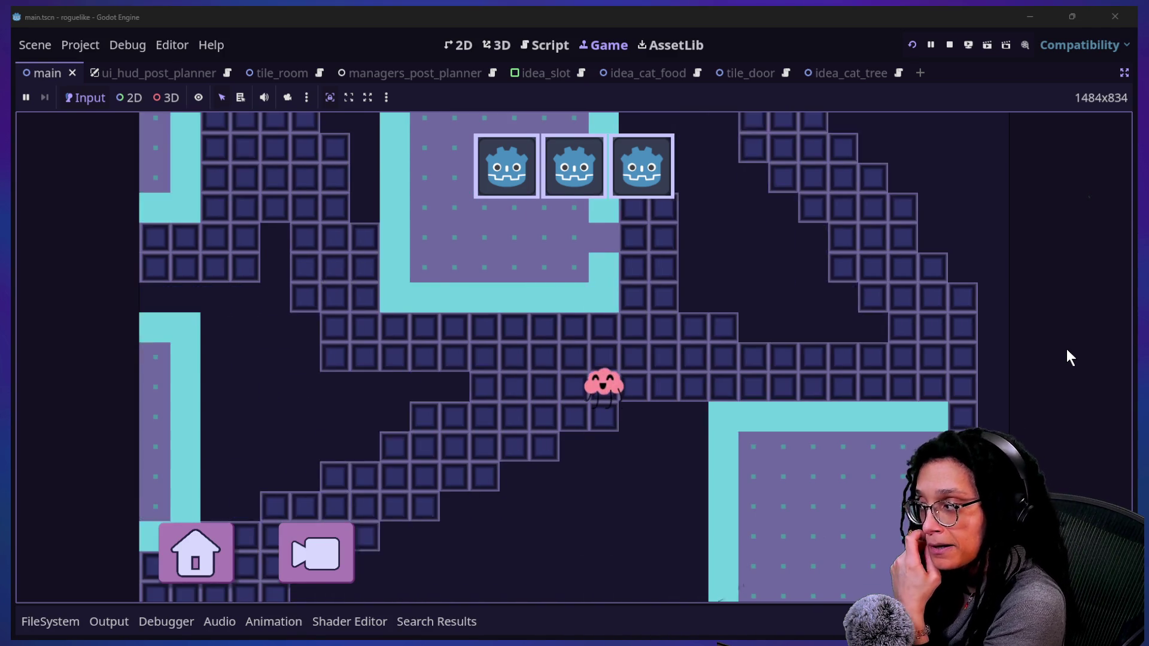
key(Down)
key(Left)
key(Left)
key(Down)
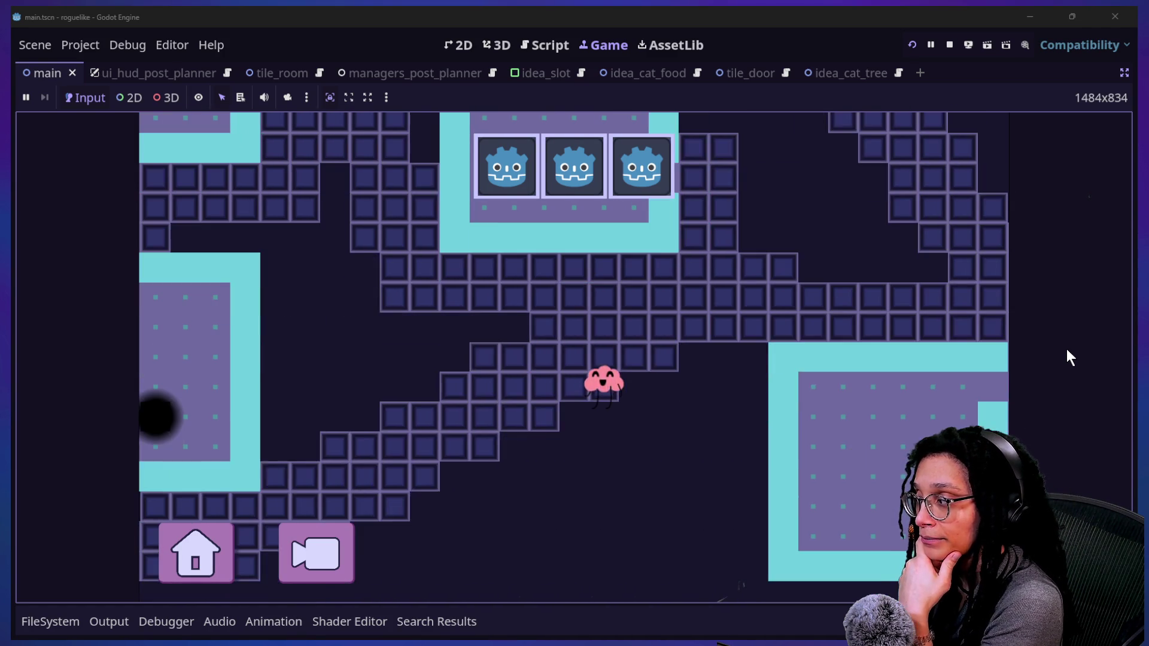
key(Left)
key(Left)
key(Down)
key(Left)
key(Left)
key(Left)
key(Down)
key(Left)
key(Left)
key(Down)
key(Left)
key(Left)
key(Down)
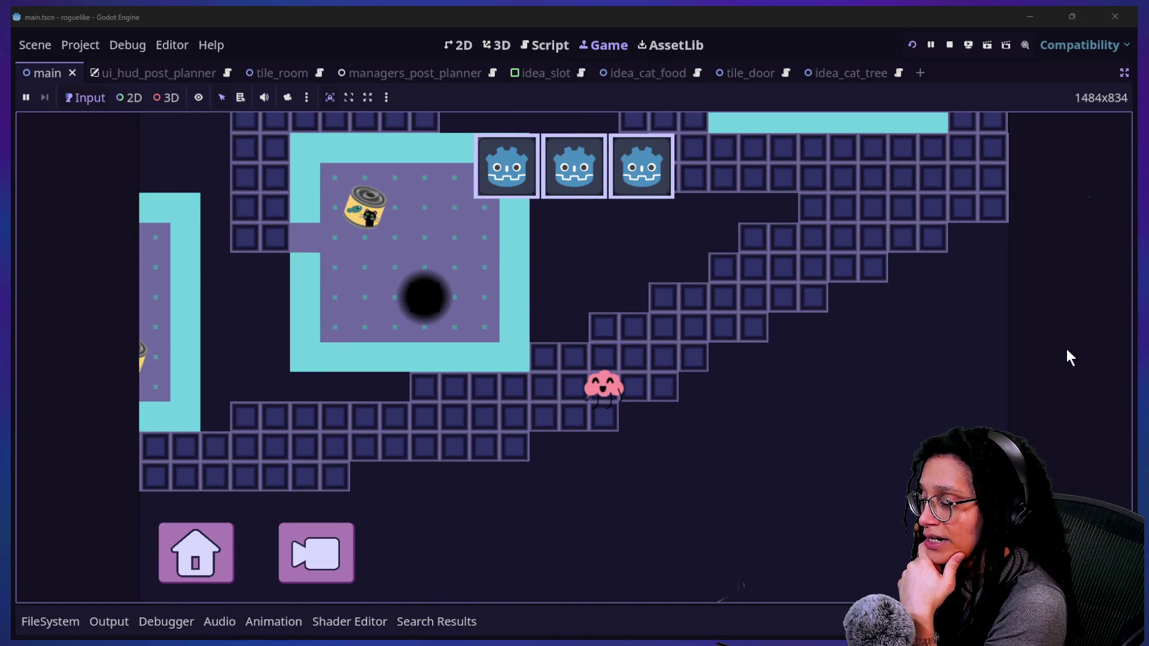
click(170, 536)
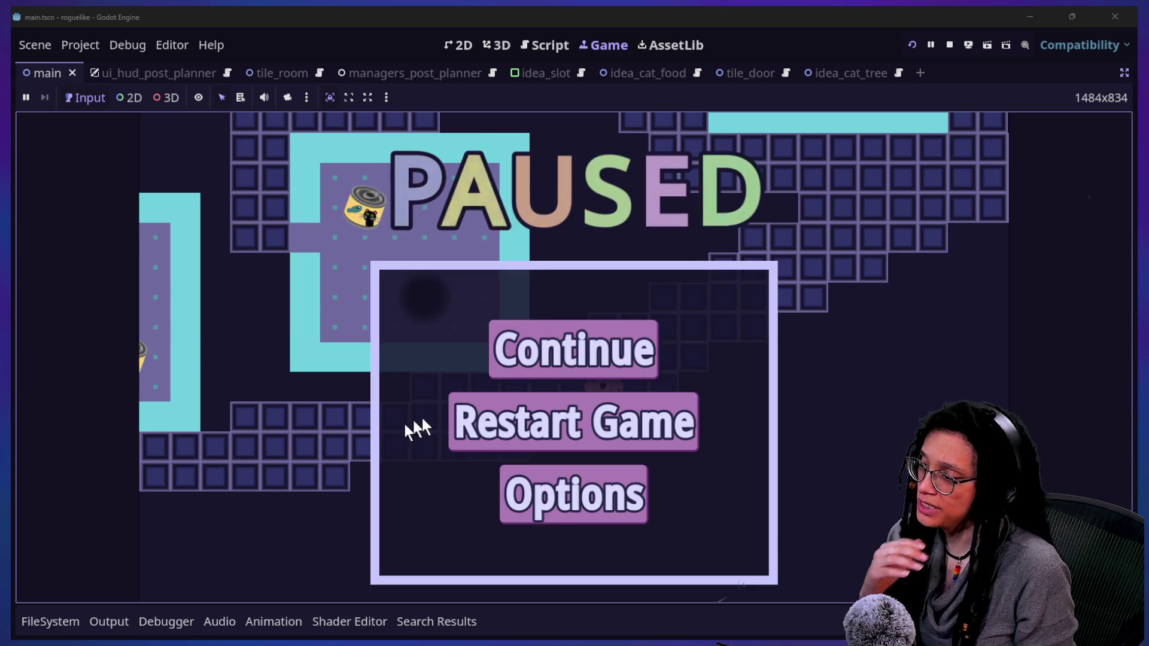
Restart the game from the pause menu and pick the cubstack platform
click(483, 402)
click(516, 358)
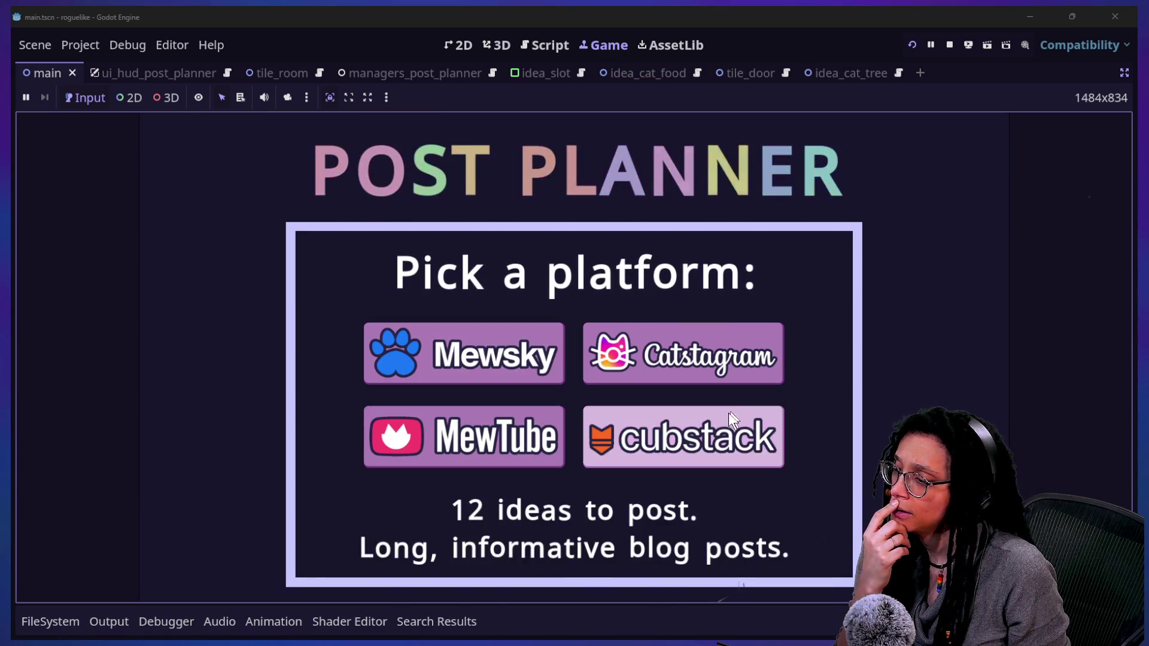
click(636, 352)
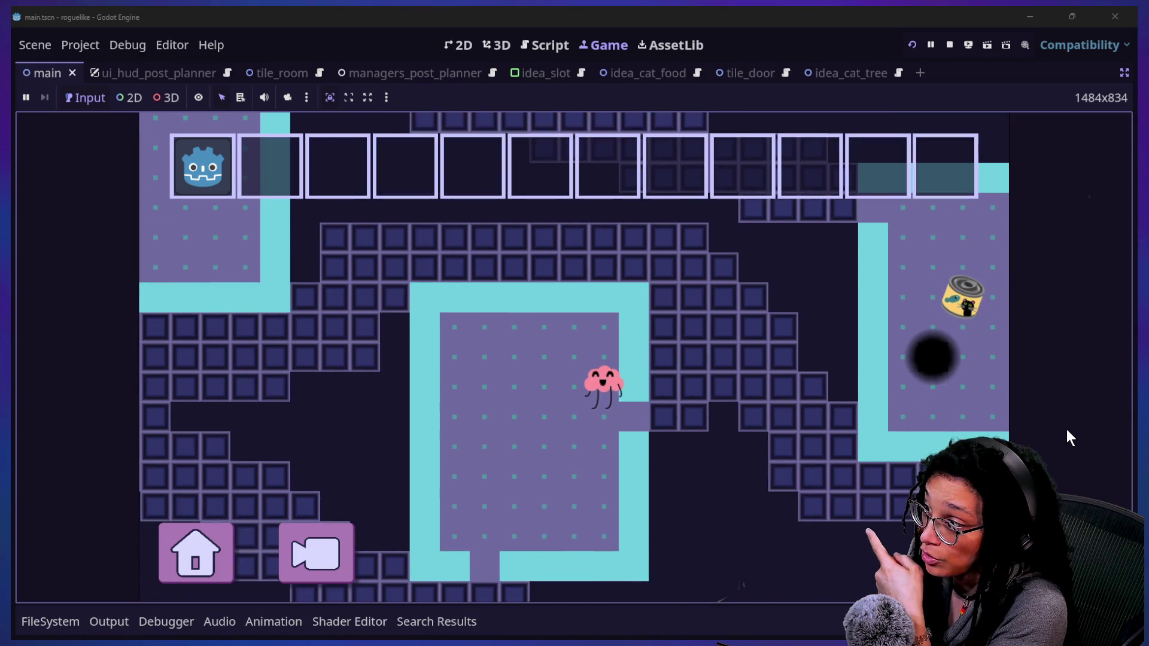
Walk right along the corridor and up into the room to collect the first cat food can
key(Right)
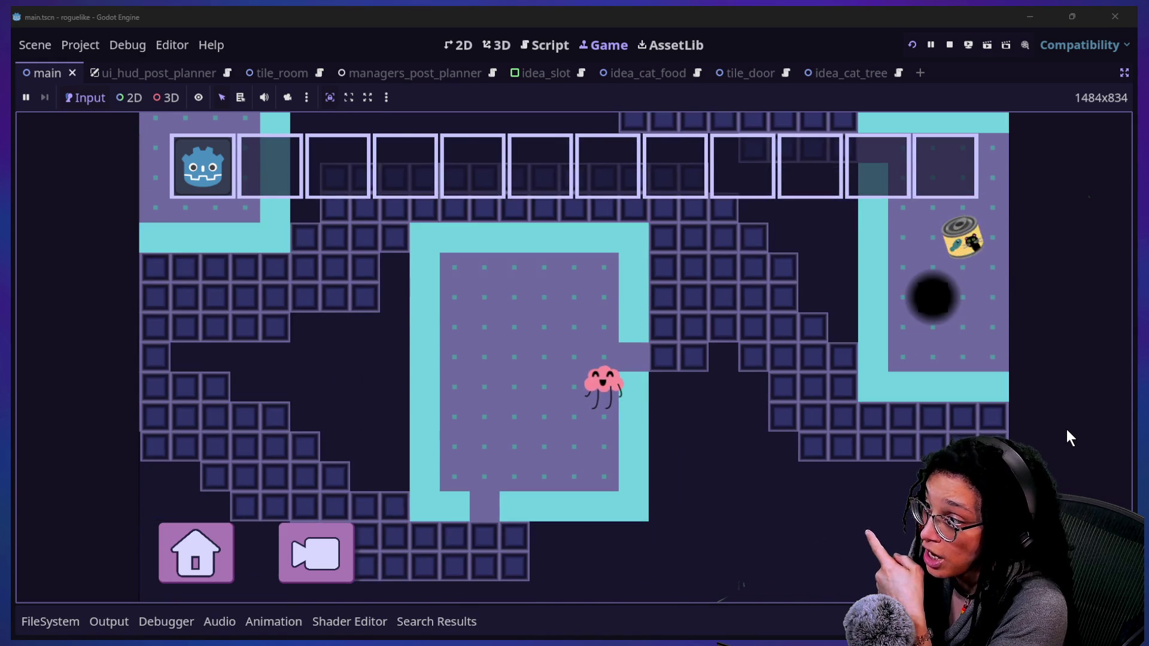
key(Right)
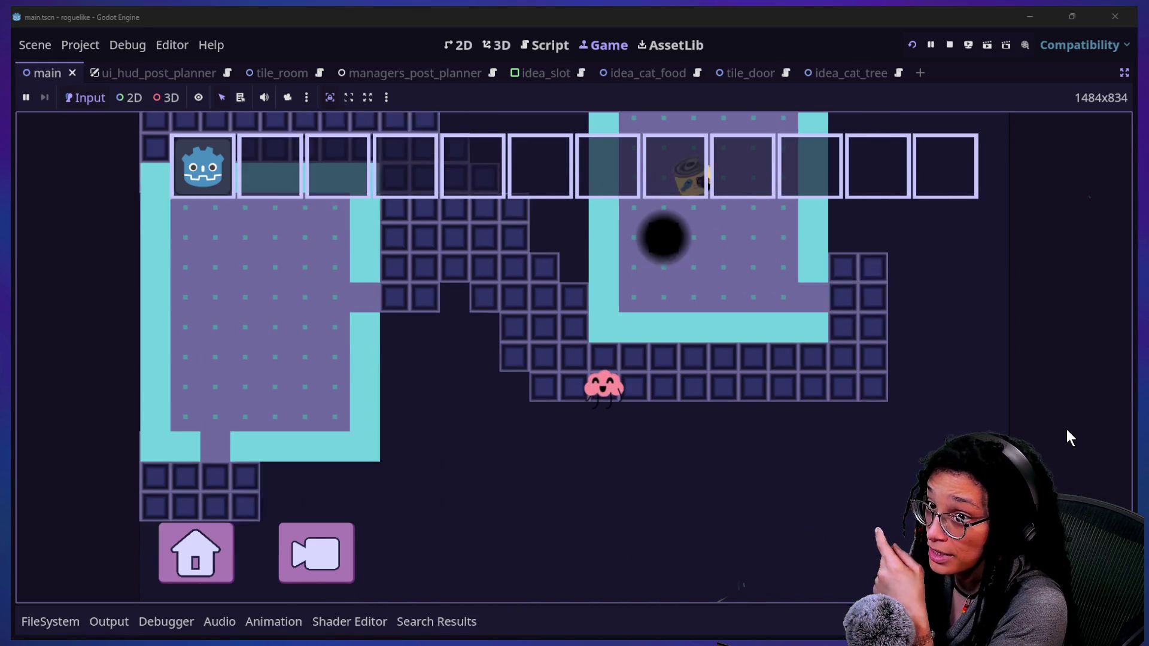
key(Up)
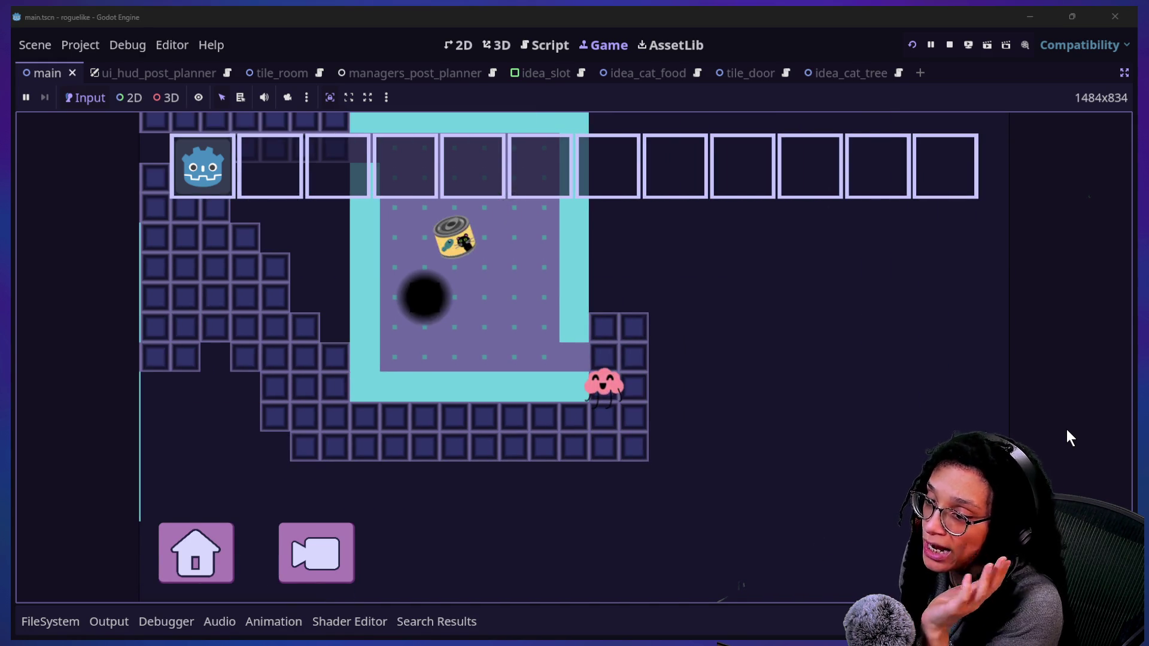
key(Left)
key(Up)
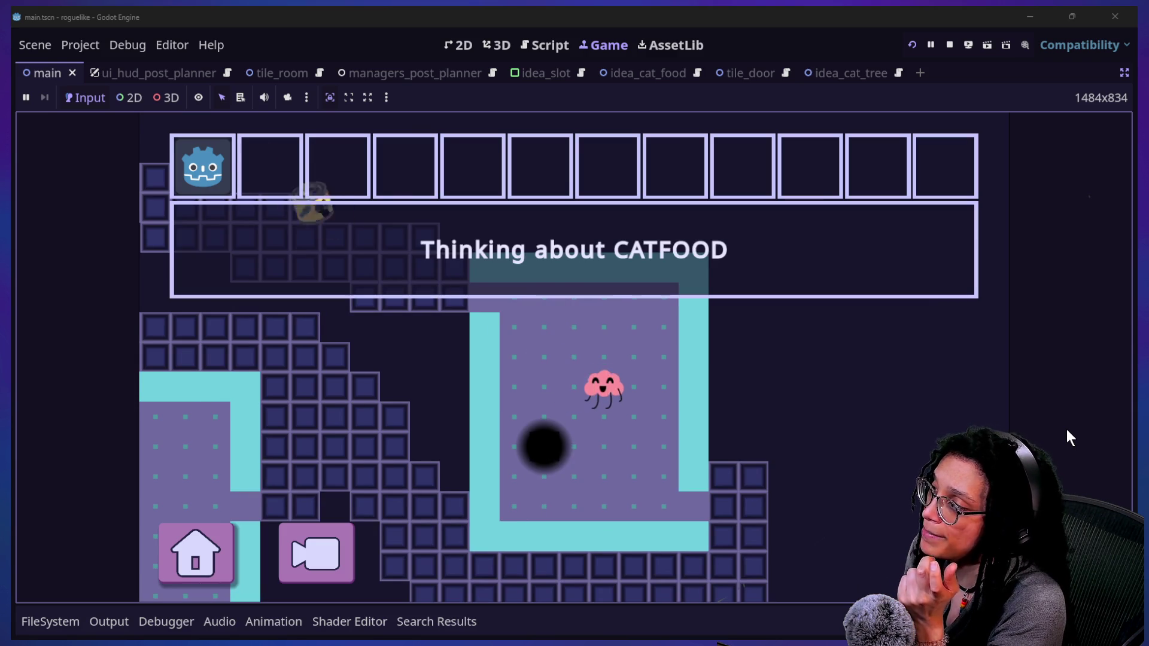
key(Down)
key(Right)
key(Right)
key(Right)
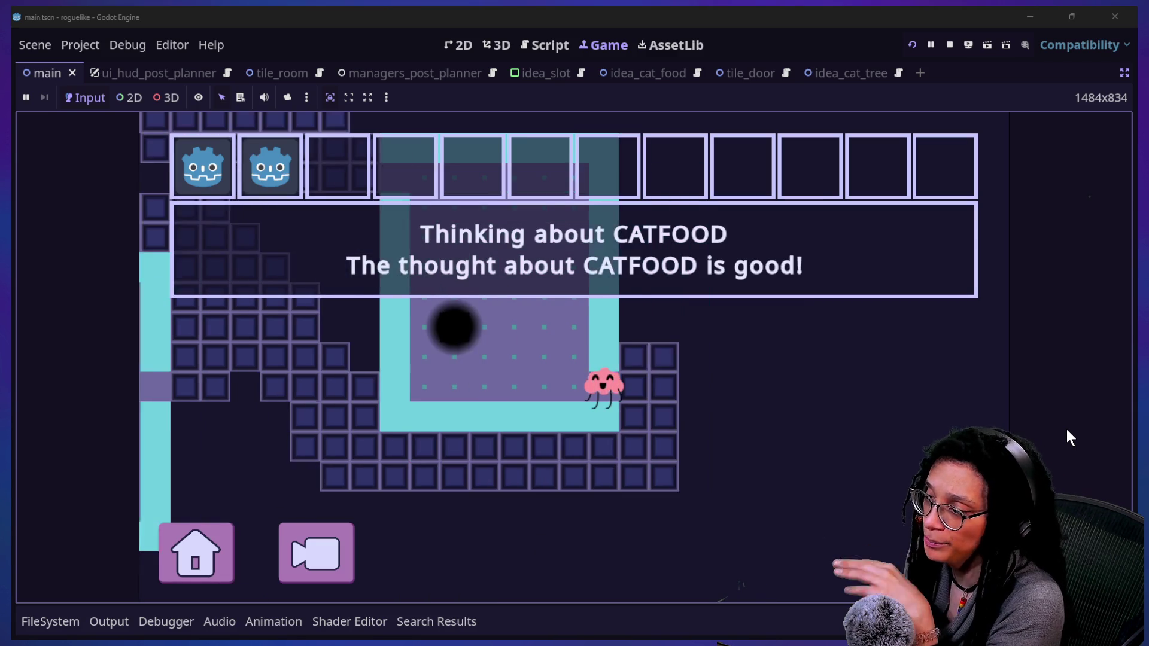
Move the player back left through the rooms and along the corridor
key(Down)
key(Down)
key(Down)
key(Left)
key(Left)
key(Left)
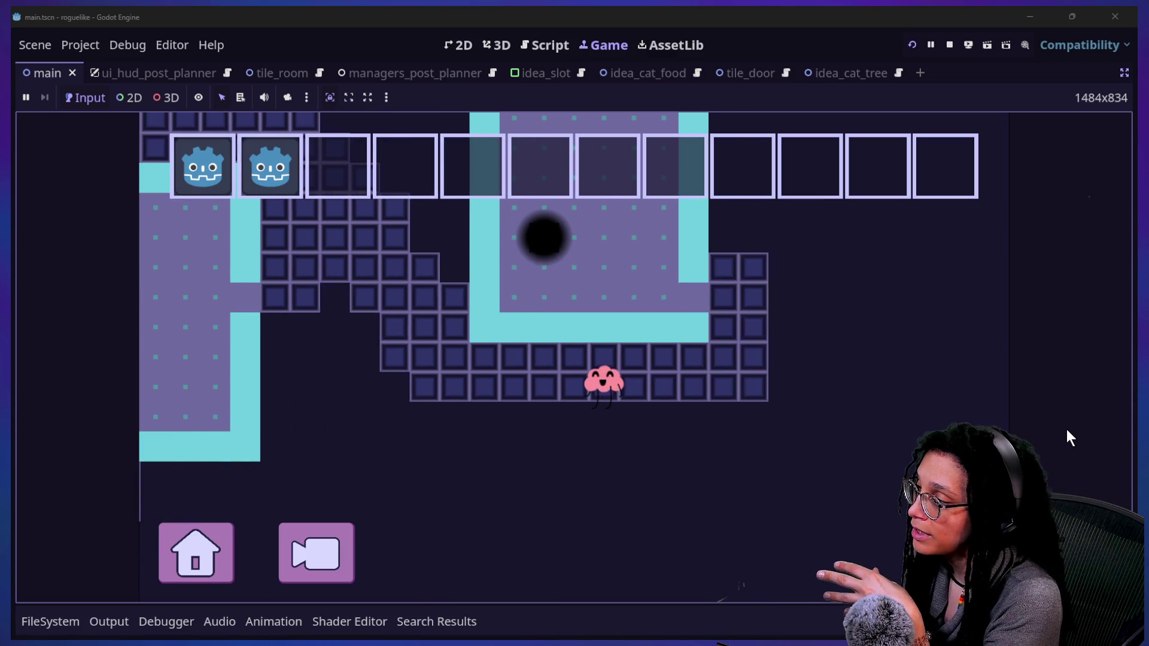
key(Up)
key(Up)
key(Up)
key(Left)
key(Left)
key(Left)
key(Up)
key(Up)
key(Up)
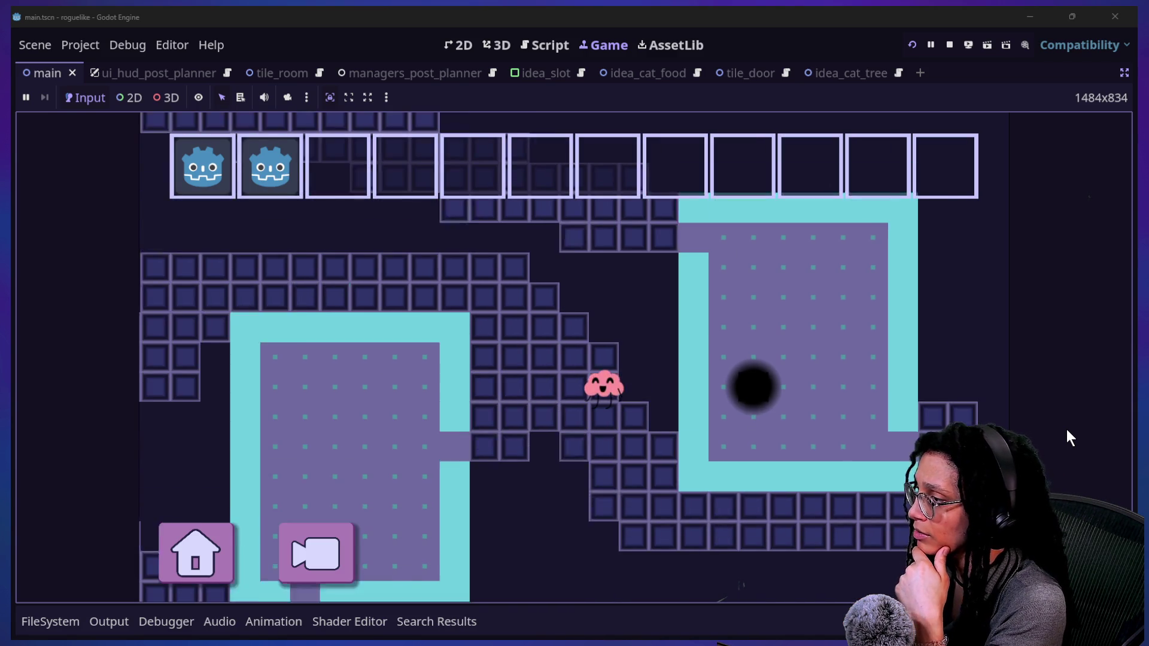
key(Left)
key(Left)
key(Left)
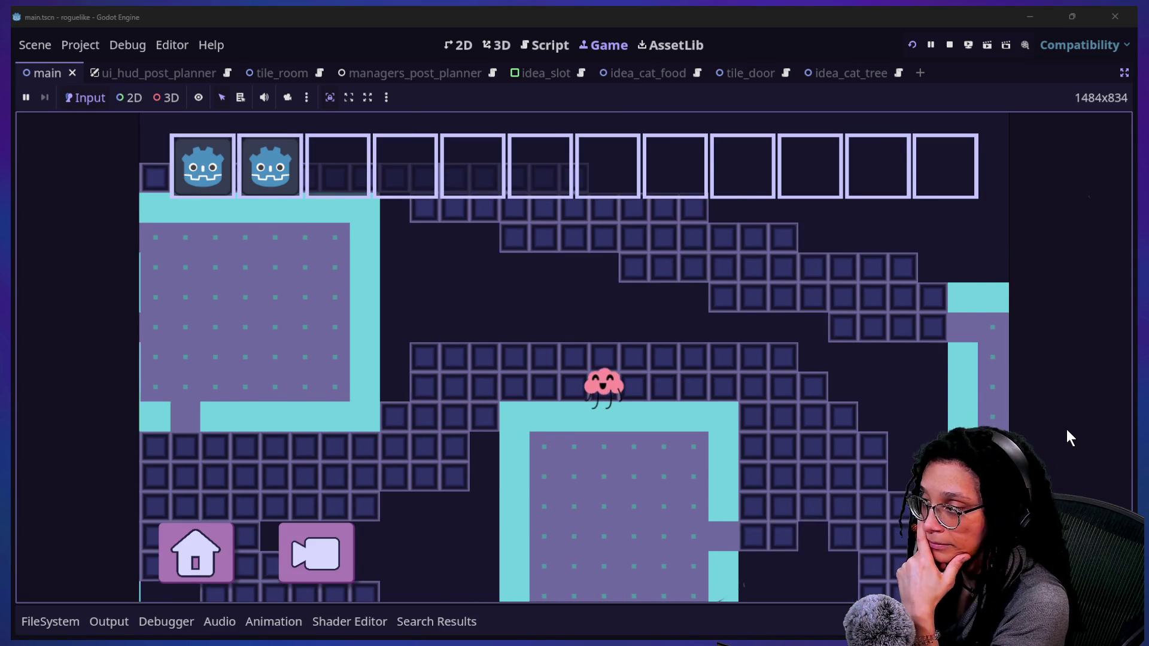
key(Down)
key(Down)
key(Down)
key(Down)
key(Left)
key(Left)
key(Left)
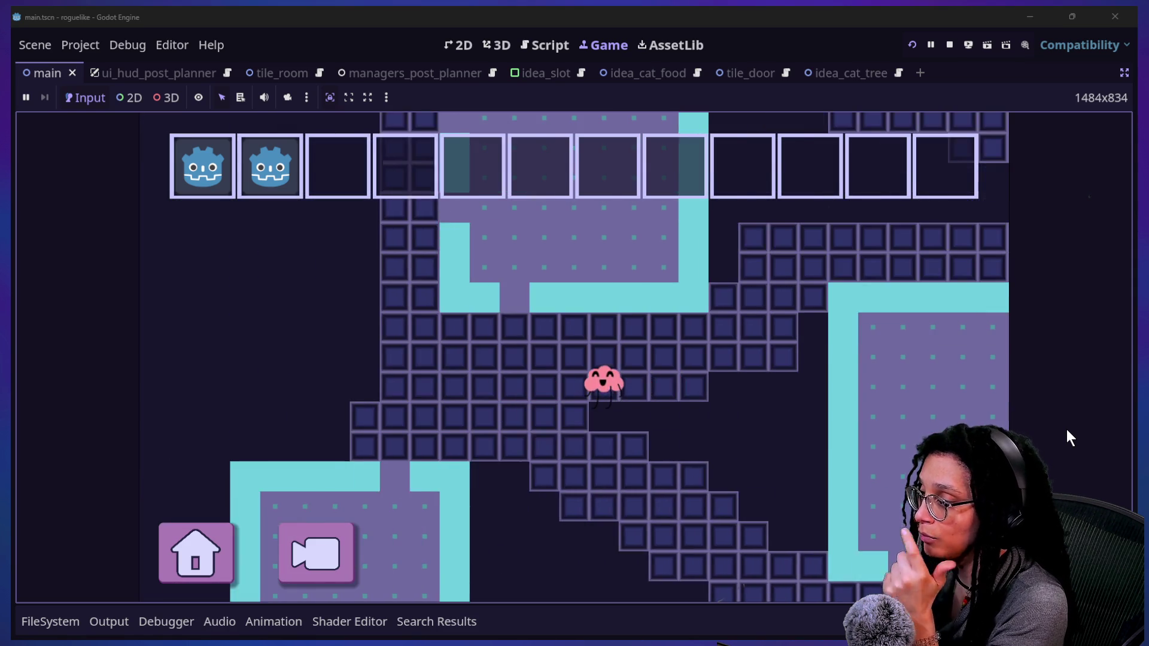
key(Up)
key(Up)
key(Up)
key(Left)
key(Right)
key(Down)
key(Down)
key(Down)
key(Left)
key(Left)
key(Left)
key(Left)
Dip into the lower room and back, then go down the staircase corridor
key(Down)
key(Down)
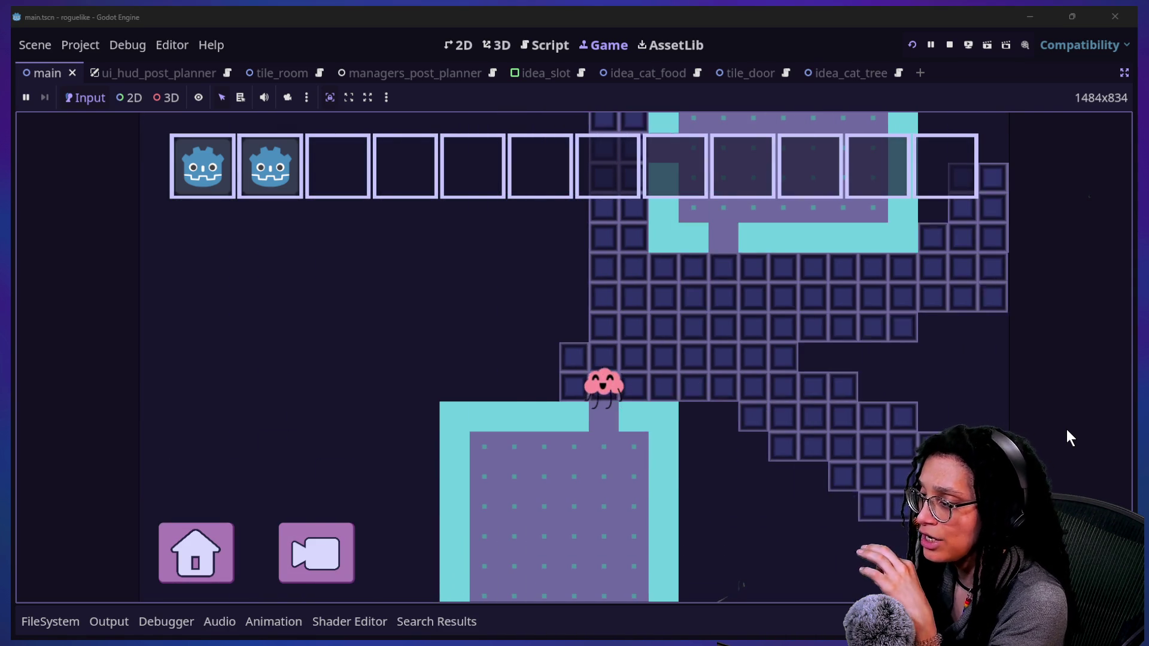
key(Down)
key(Down)
key(Down)
key(Up)
key(Up)
key(Up)
key(Up)
key(Up)
key(Right)
key(Right)
key(Right)
key(Right)
key(Right)
key(Down)
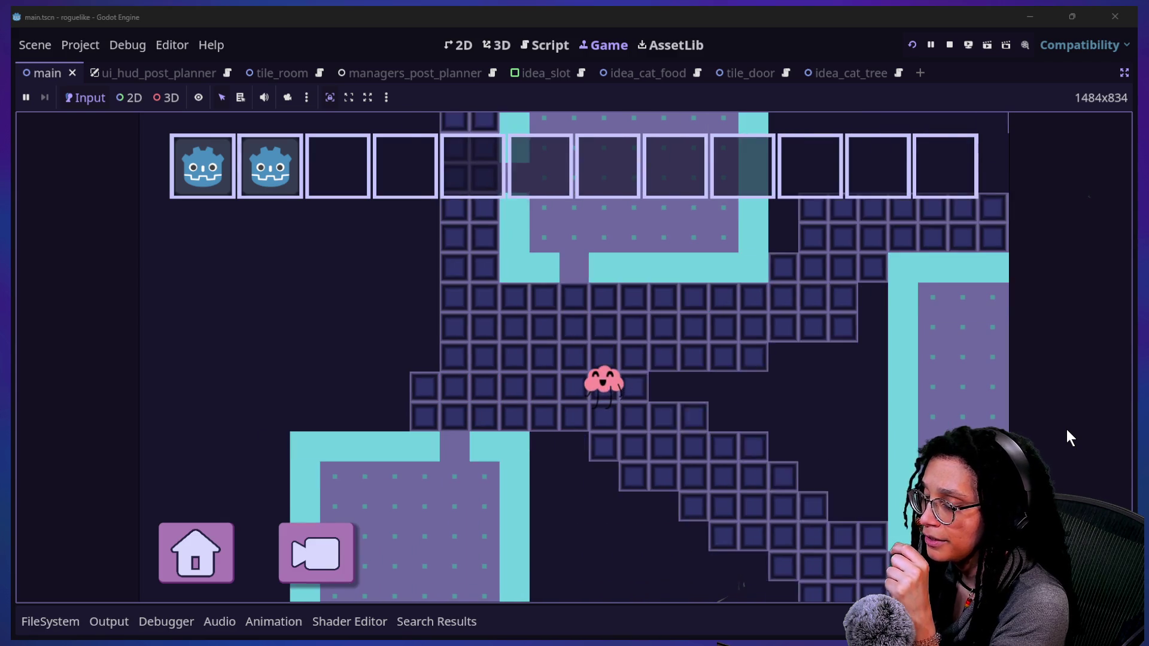
key(Right)
key(Right)
key(Right)
key(Down)
key(Down)
key(Right)
key(Right)
key(Down)
key(Down)
key(Right)
key(Right)
key(Down)
key(Down)
Walk right and up through the rooms onto the black hole to reach a new room
key(Right)
key(Right)
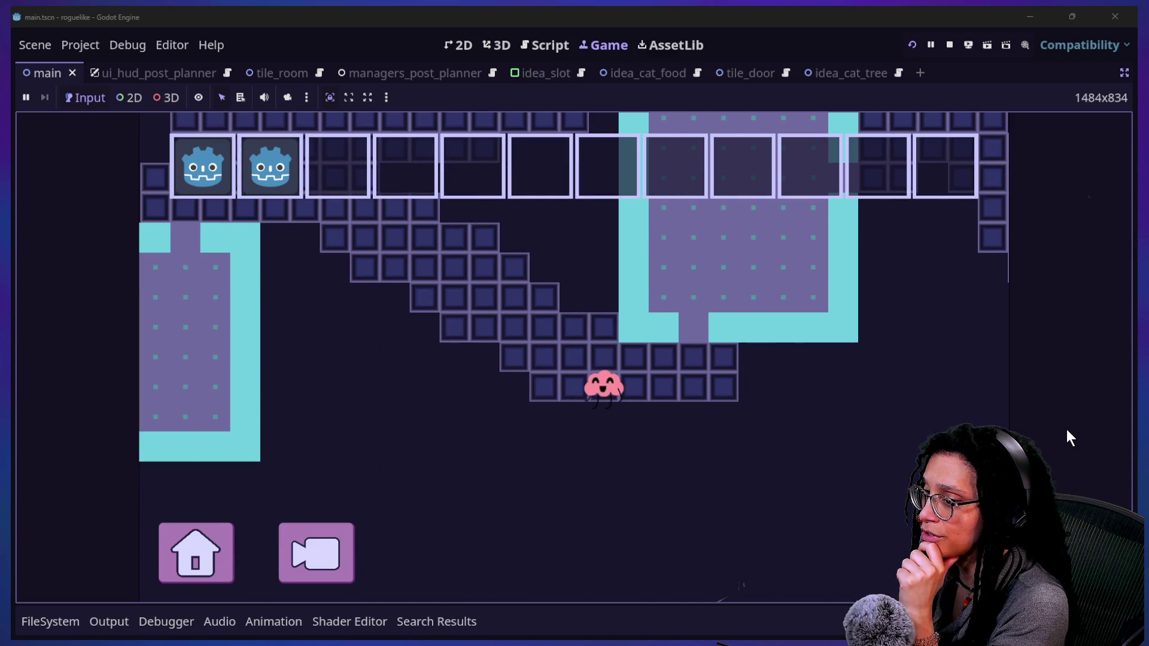
key(Right)
key(Right)
key(Right)
key(Up)
key(Up)
key(Up)
key(Up)
key(Up)
key(Right)
key(Right)
key(Right)
key(Right)
key(Up)
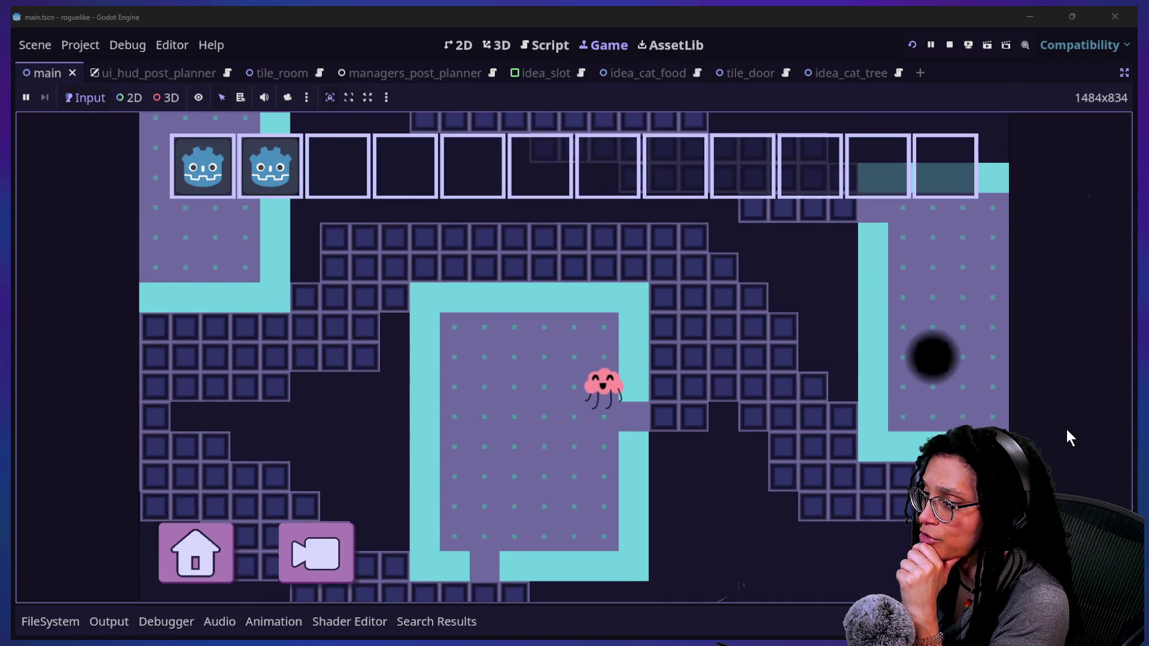
key(Right)
key(Down)
key(Right)
key(Right)
key(Right)
key(Up)
key(Right)
key(Right)
key(Right)
key(Down)
key(Down)
key(Down)
key(Right)
key(Right)
key(Up)
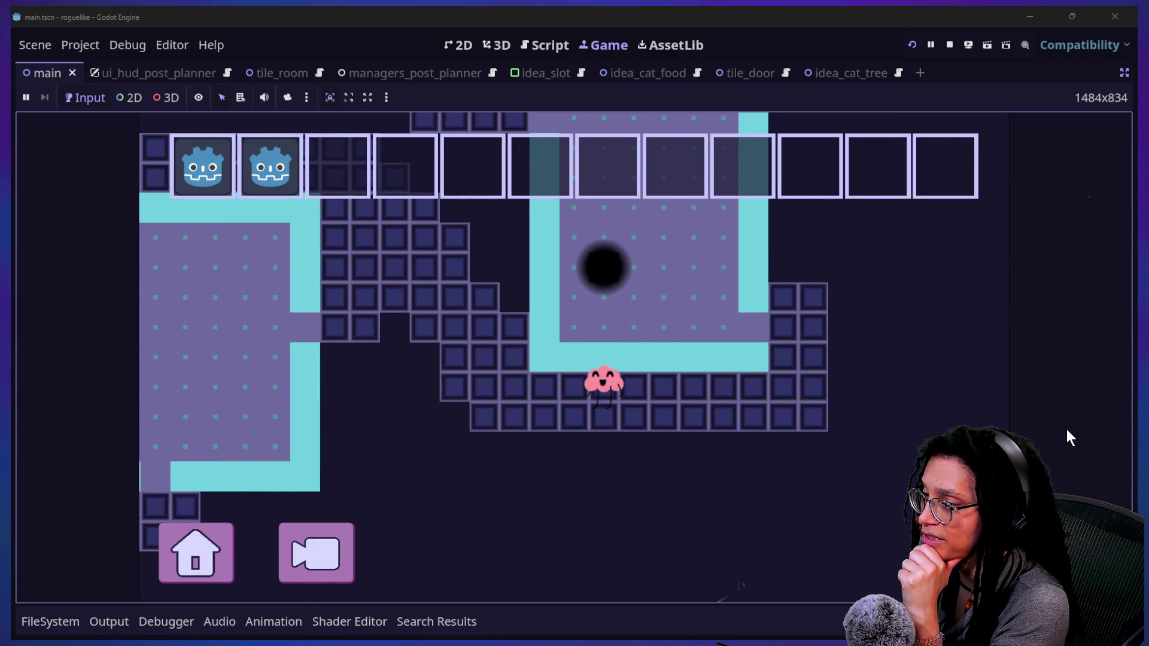
key(Right)
key(Right)
key(Right)
key(Right)
key(Right)
key(Right)
key(Up)
key(Left)
key(Left)
key(Up)
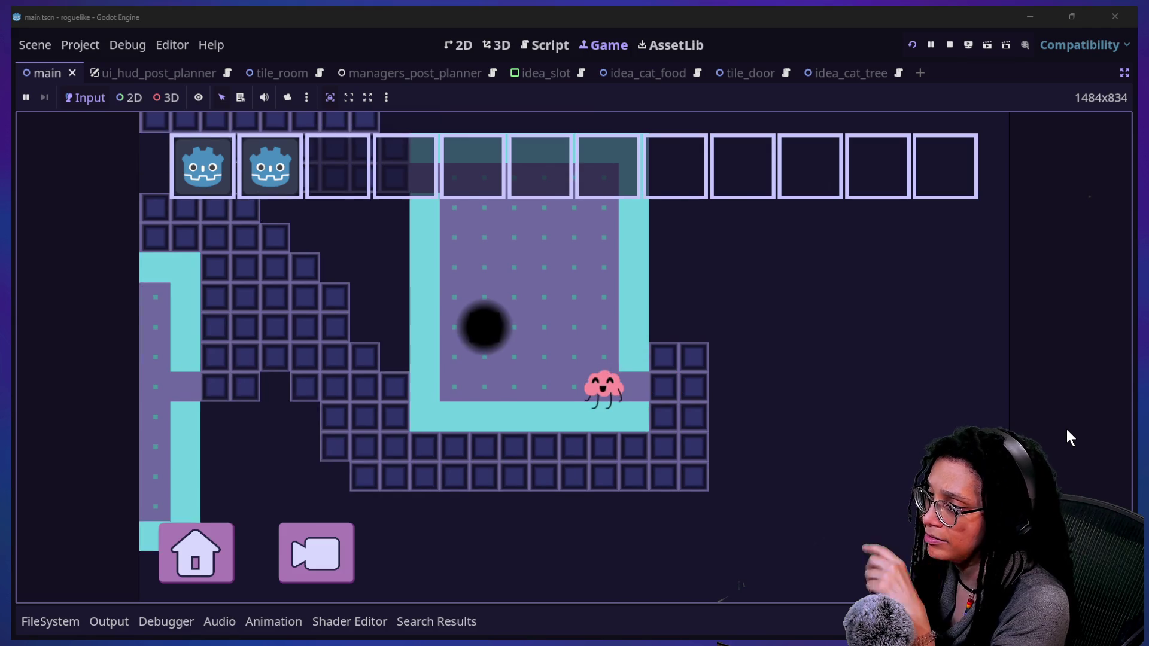
key(Left)
key(Left)
key(Left)
key(Up)
key(Left)
key(Up)
Collect the cat food ideas in the new room
key(Down)
key(Down)
key(Down)
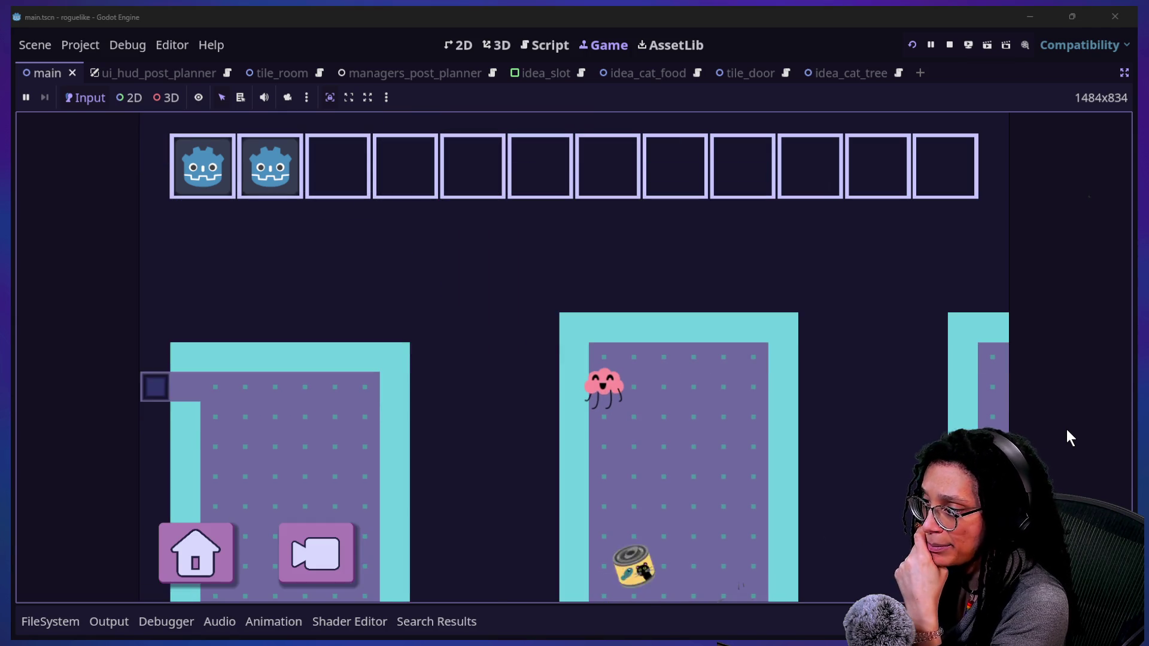
key(Down)
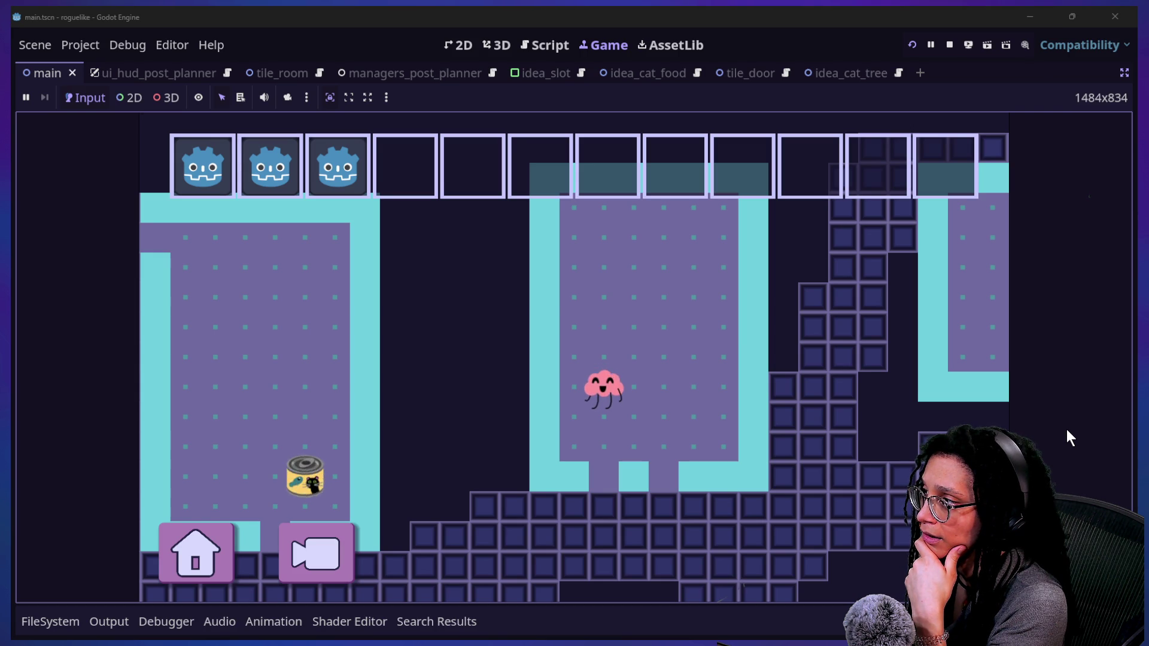
key(Down)
key(Left)
key(Left)
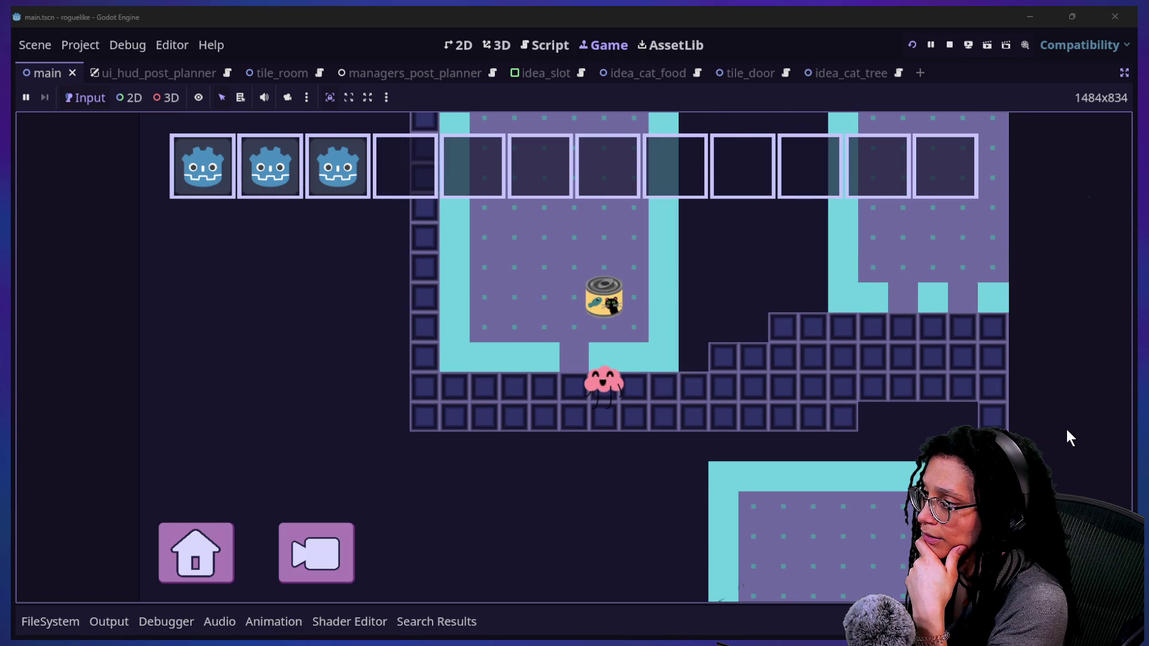
key(Up)
key(Right)
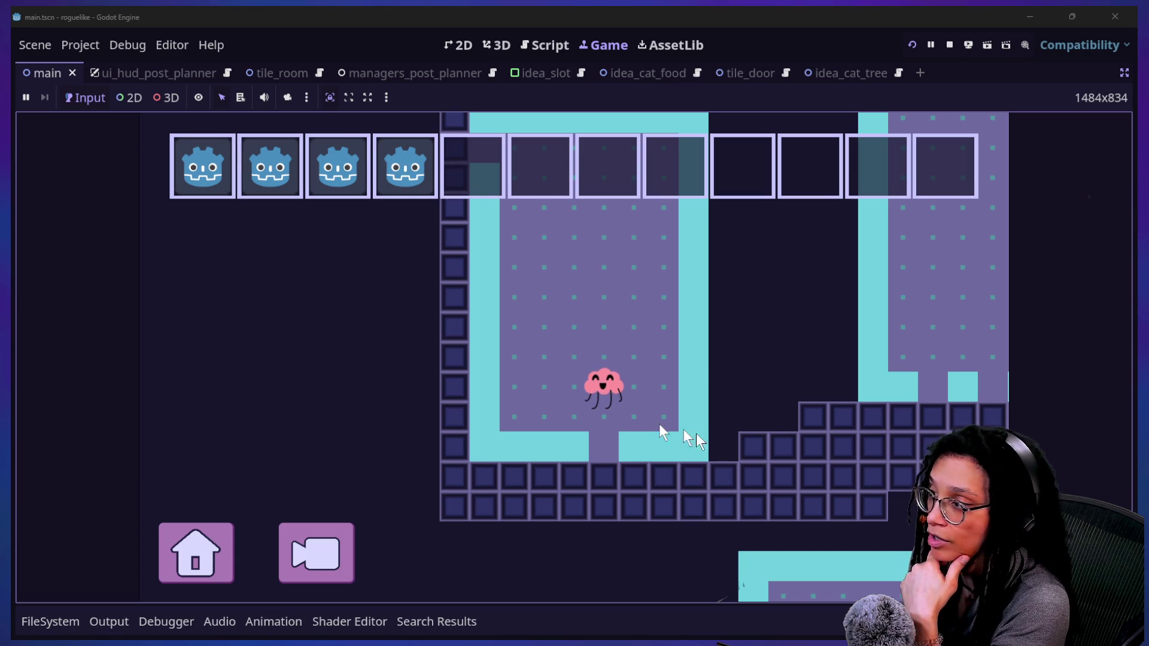
Leave through the bottom door into the room above, then return to the slot-positioning script
key(Down)
key(Down)
key(Down)
key(Right)
key(Right)
key(Right)
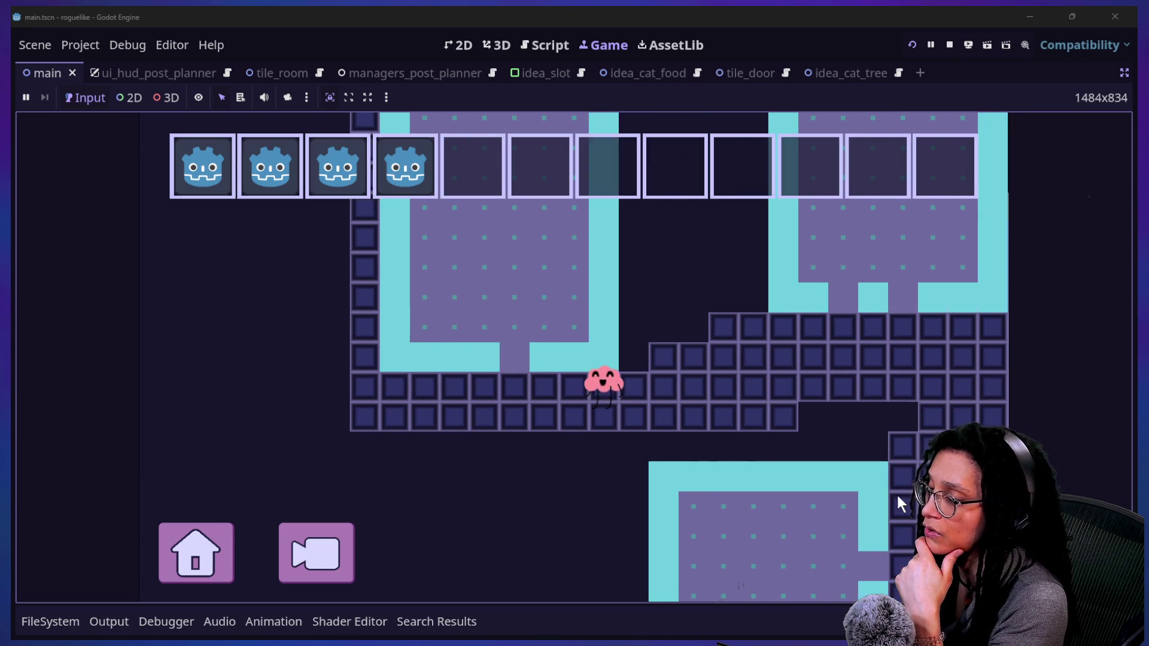
key(Right)
key(Right)
key(Right)
key(Up)
key(Up)
key(Up)
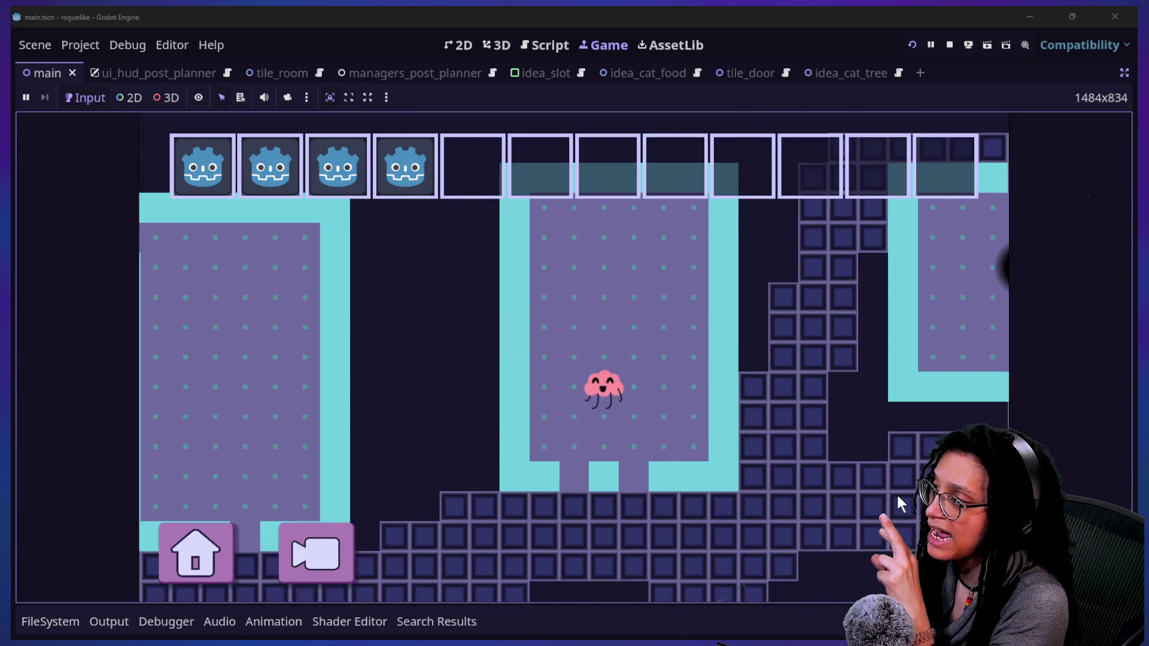
click(546, 45)
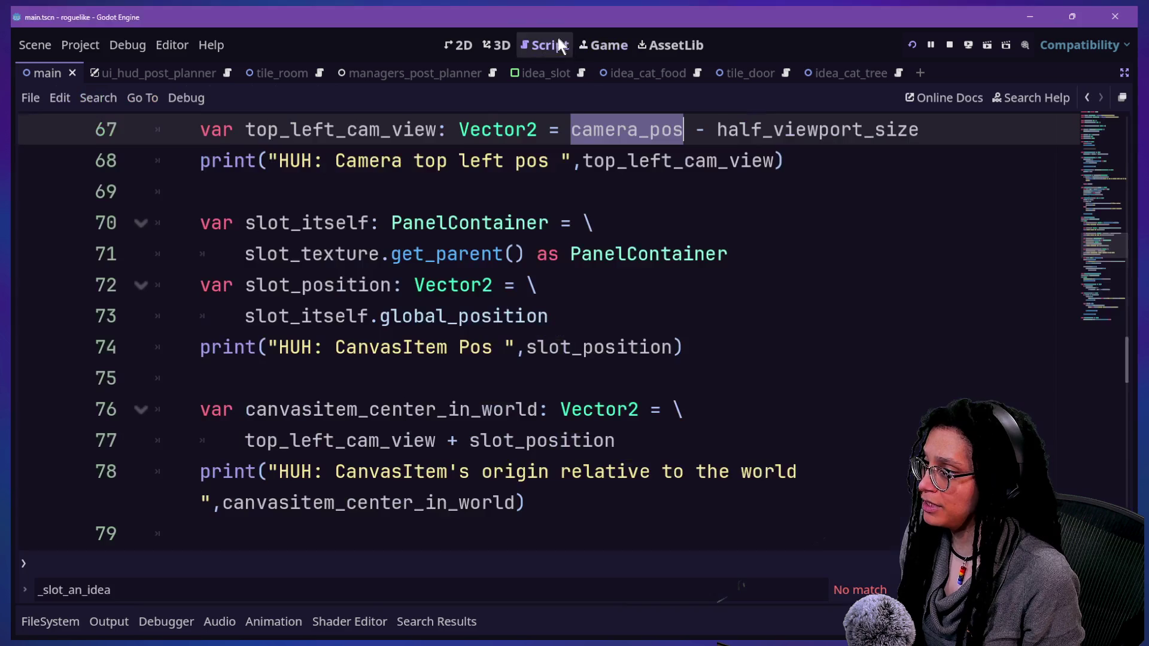
Append a division by 2 to slot_itself.global_position on line 73
scroll(633, 240, up, 2)
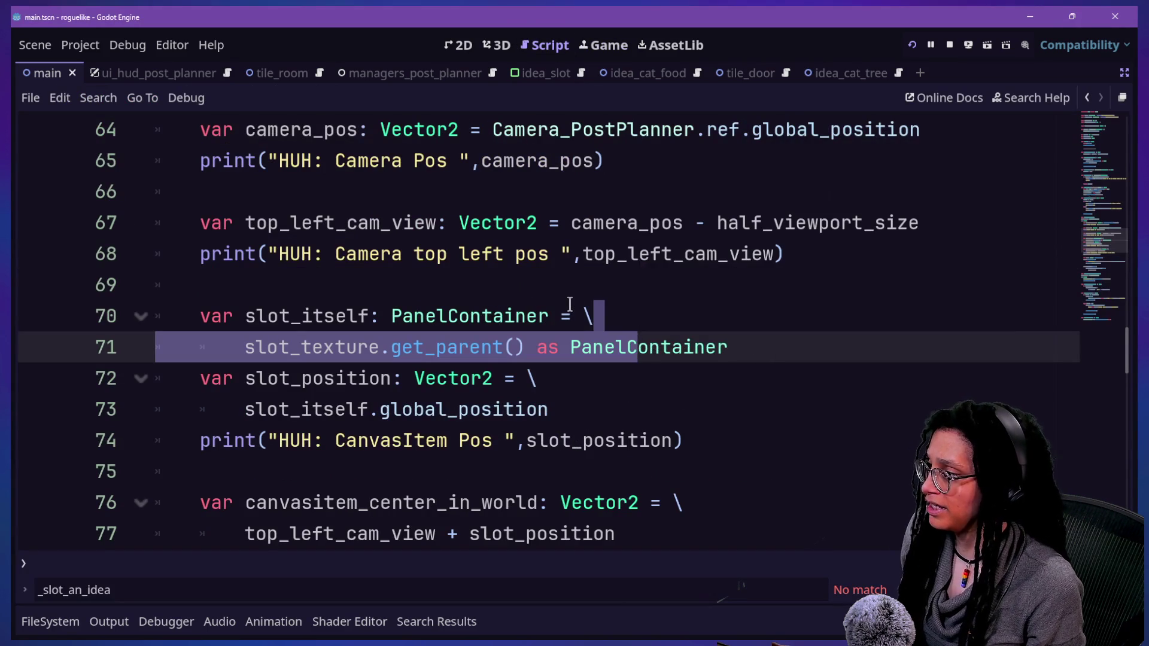
click(396, 427)
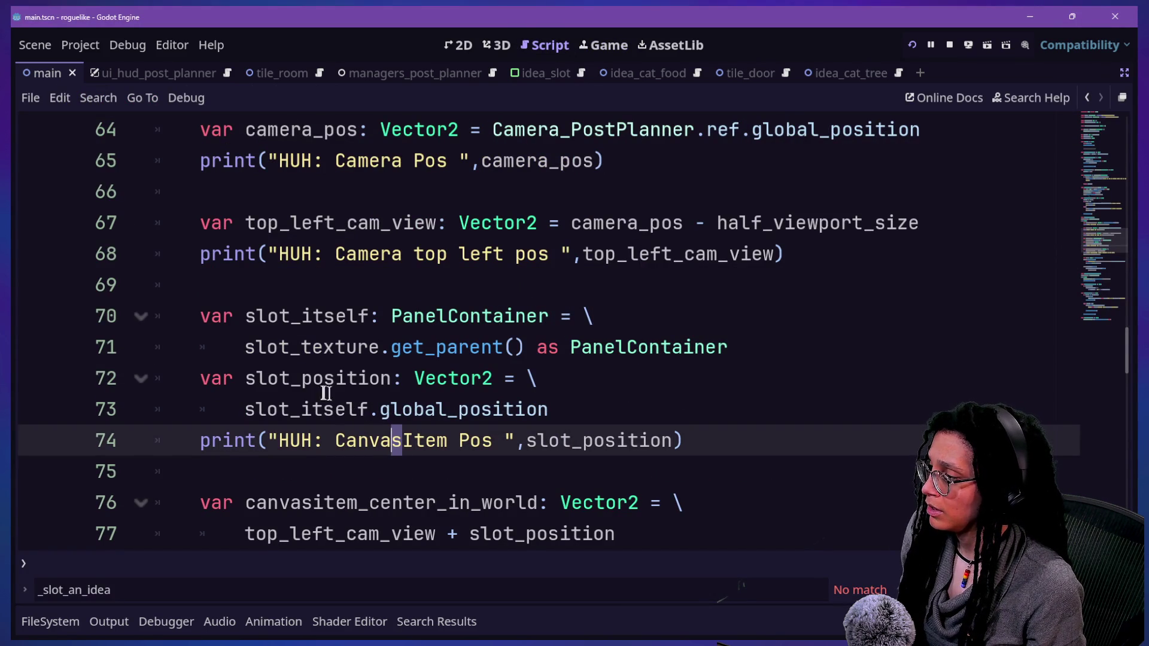
mouse_move(307, 374)
mouse_down()
mouse_move(611, 378)
mouse_move(635, 395)
mouse_up()
click(635, 396)
text(/2)
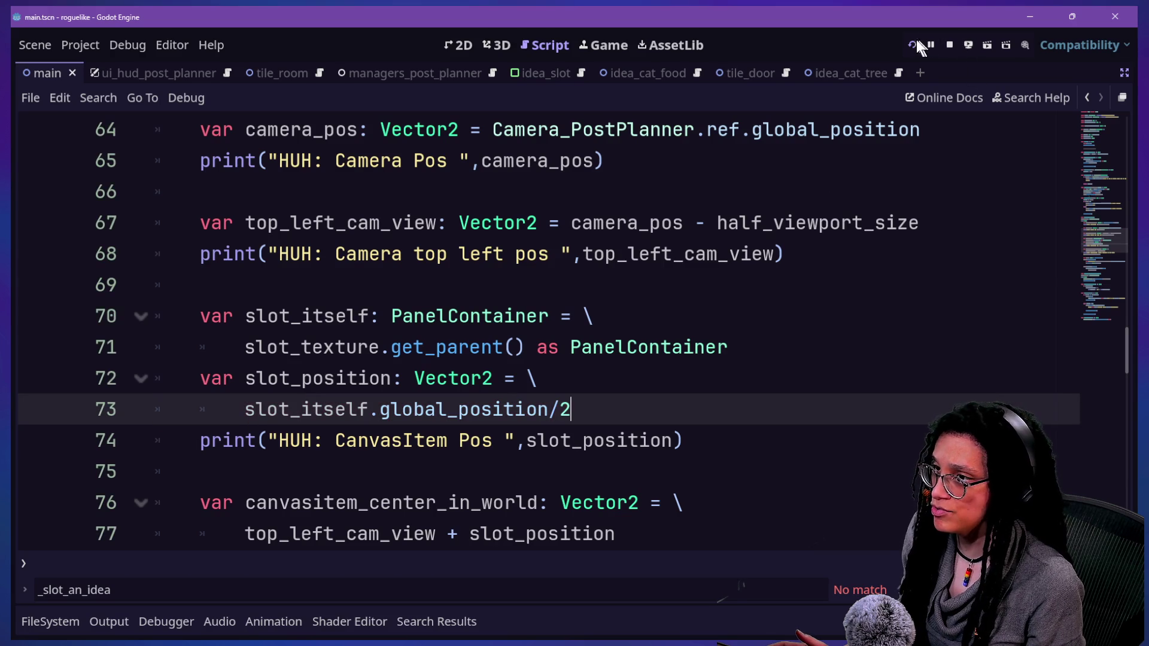
Relaunch the game via Start Planning on cubstack, then return to the script editor
click(916, 43)
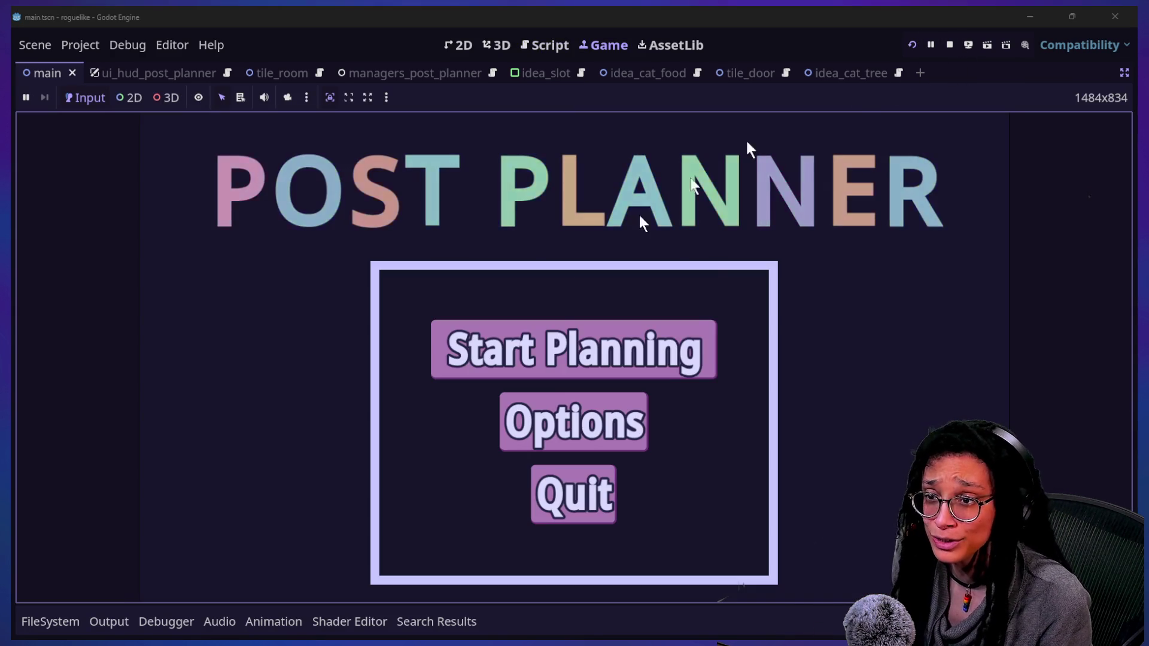
click(542, 374)
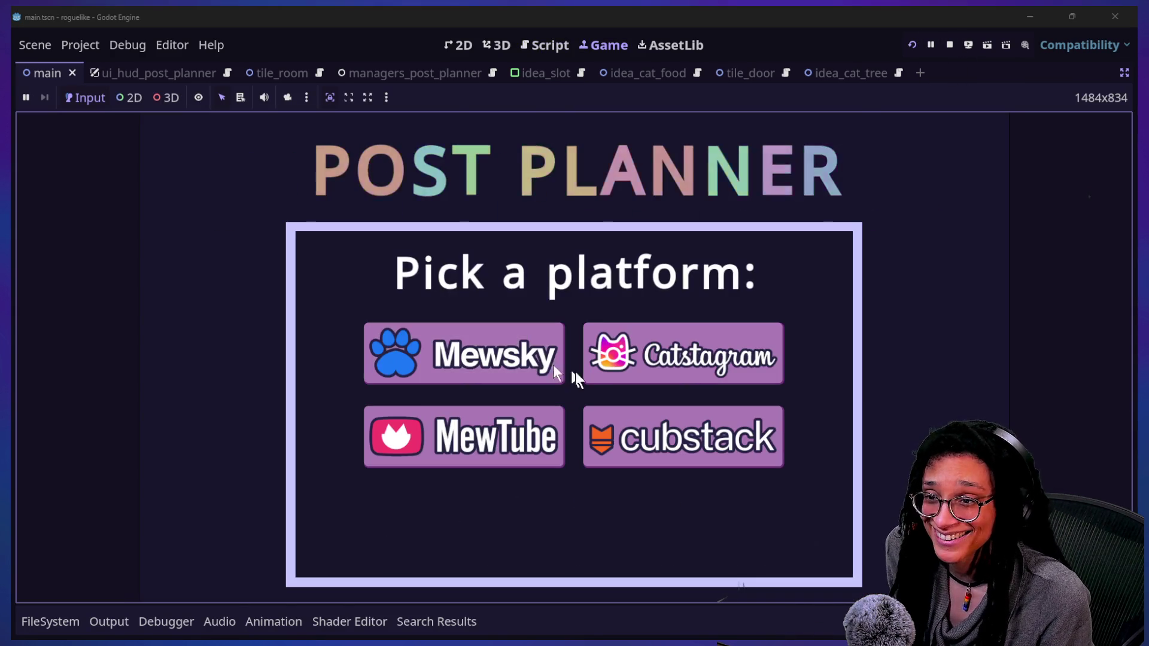
click(642, 412)
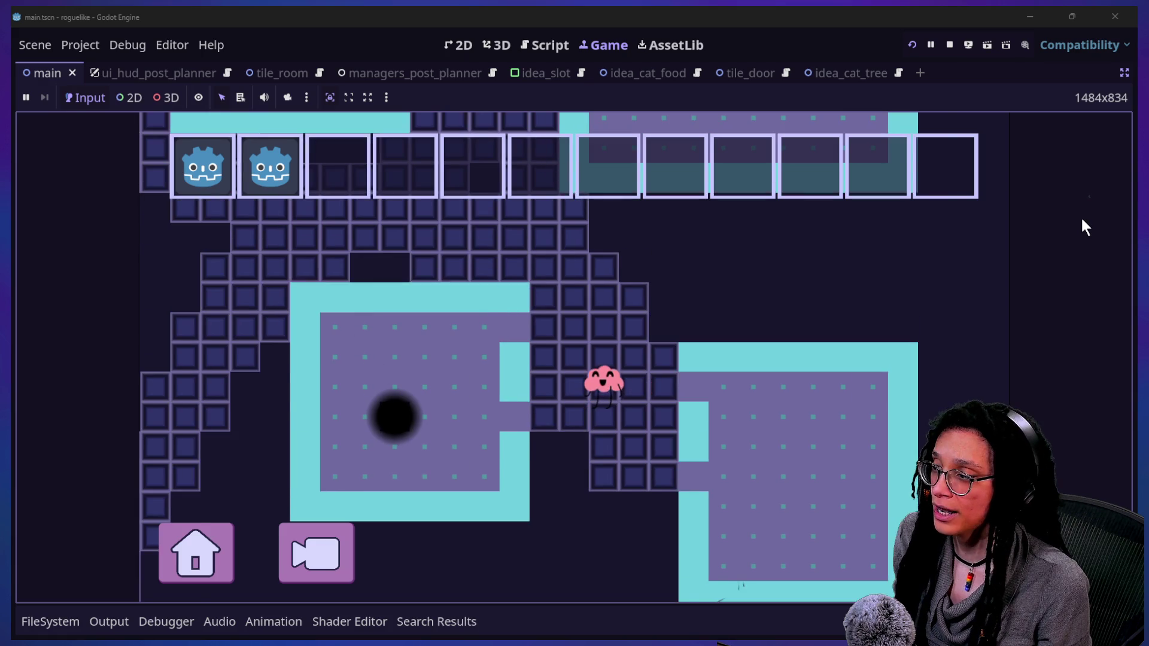
click(542, 46)
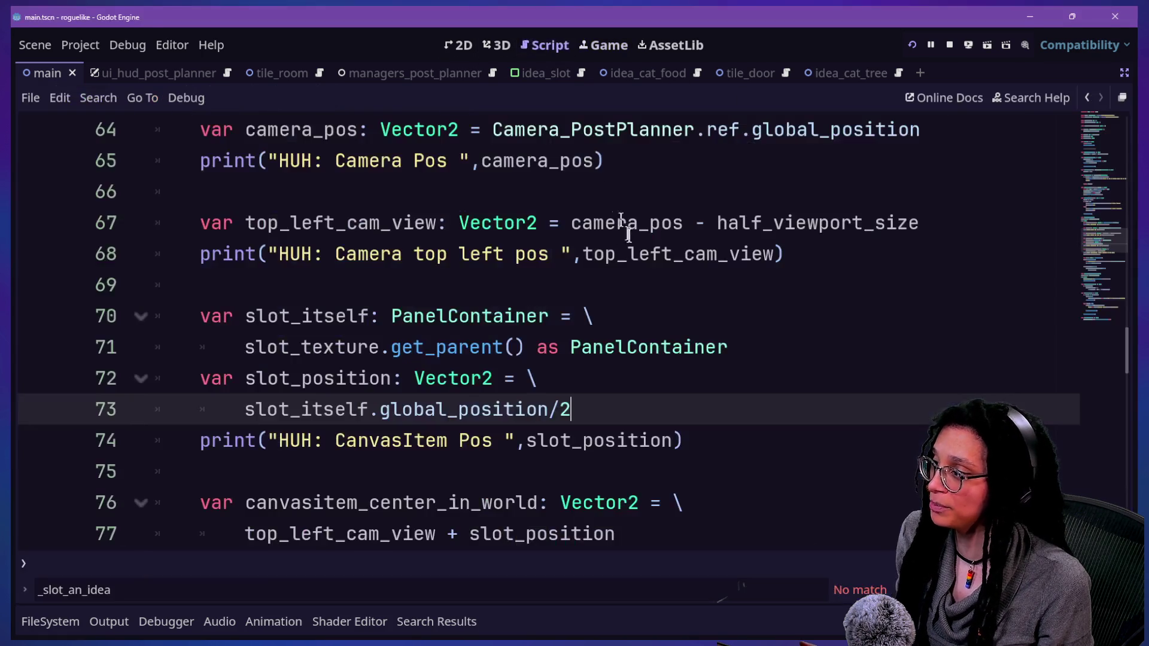
Change line 73 to multiply the slot position by 2, save, and launch the game
key(BackSpace)
key(BackSpace)
text(2)
key(ctrl+s)
click(603, 44)
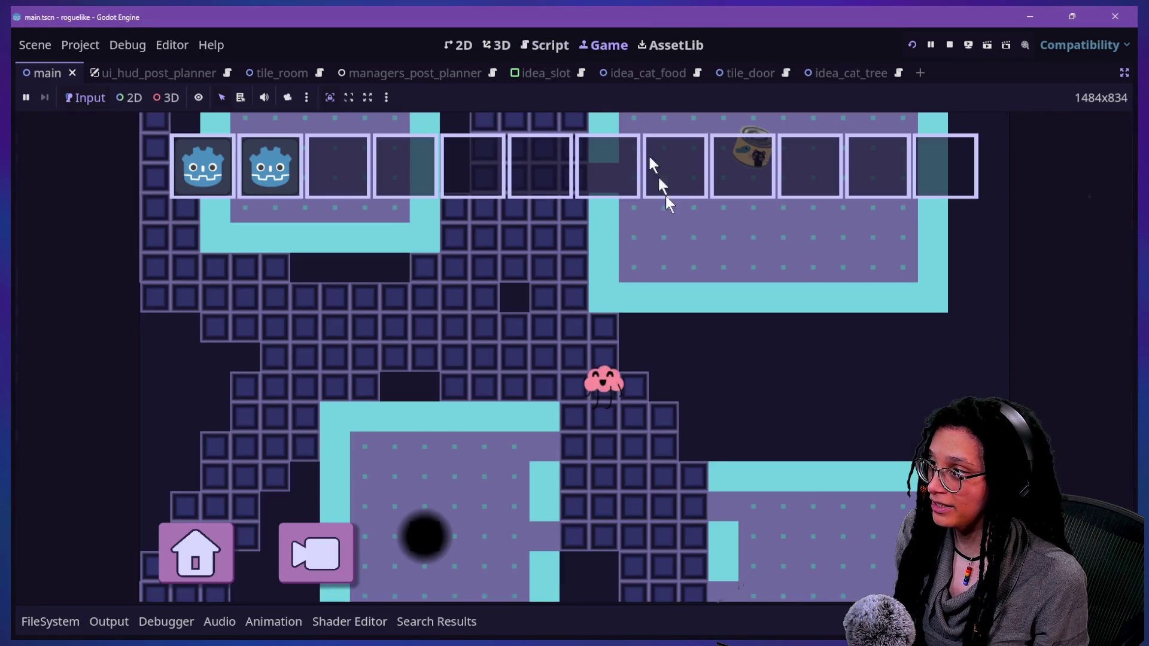
Walk the player to the cat food can and collect the idea
key(a)
key(w)
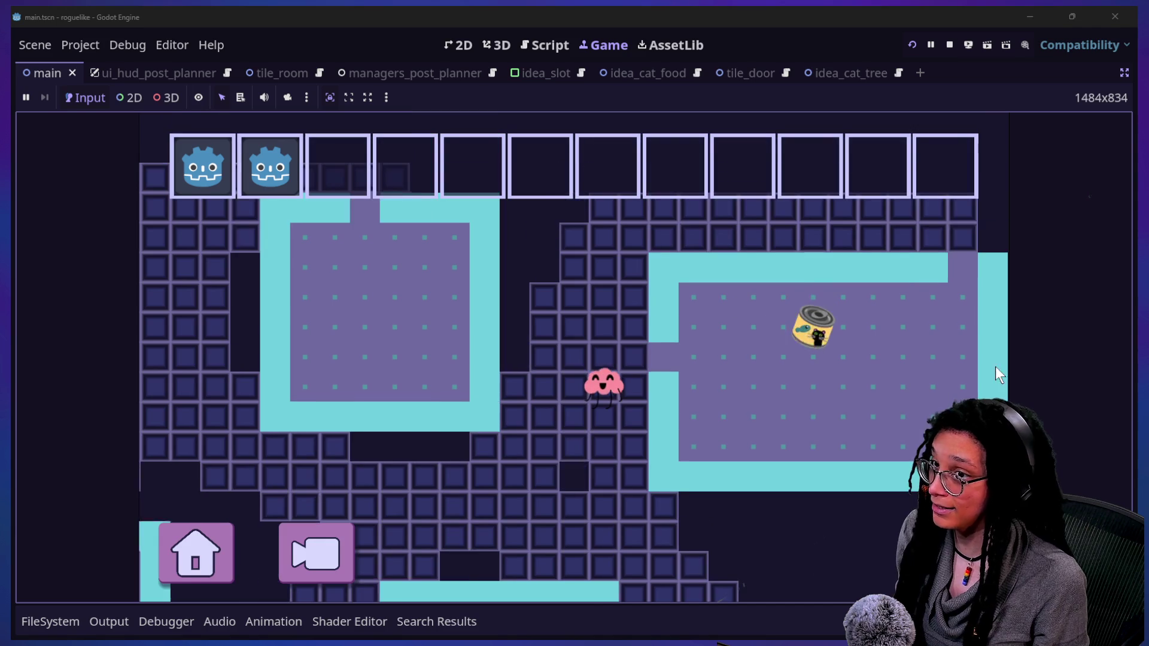
key(d)
key(w)
key(d)
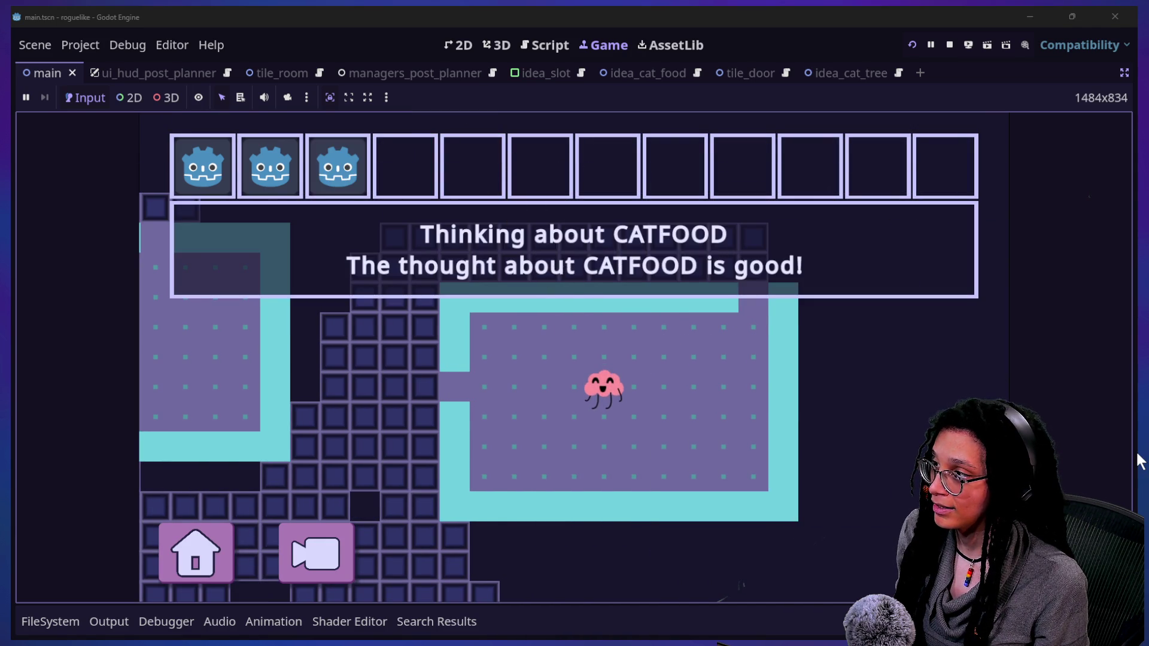
key(a)
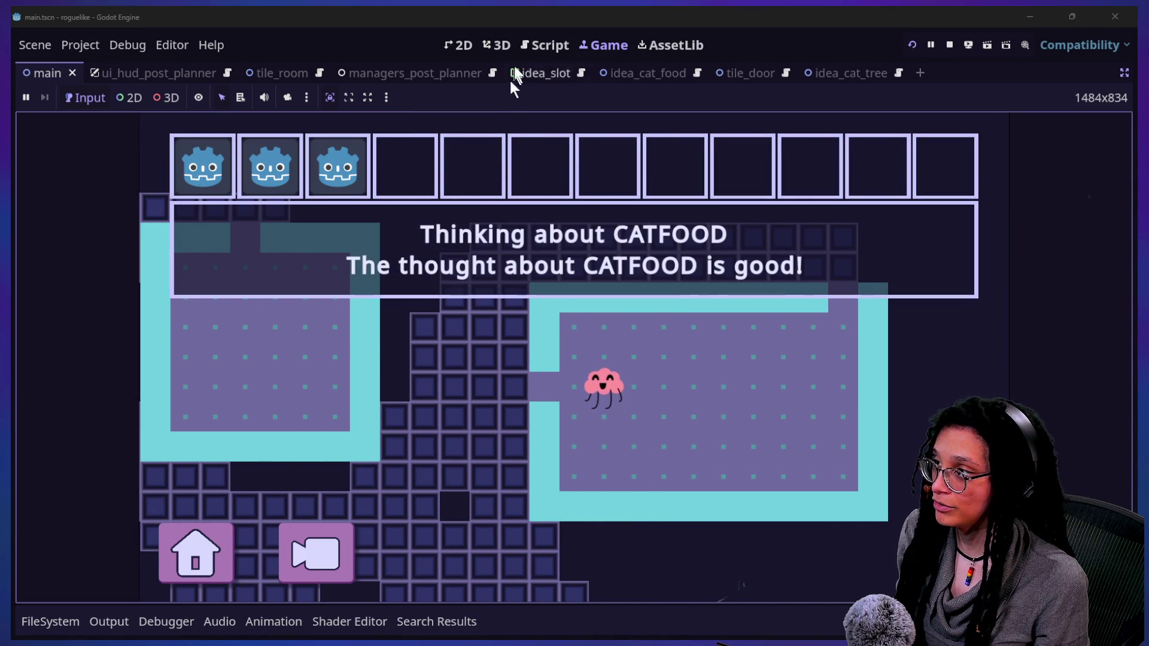
Make the multiplier -2 and rerun the test, then run the game from the idea_cat_food scene
click(536, 50)
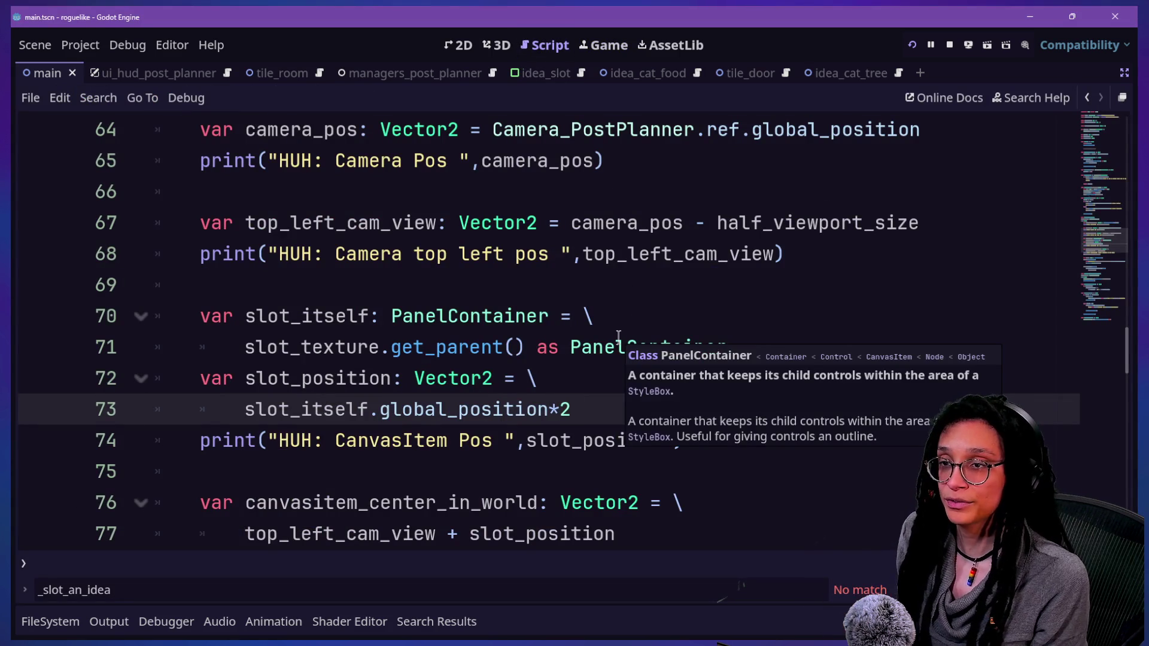
text(-)
key(ctrl+s)
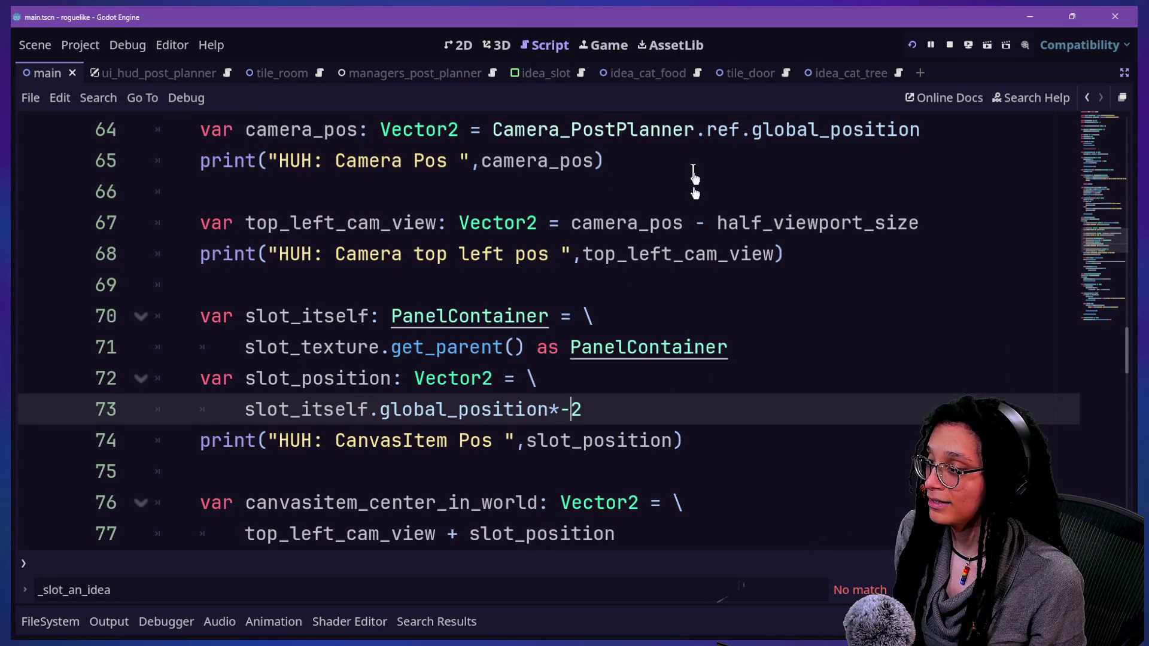
click(605, 48)
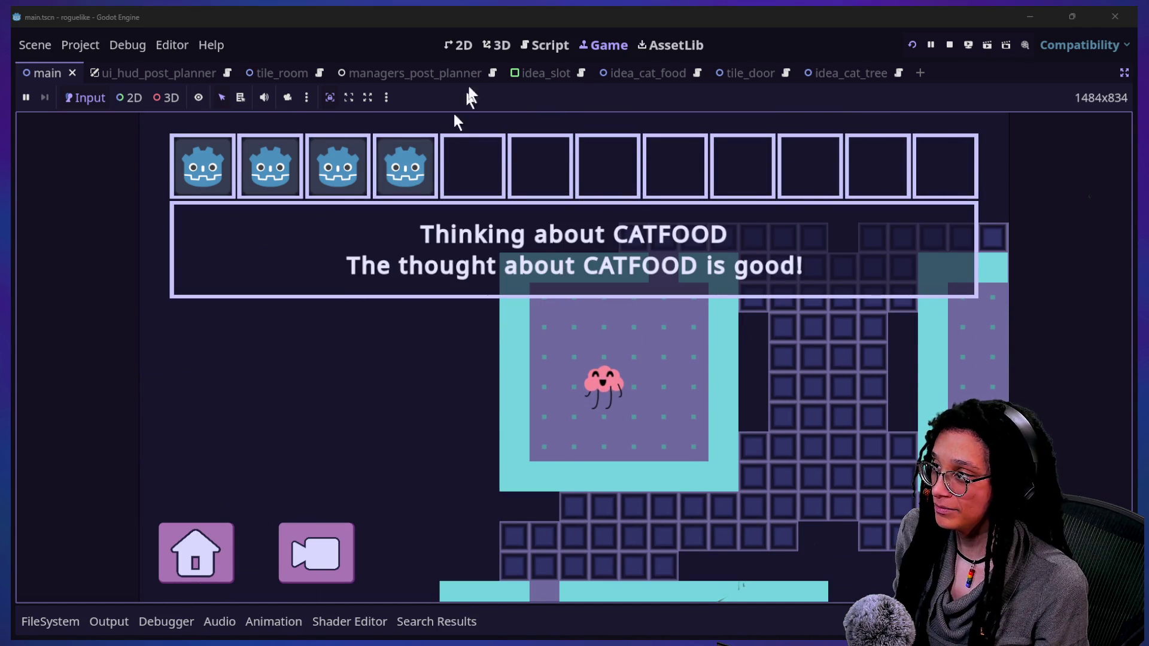
click(533, 45)
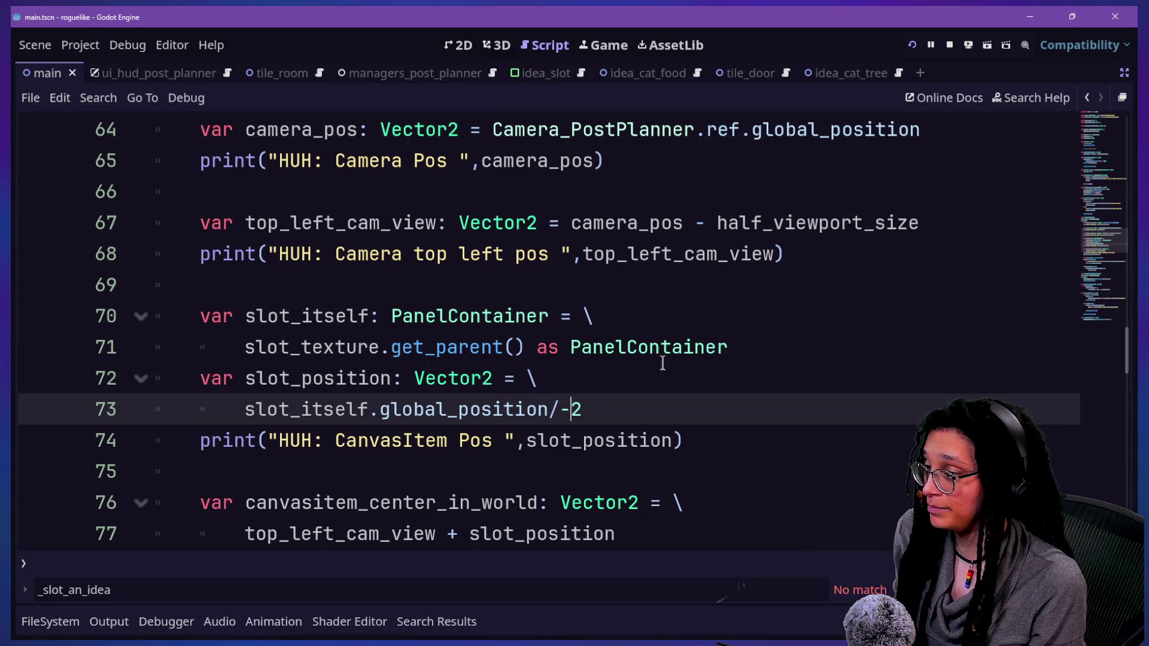
click(616, 73)
click(606, 45)
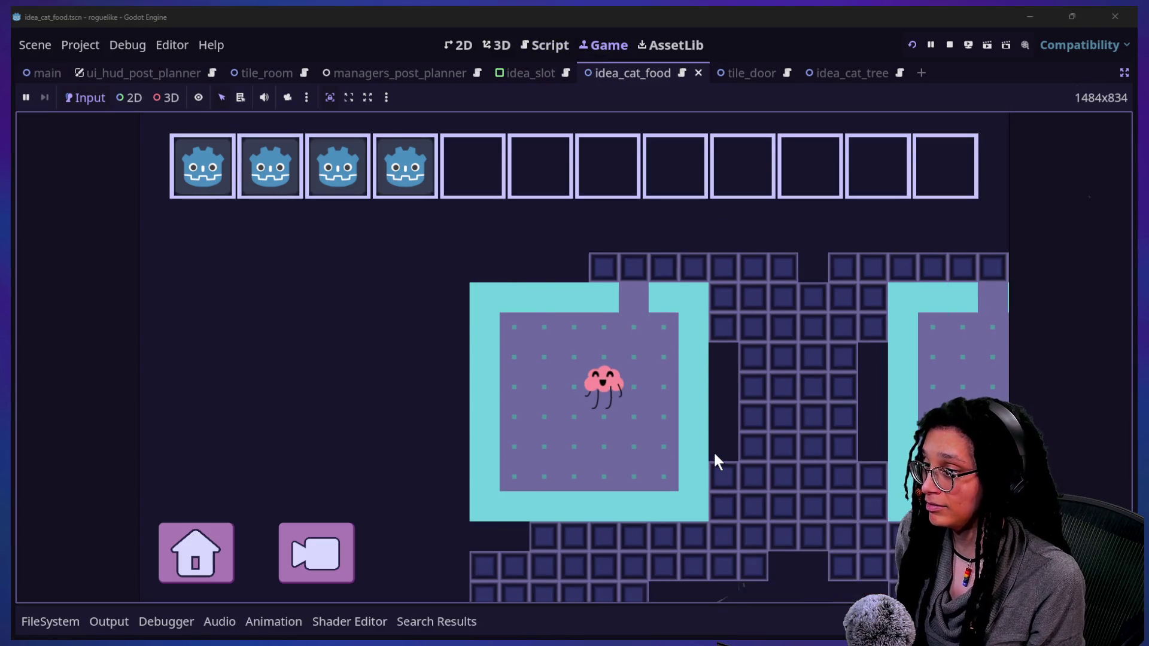
Walk the cat through the rooms and corridors and into the hole to the next level
key(Right)
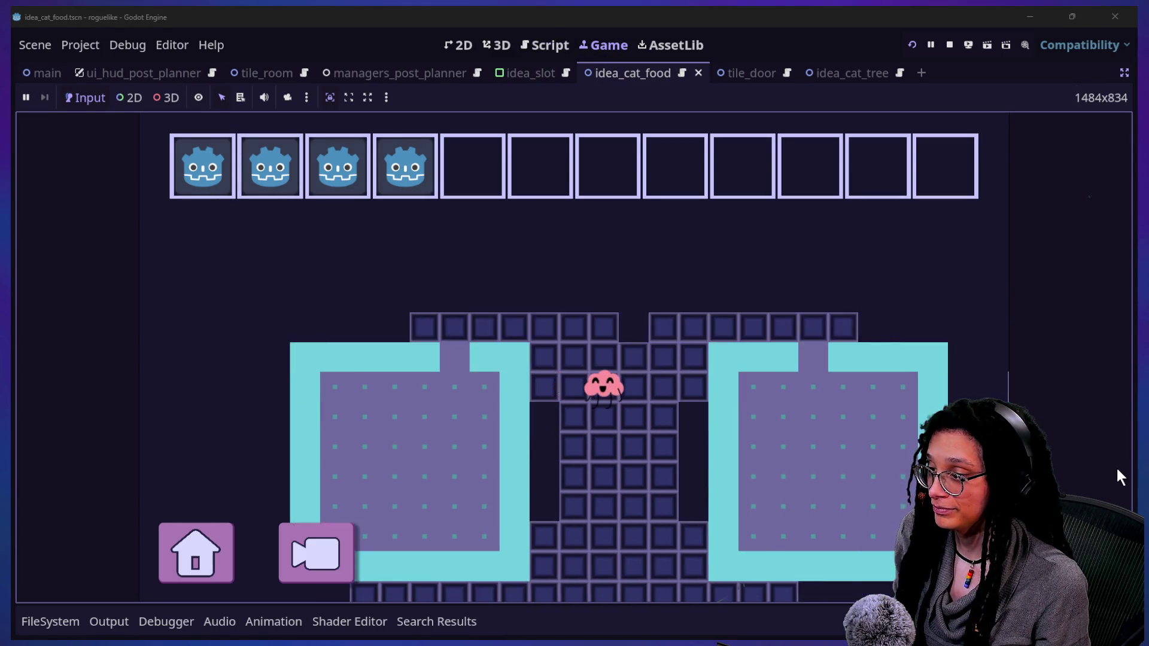
key(Down)
key(Left)
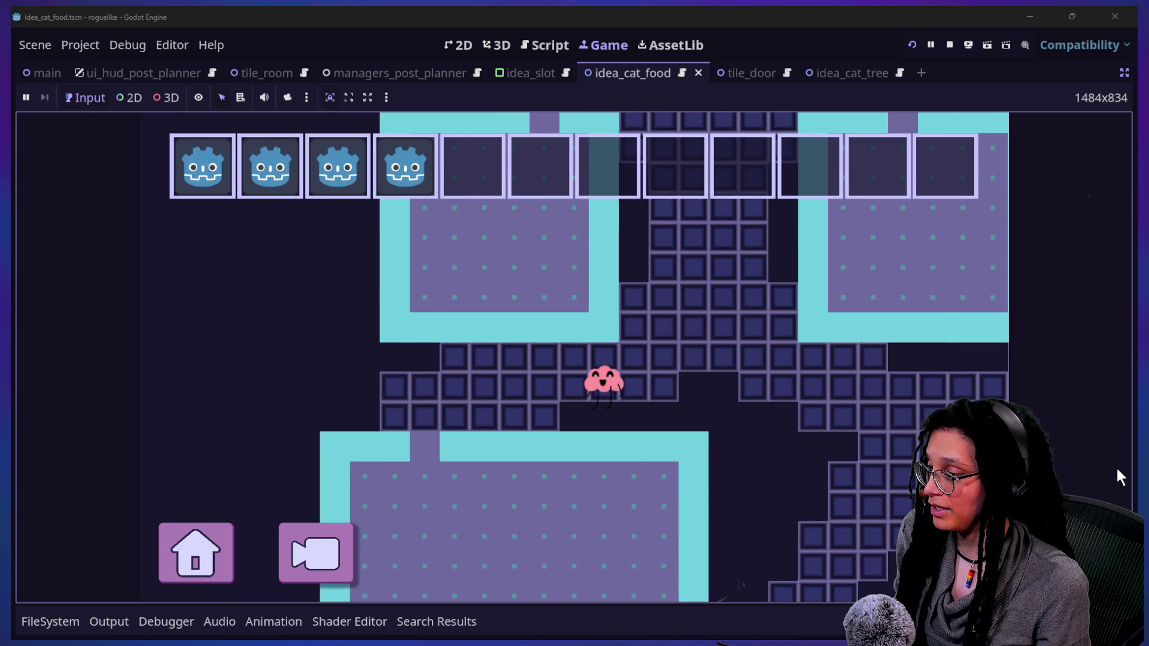
key(Down)
key(Right)
key(Right)
key(Down)
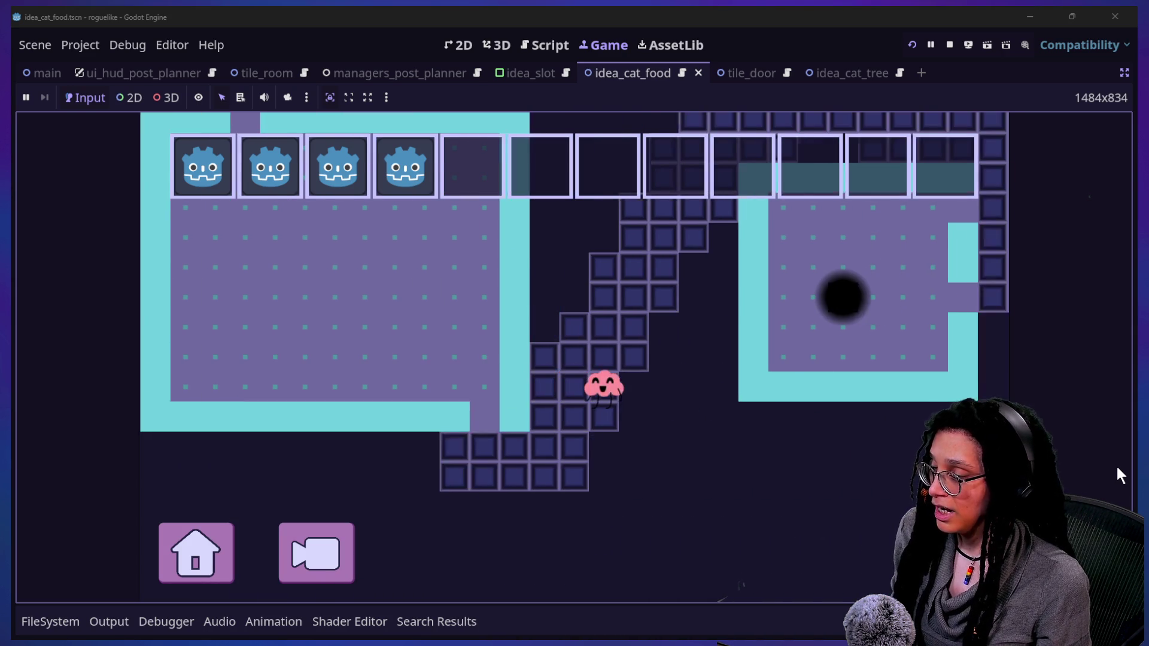
key(Up)
key(Right)
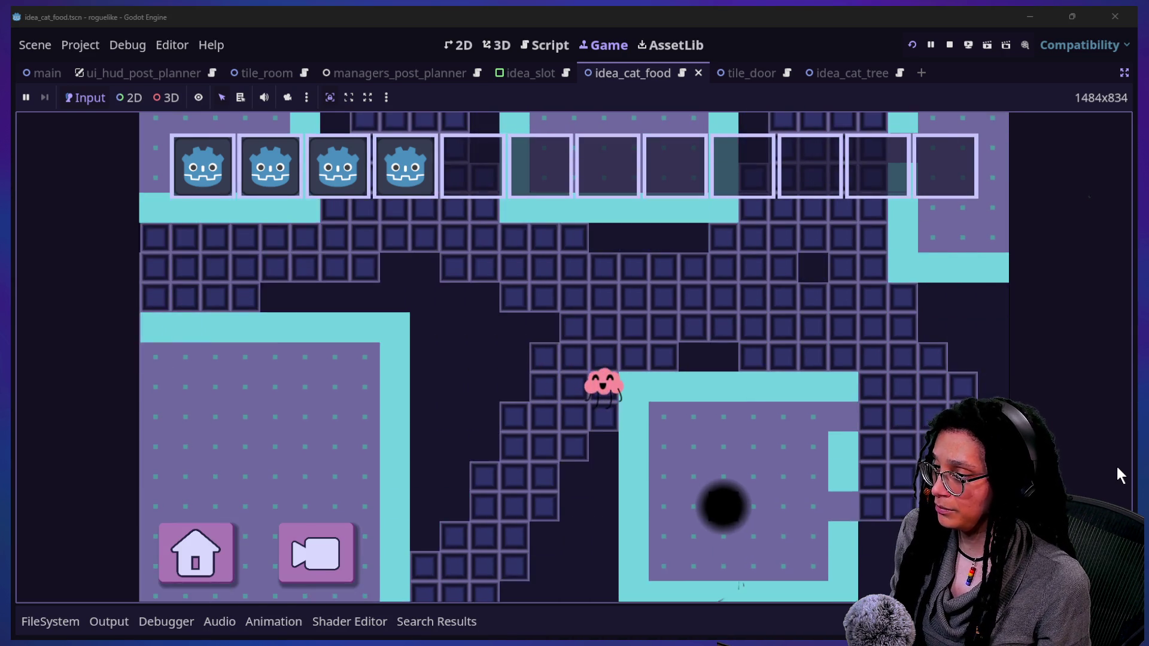
key(Down)
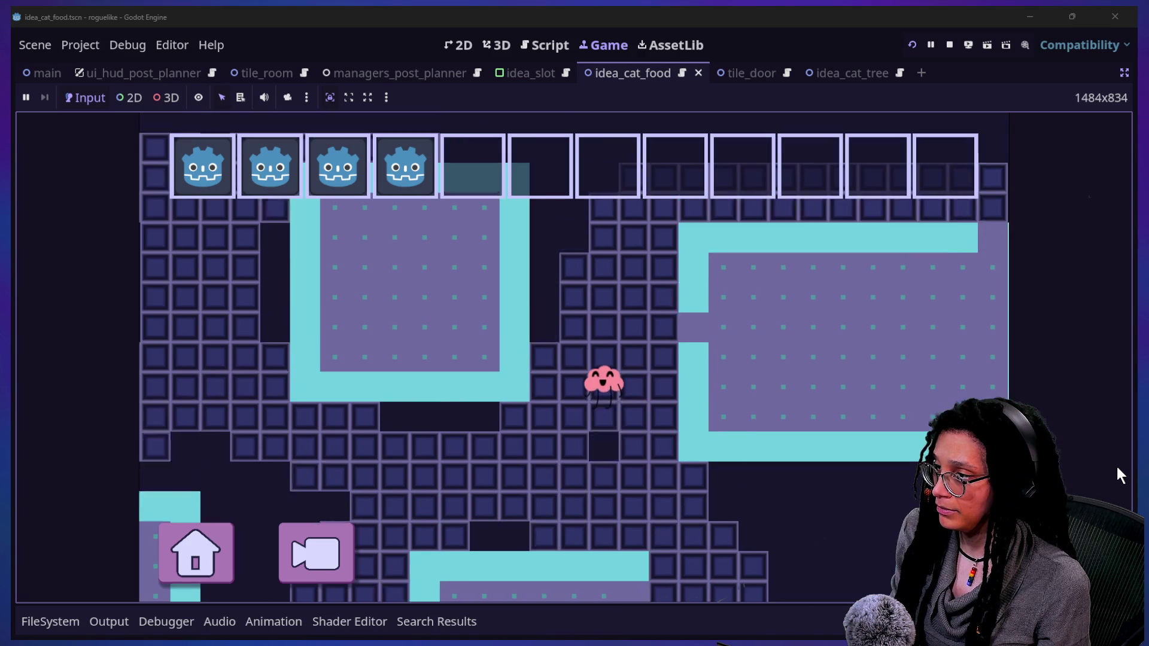
key(Right)
key(Left)
key(Up)
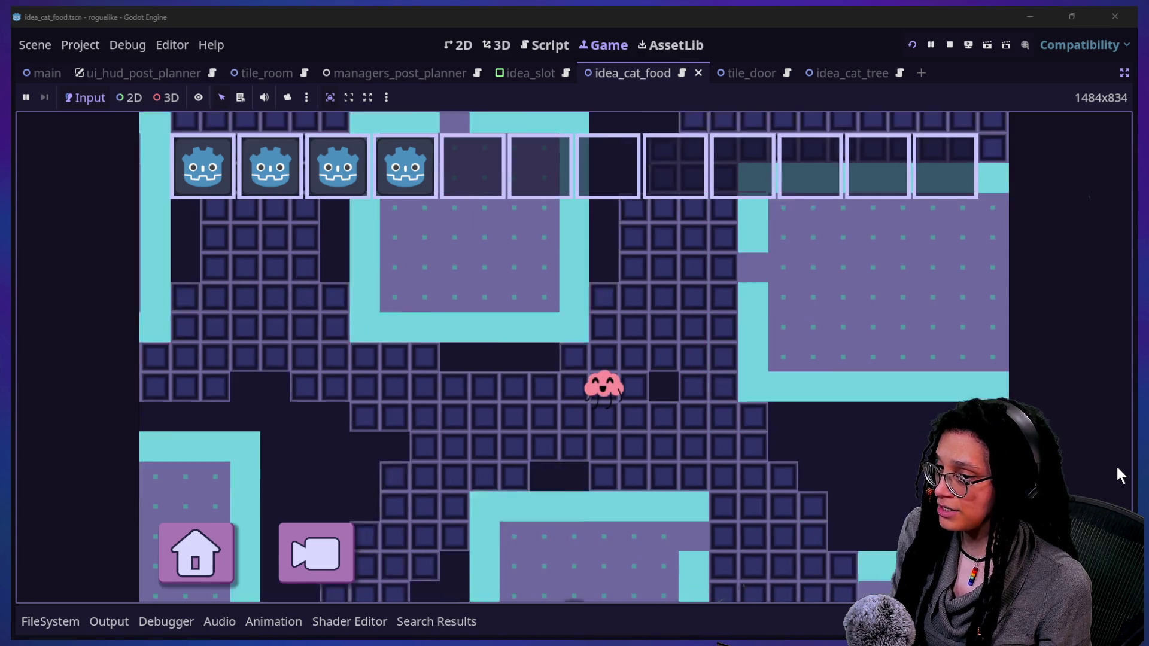
key(Right)
key(Down)
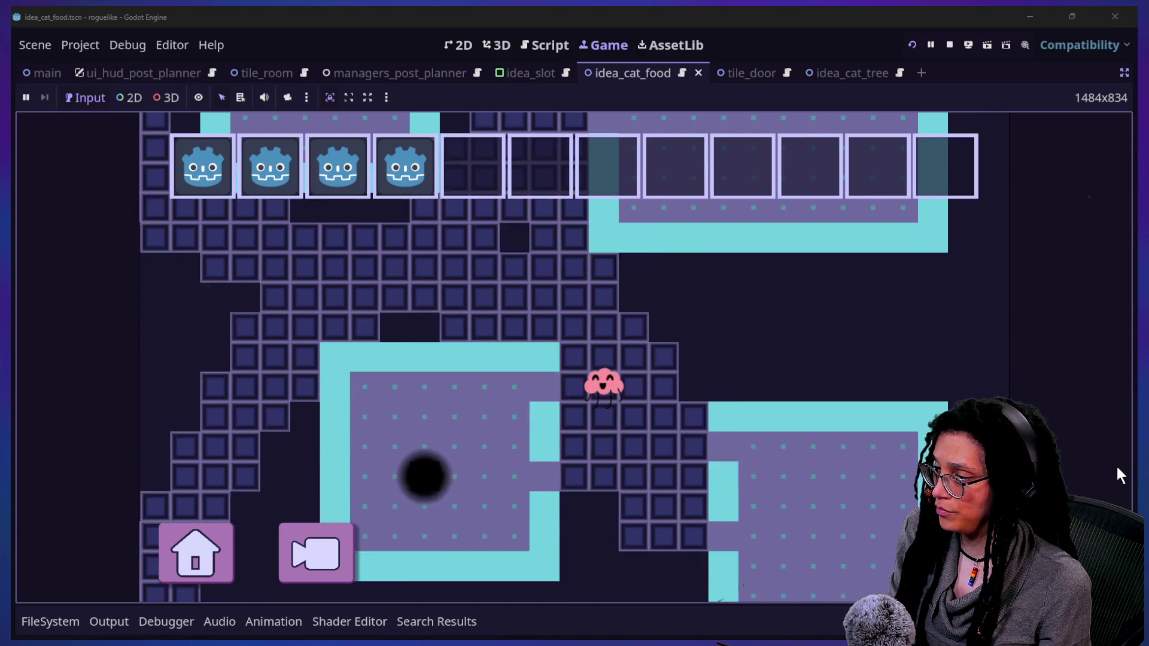
key(Left)
key(Left)
key(Down)
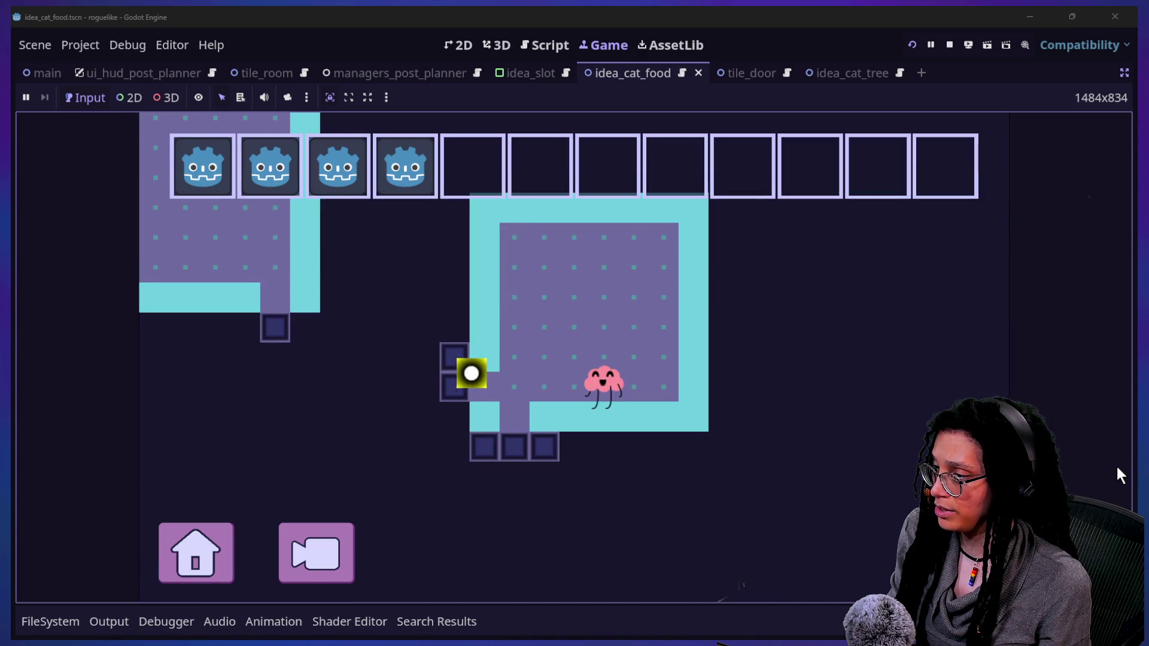
Walk the cat up into the cat food room, collect a can, and bring up the Idea_CatFood script
key(Left)
key(Up)
key(Up)
key(Left)
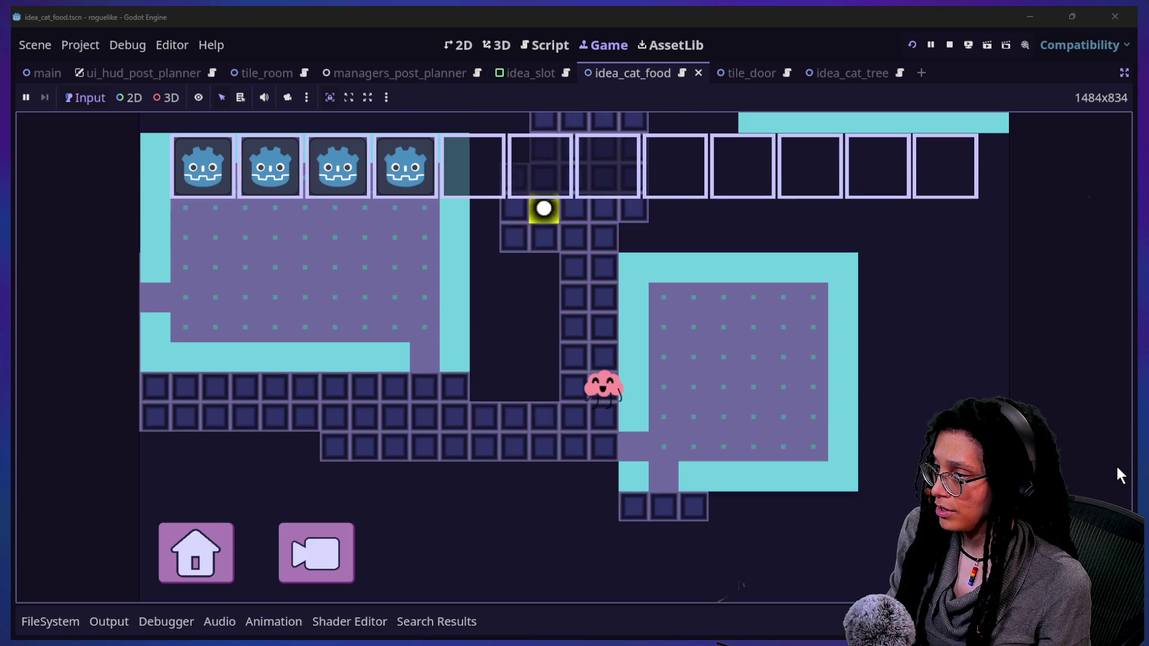
key(Up)
key(Up)
key(Left)
key(Up)
key(Up)
key(Down)
key(Down)
key(Left)
key(Left)
key(Left)
key(Left)
key(Right)
key(Right)
key(Right)
key(Up)
key(Up)
key(Up)
key(Right)
key(Right)
key(Up)
key(Up)
key(Up)
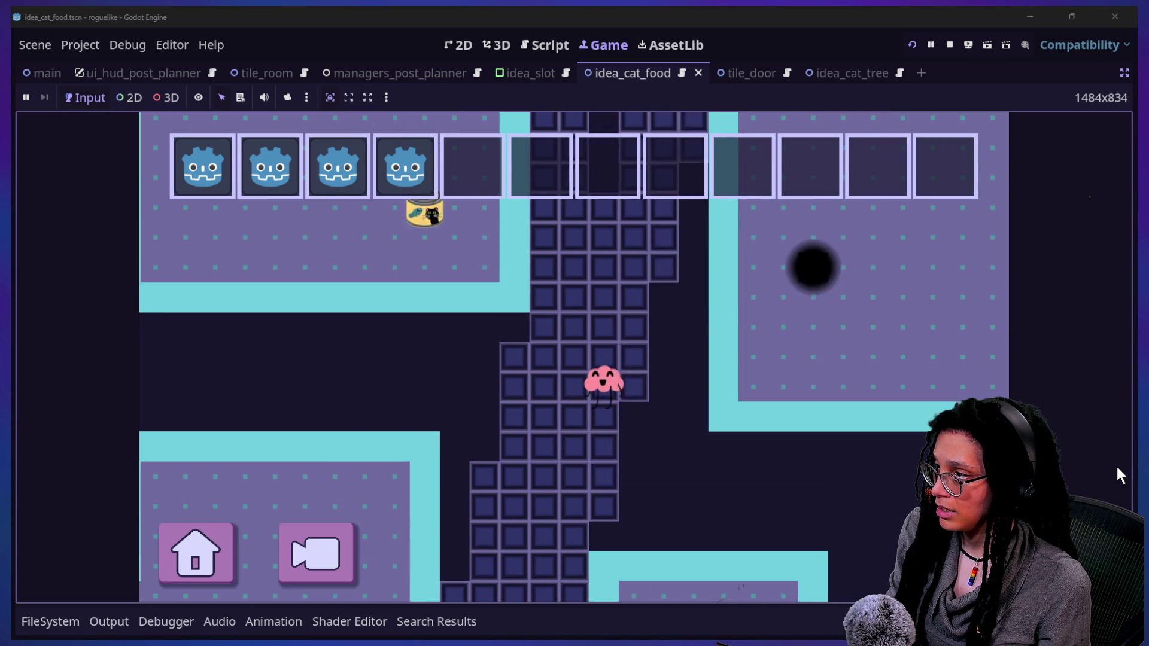
key(Up)
key(Up)
key(Right)
key(Up)
key(Up)
key(Up)
key(Left)
key(Left)
key(Left)
key(Up)
key(Up)
key(Up)
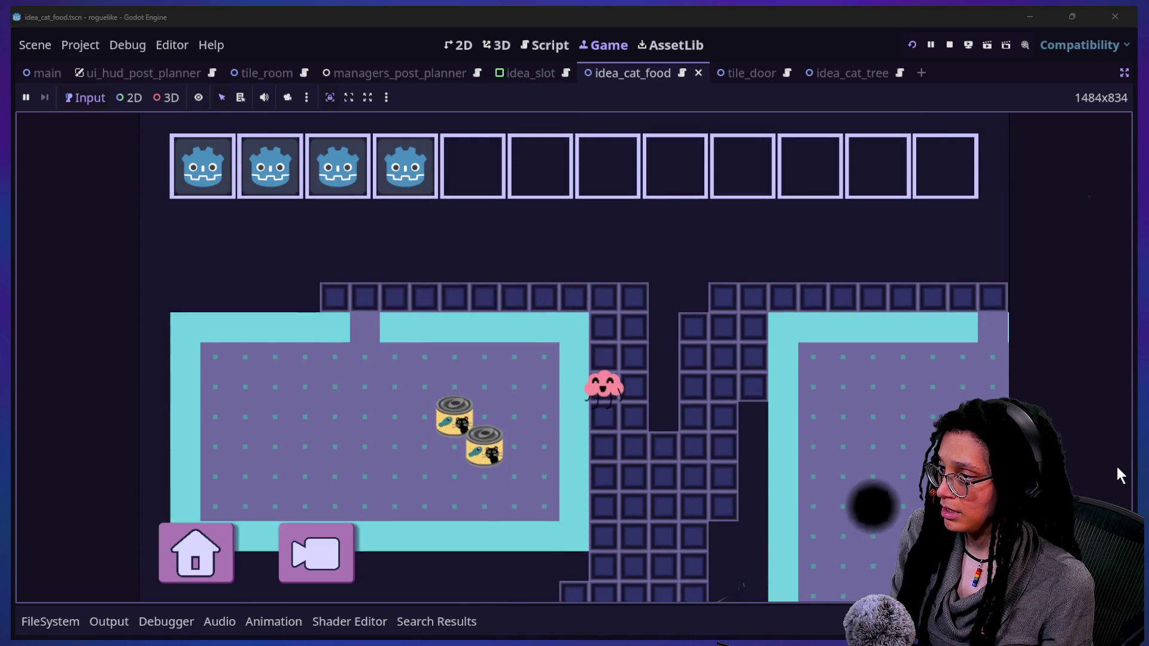
key(Up)
key(Up)
key(Up)
key(Left)
key(Left)
key(Left)
key(Left)
key(Left)
key(Left)
key(Left)
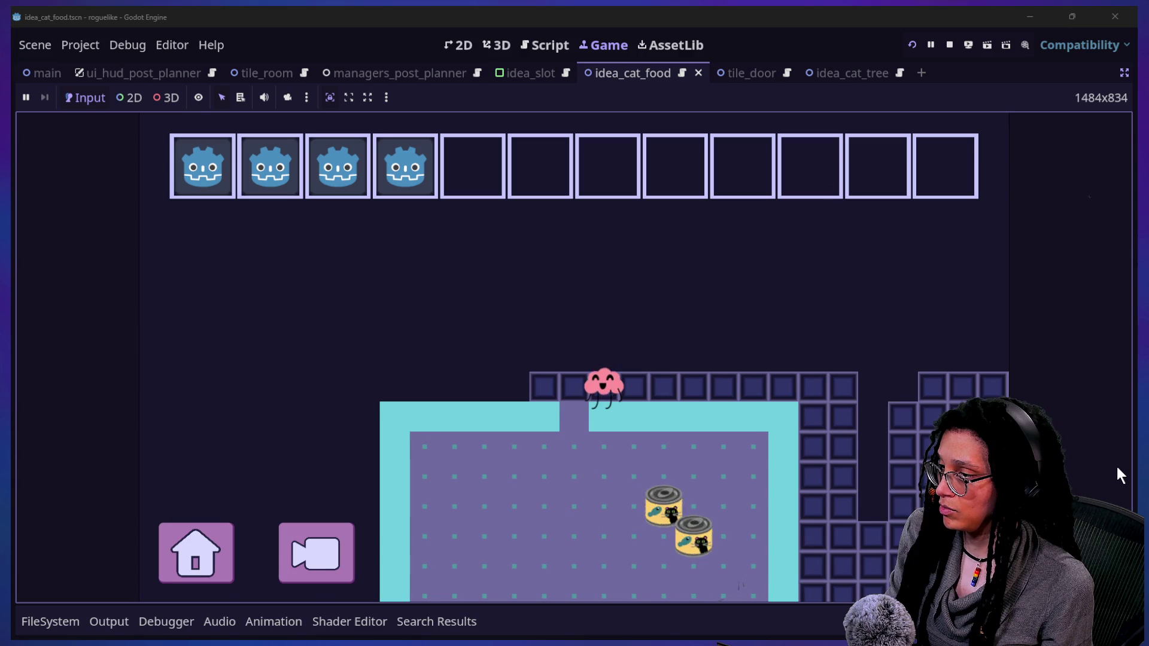
key(Left)
key(Down)
key(Right)
key(Right)
key(Down)
key(Down)
key(Down)
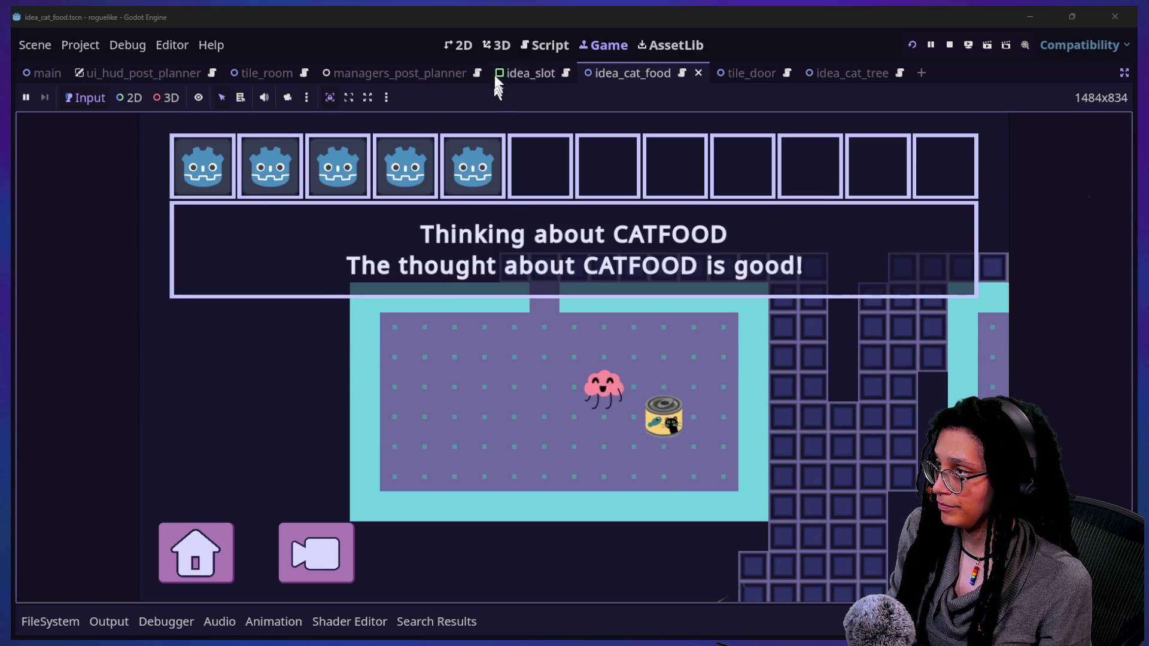
click(547, 46)
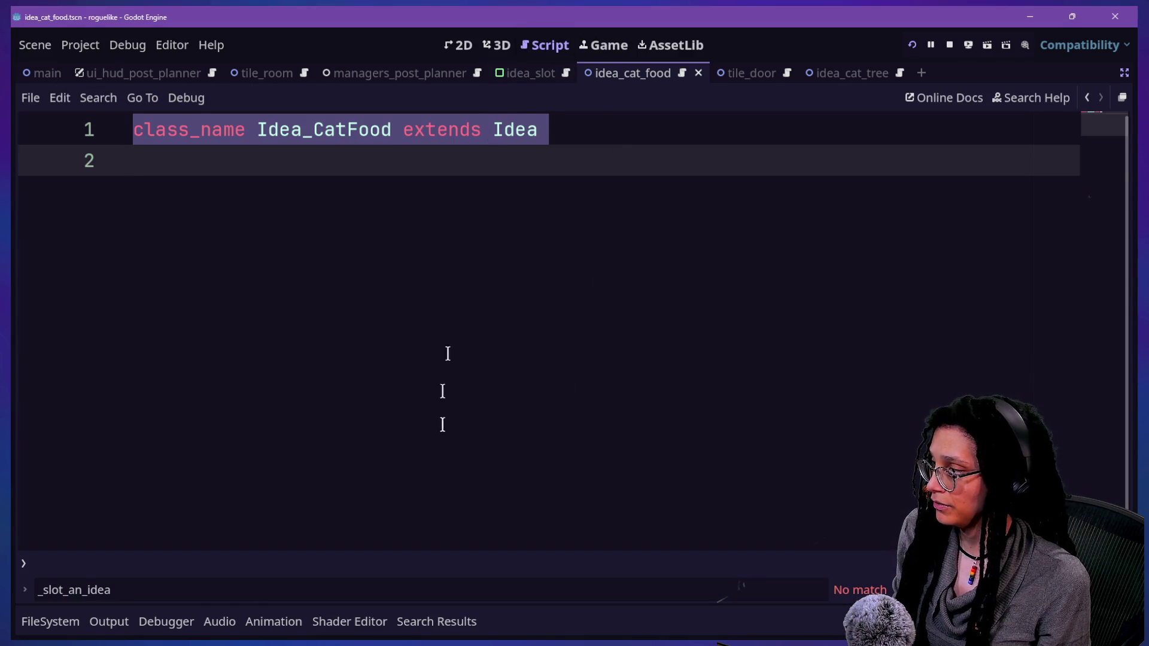
Show the Output log and open the idea_slot scene in the 2D view, zoomed in
click(108, 622)
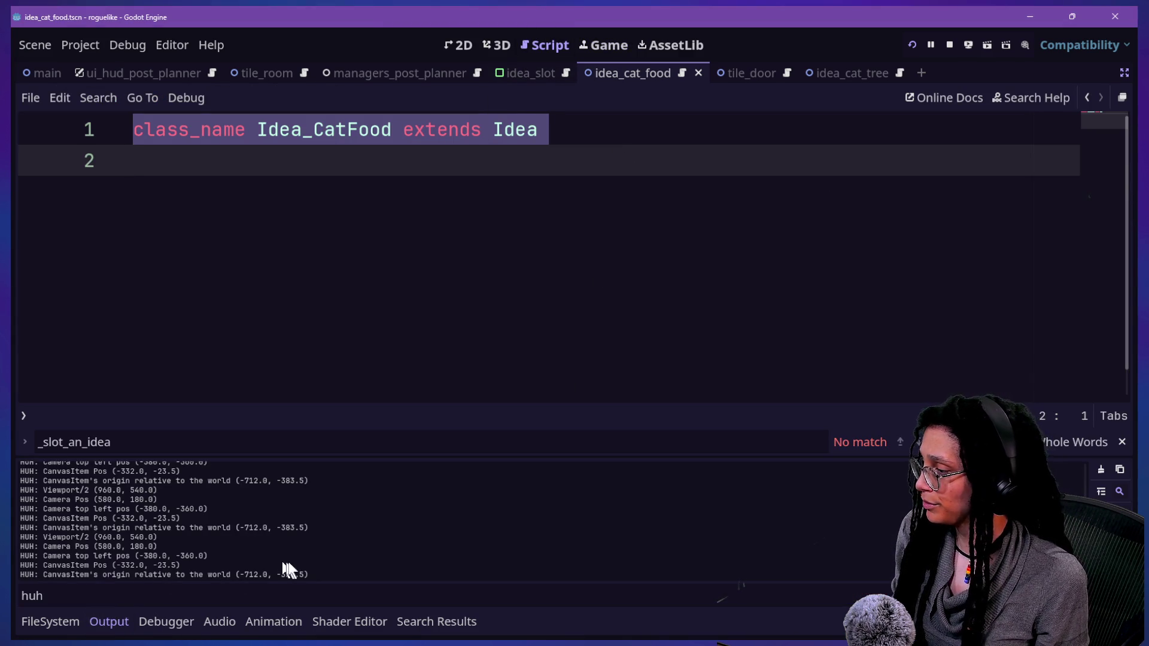
click(463, 48)
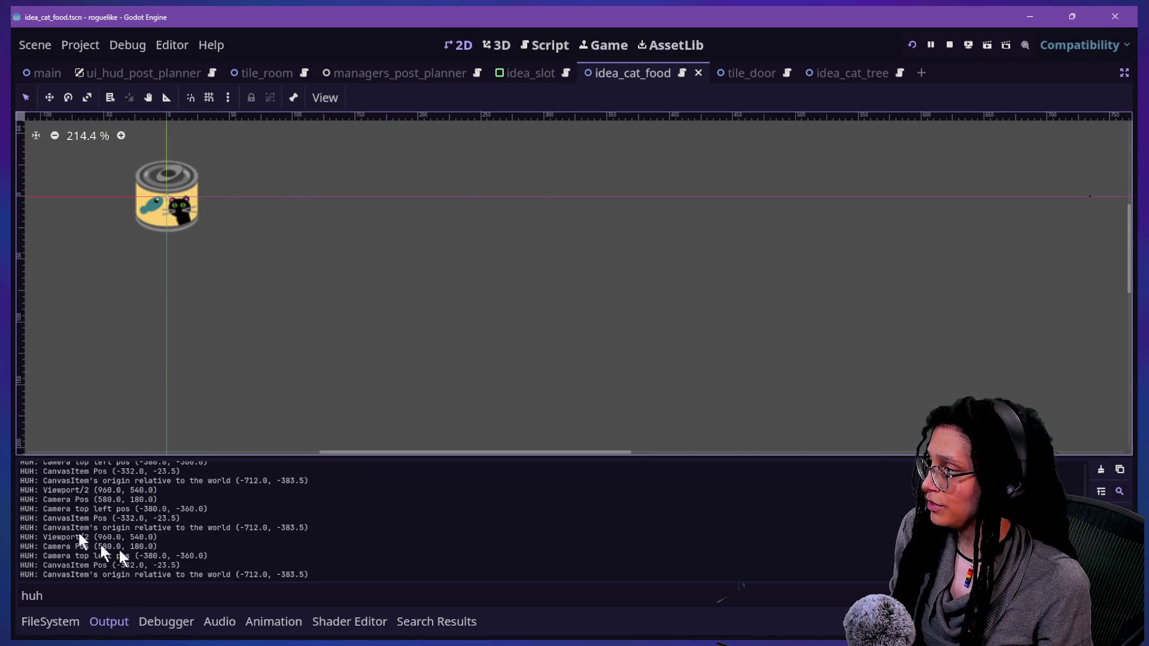
click(532, 70)
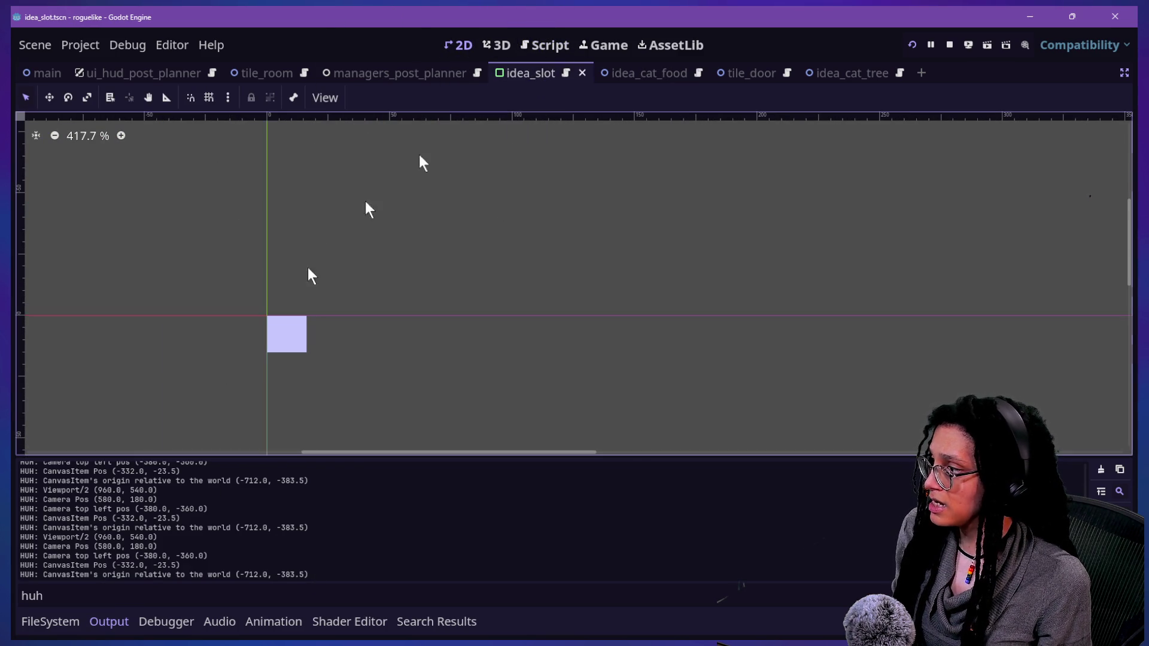
scroll(232, 314, up, 4)
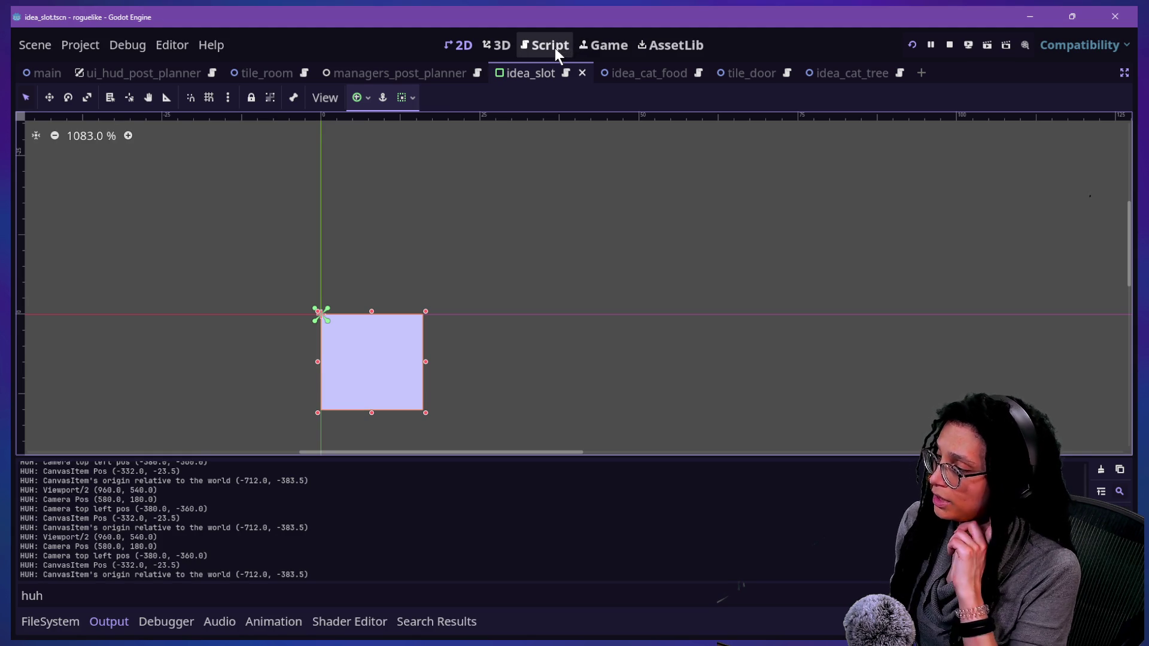
Flip through the Script, Game, 2D and 3D workspaces for the idea_slot scene
click(554, 48)
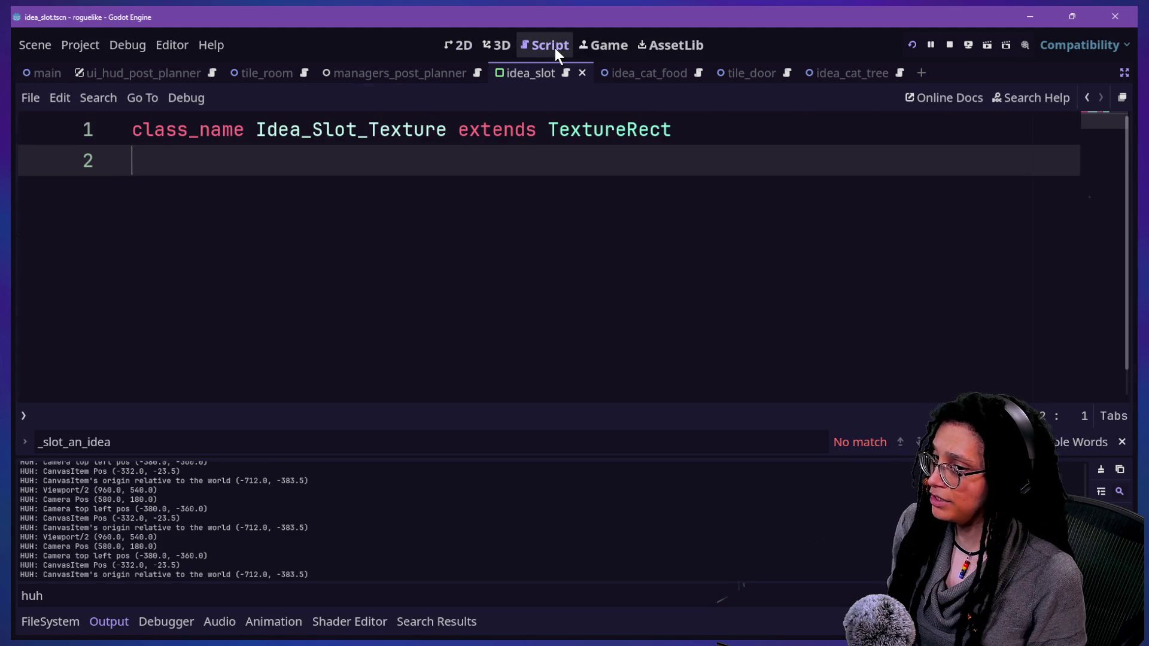
click(595, 47)
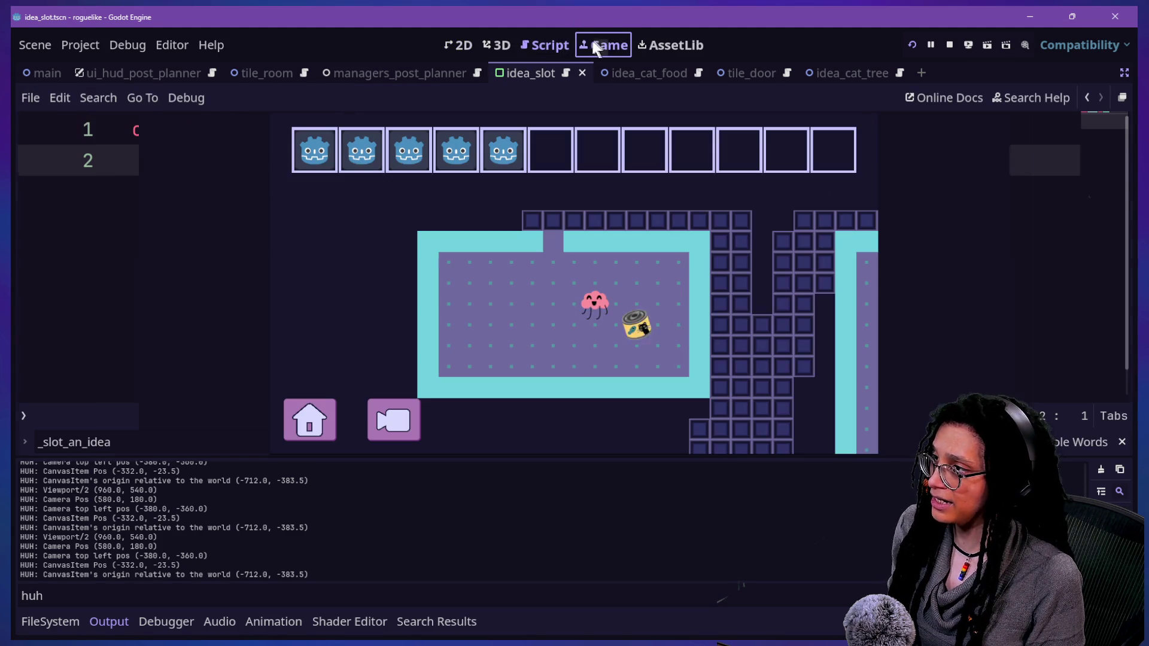
click(472, 48)
click(505, 48)
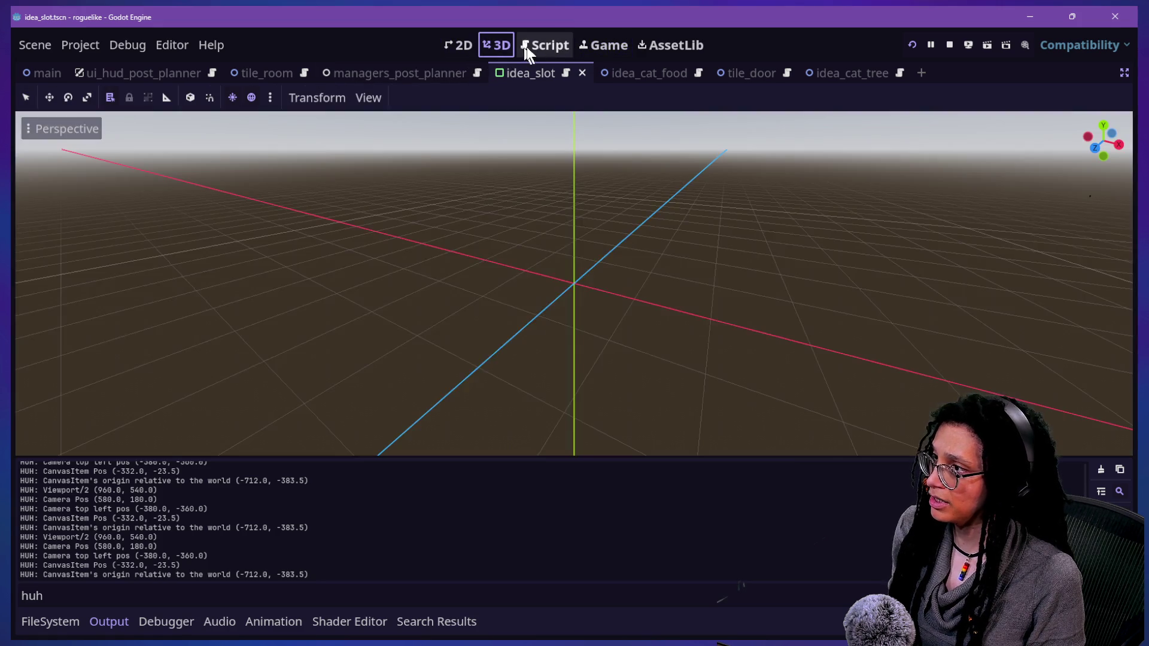
Step back through script history to the slot position code around line 73
click(546, 47)
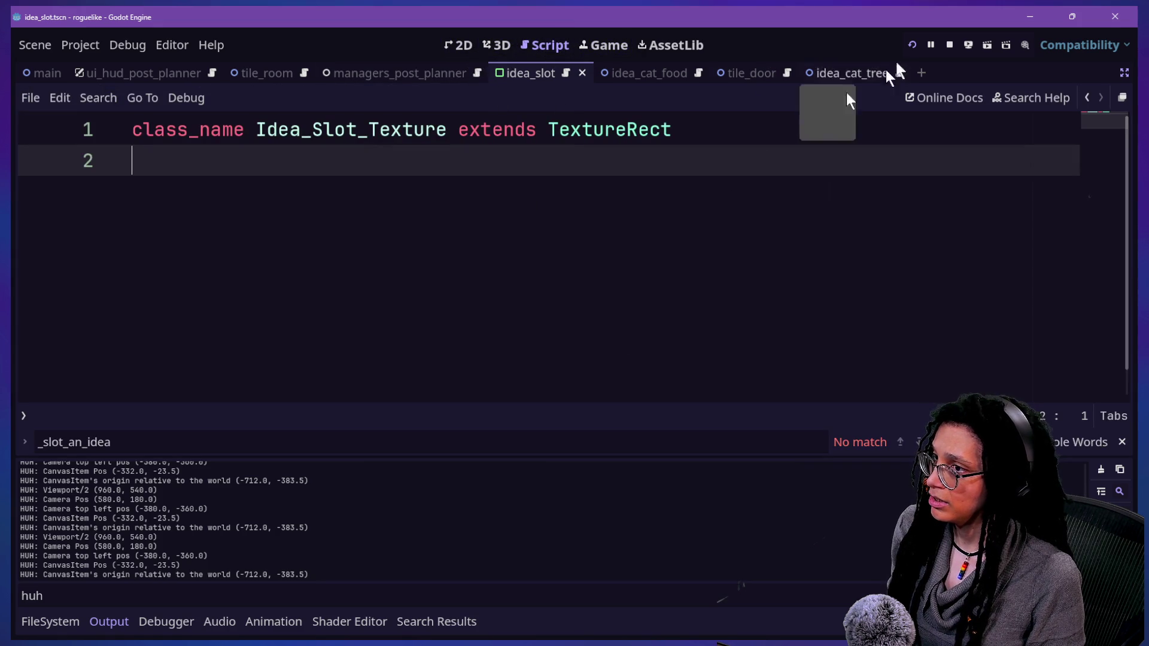
click(1087, 98)
click(1087, 98)
click(1087, 98)
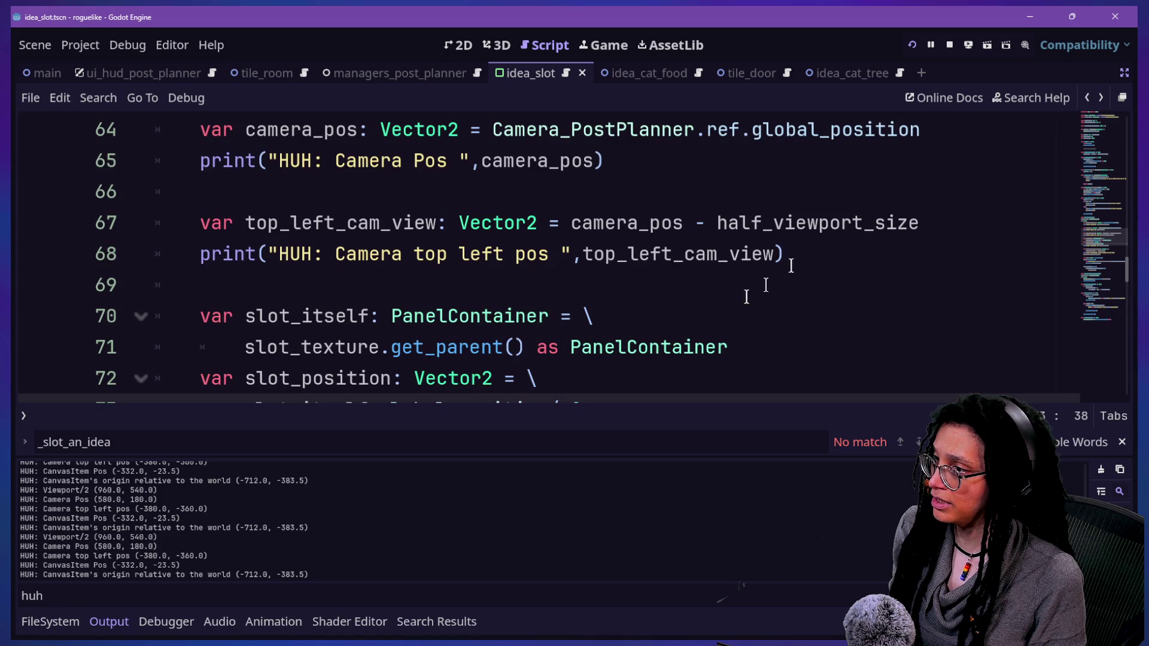
click(616, 285)
scroll(746, 243, down, 3)
click(747, 244)
scroll(746, 251, up, 2)
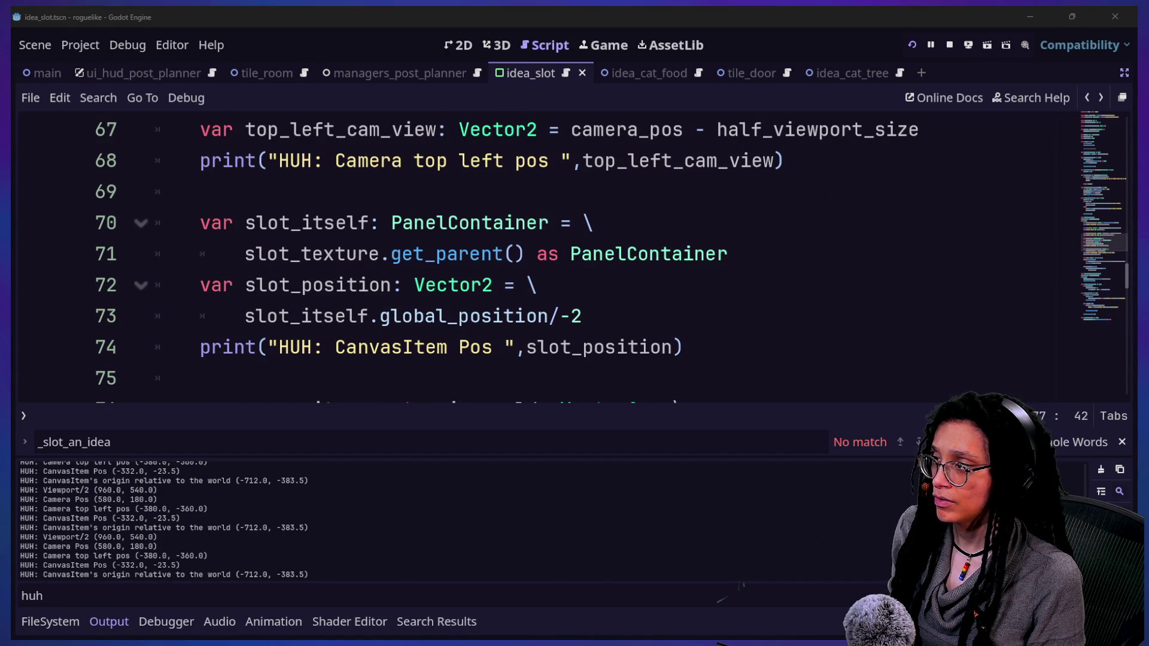
click(535, 334)
scroll(535, 333, up, 2)
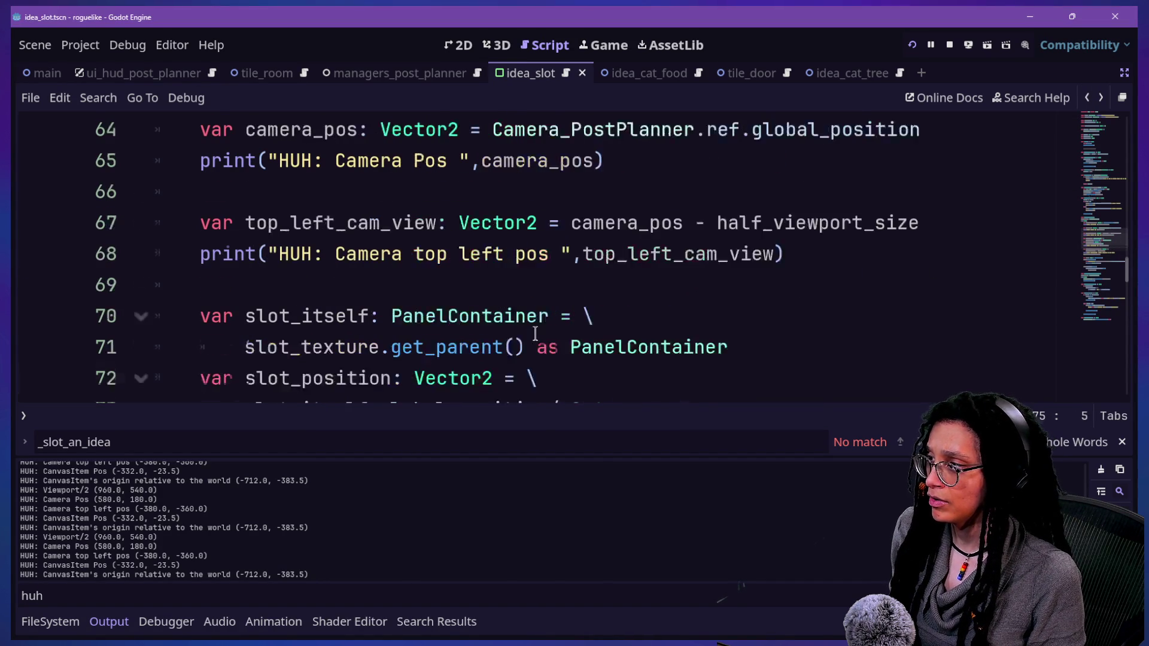
scroll(587, 283, down, 2)
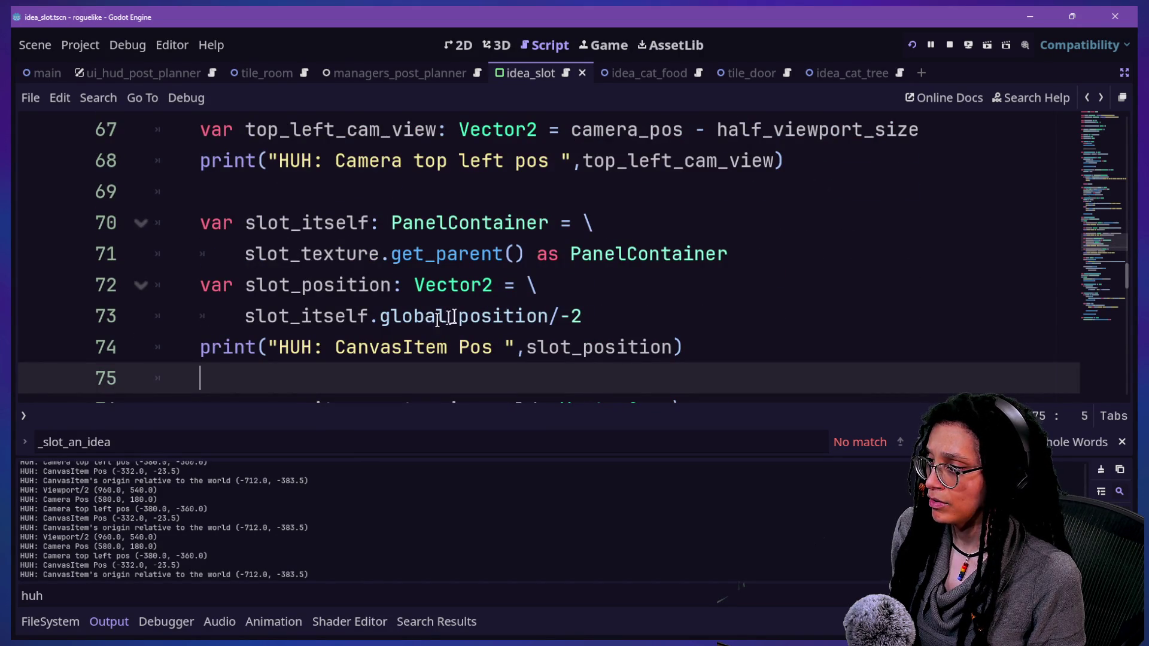
Change line 73's '/-2' to '/2 + slot_itself.global_position', save, and view the running game
click(611, 319)
key(BackSpace)
key(BackSpace)
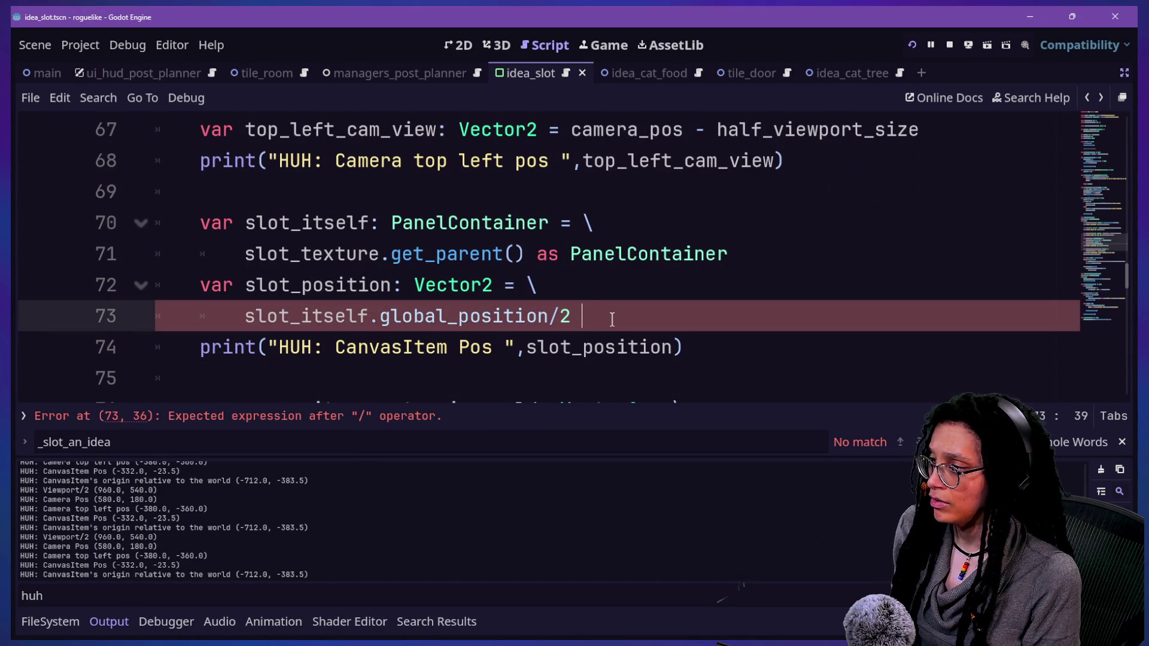
text(+)
drag(352, 317, 531, 314)
click(718, 319)
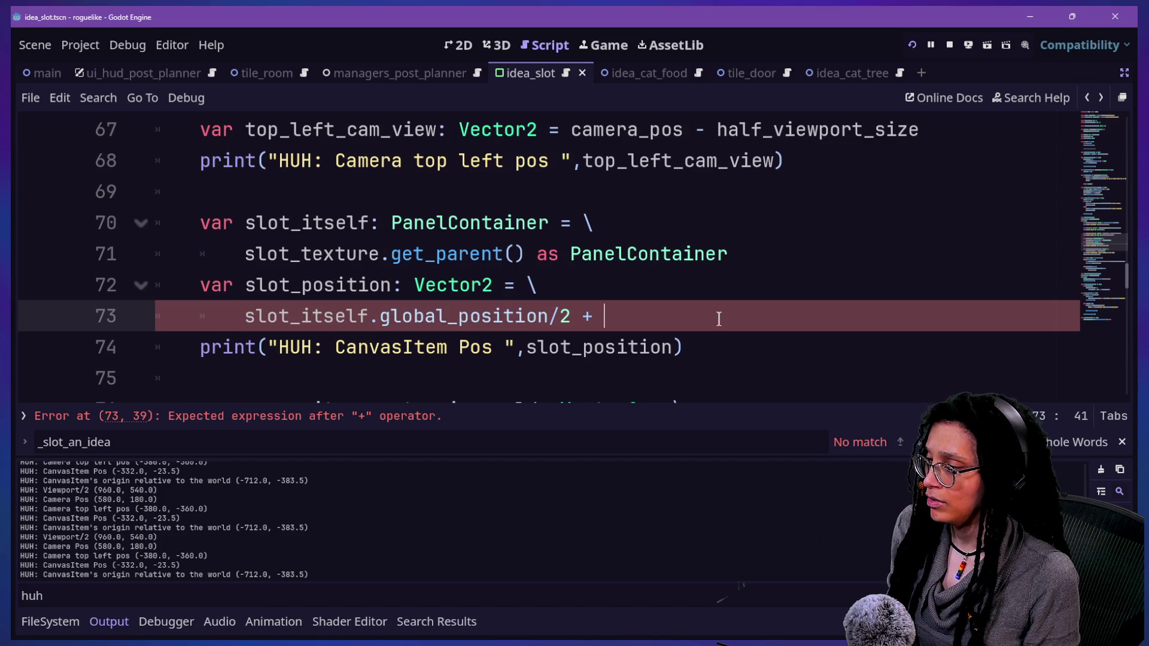
text(slot_itself.global_position)
key(ctrl+s)
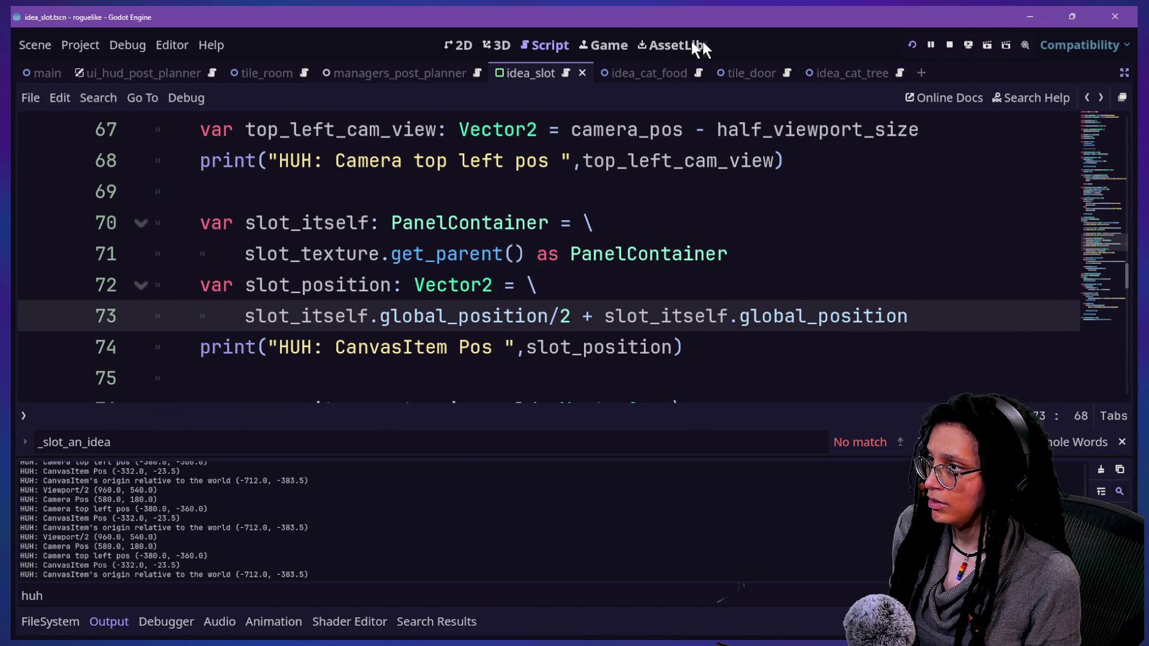
click(605, 49)
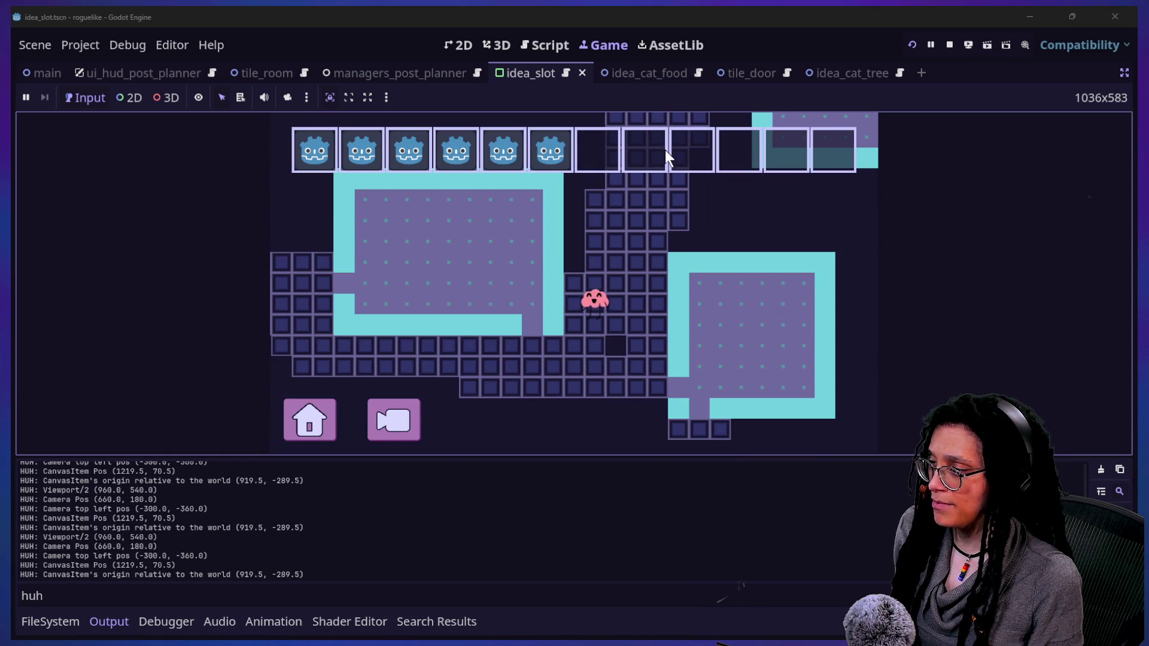
Restart the game from the Home menu, Start Planning, and play a cubstack run
click(317, 412)
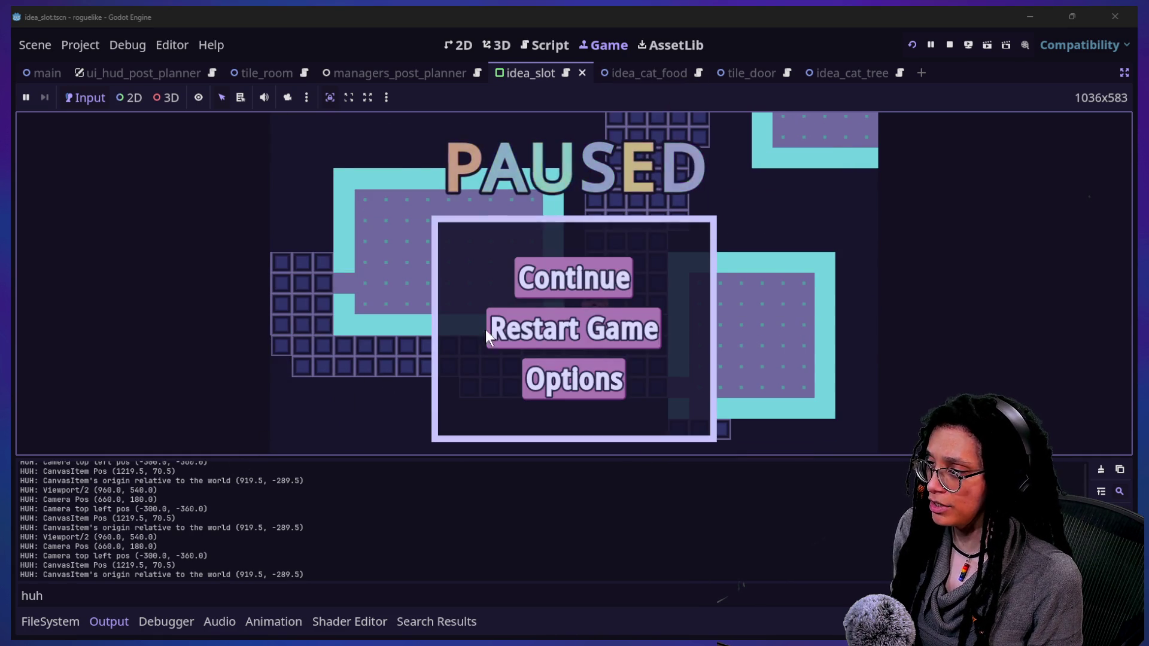
click(486, 330)
click(555, 290)
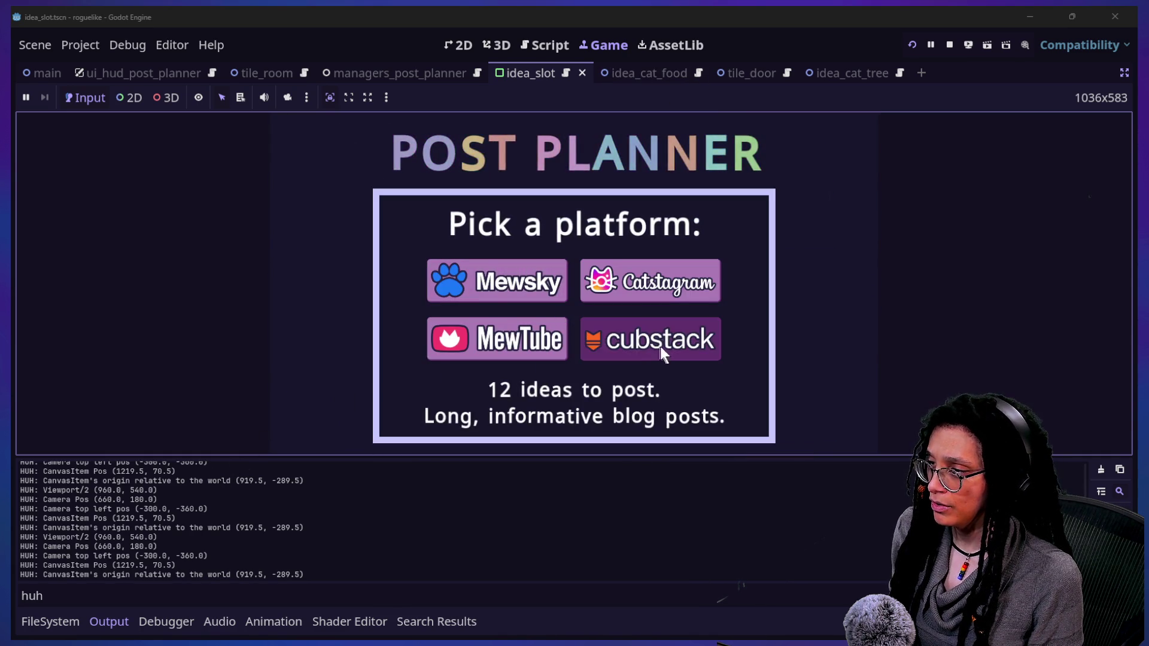
click(662, 346)
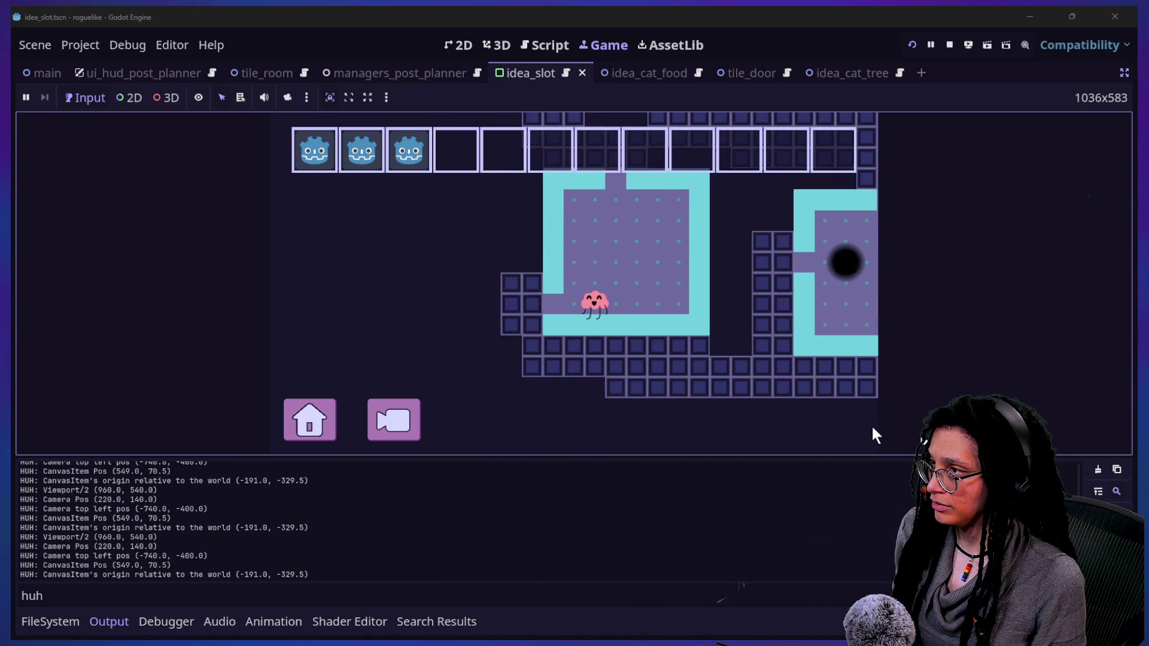
click(566, 45)
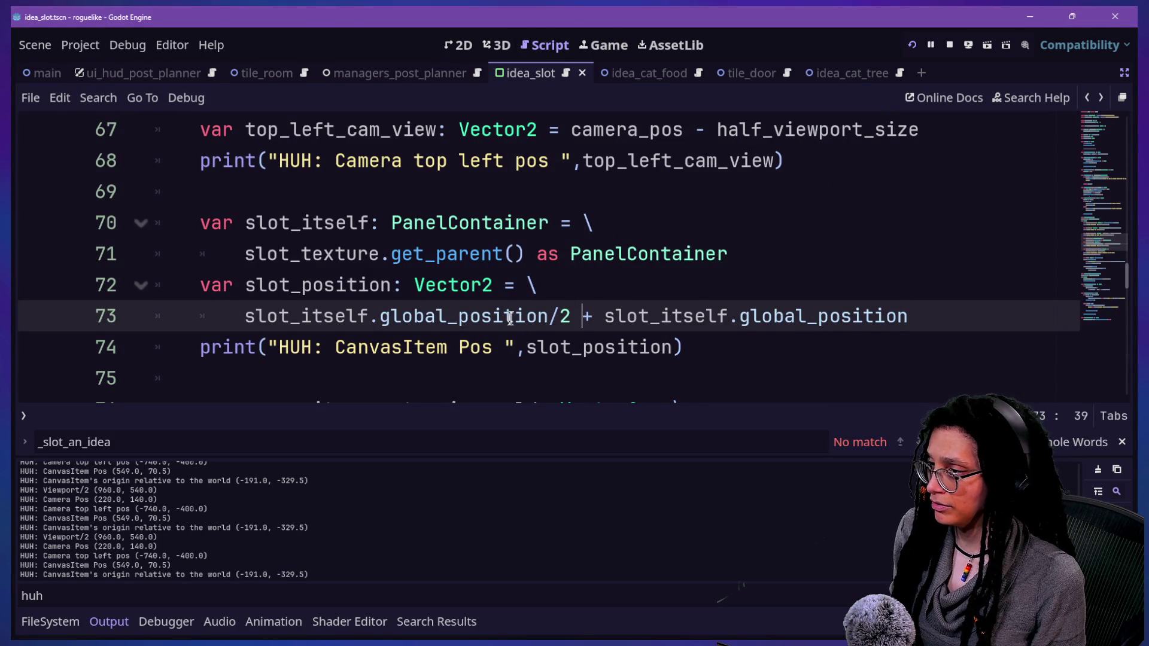
Remove the '/2 + global_position' addition from line 73, save, and check the logged slot positions
click(632, 225)
mouse_move(892, 316)
mouse_down()
mouse_move(577, 288)
mouse_move(547, 306)
mouse_move(1037, 305)
mouse_up()
key(BackSpace)
key(ctrl+s)
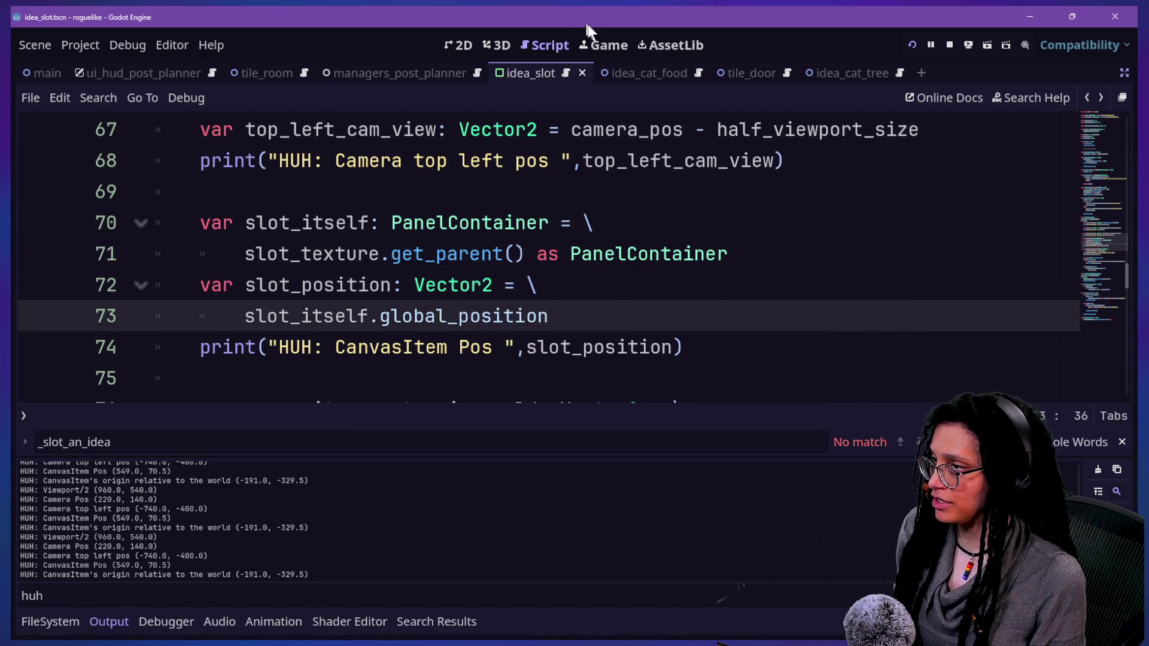
click(608, 47)
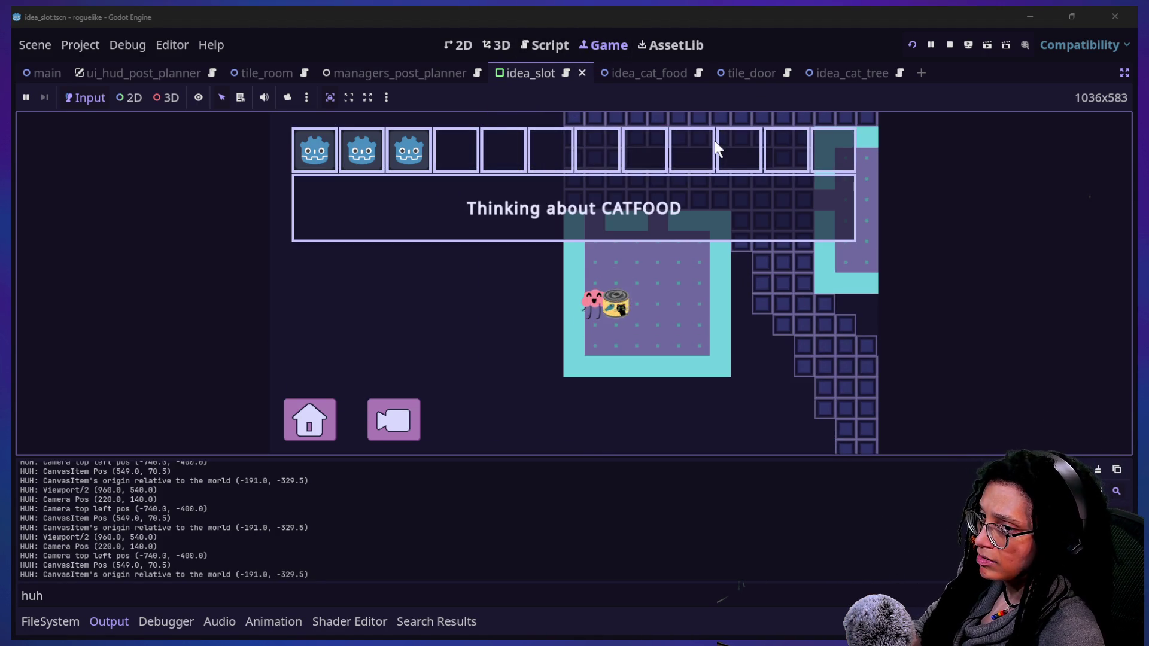
click(545, 43)
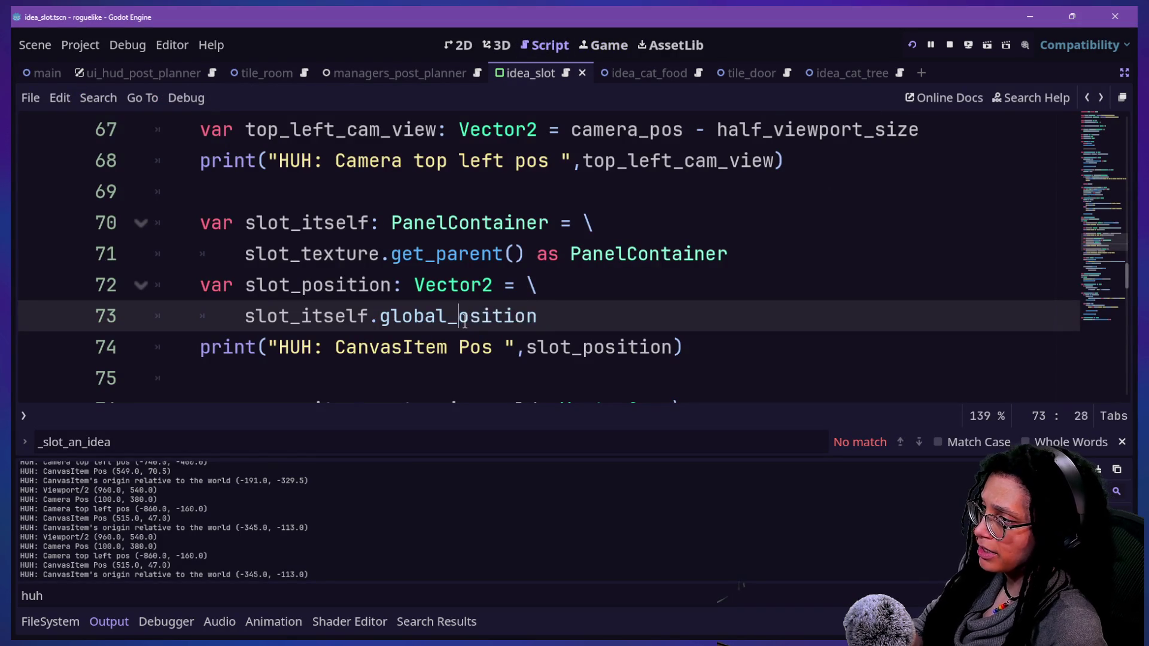
Change line 73 to slot_itself.position, then restart the game and Start Planning on a platform
key(BackSpace)
text(p)
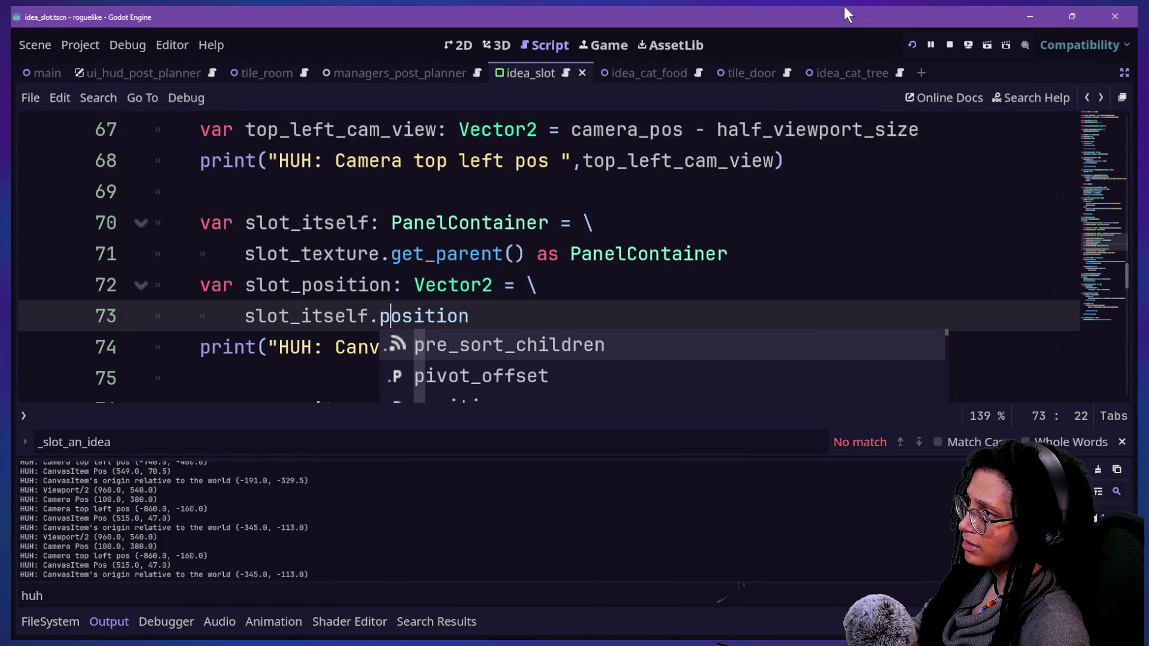
click(601, 43)
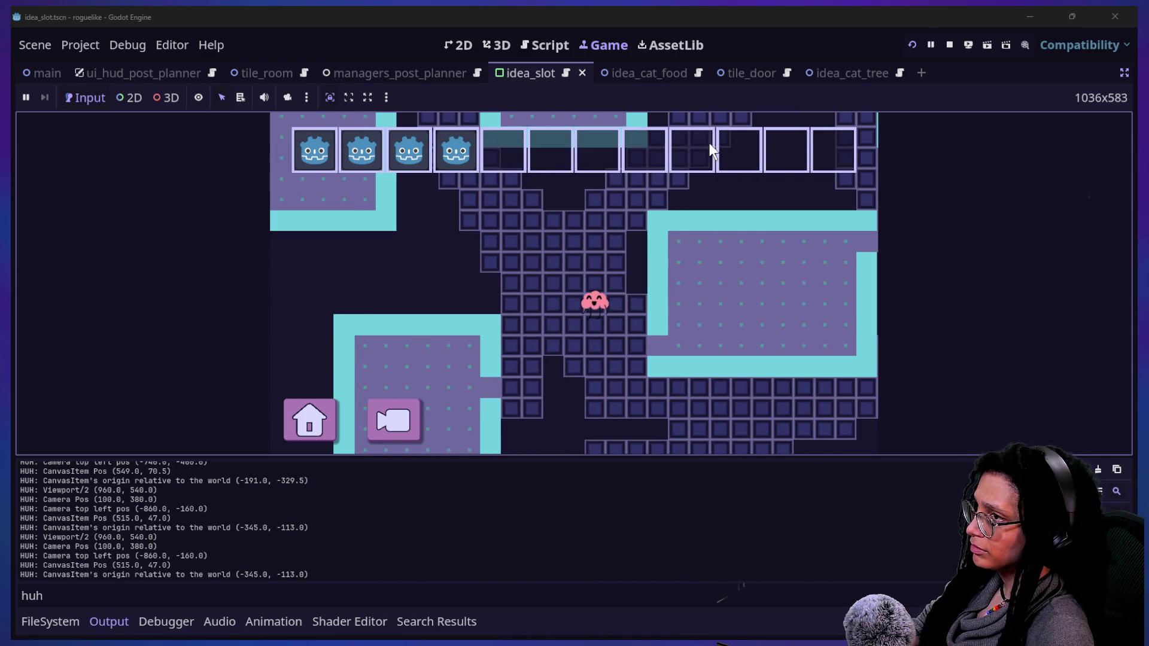
click(917, 42)
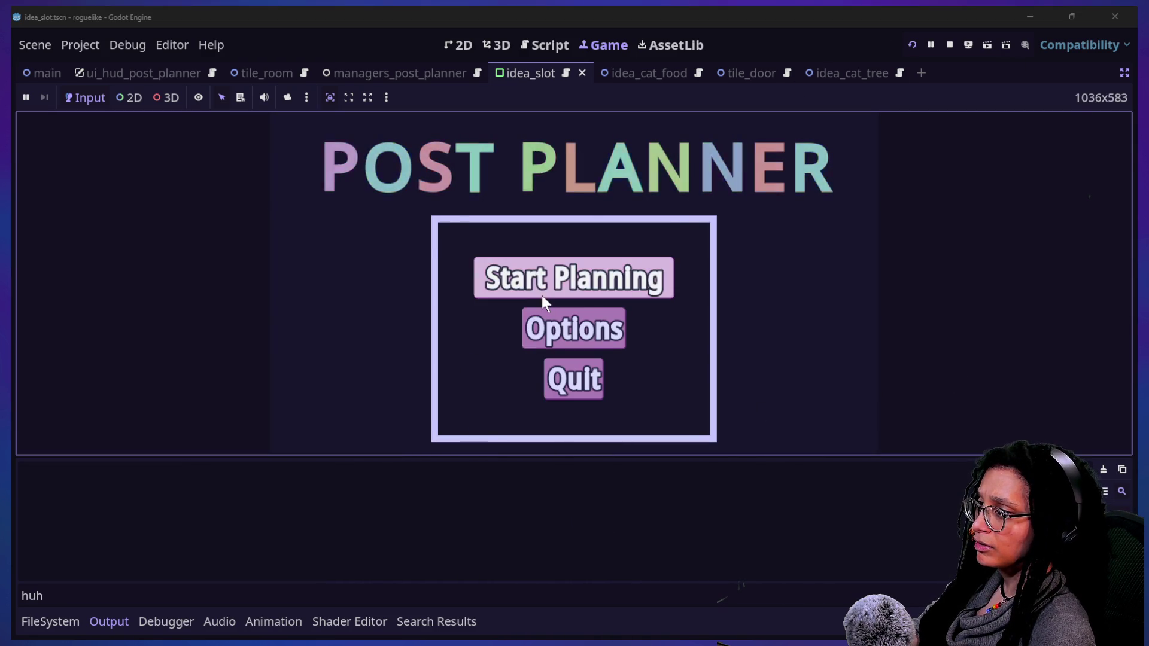
click(542, 296)
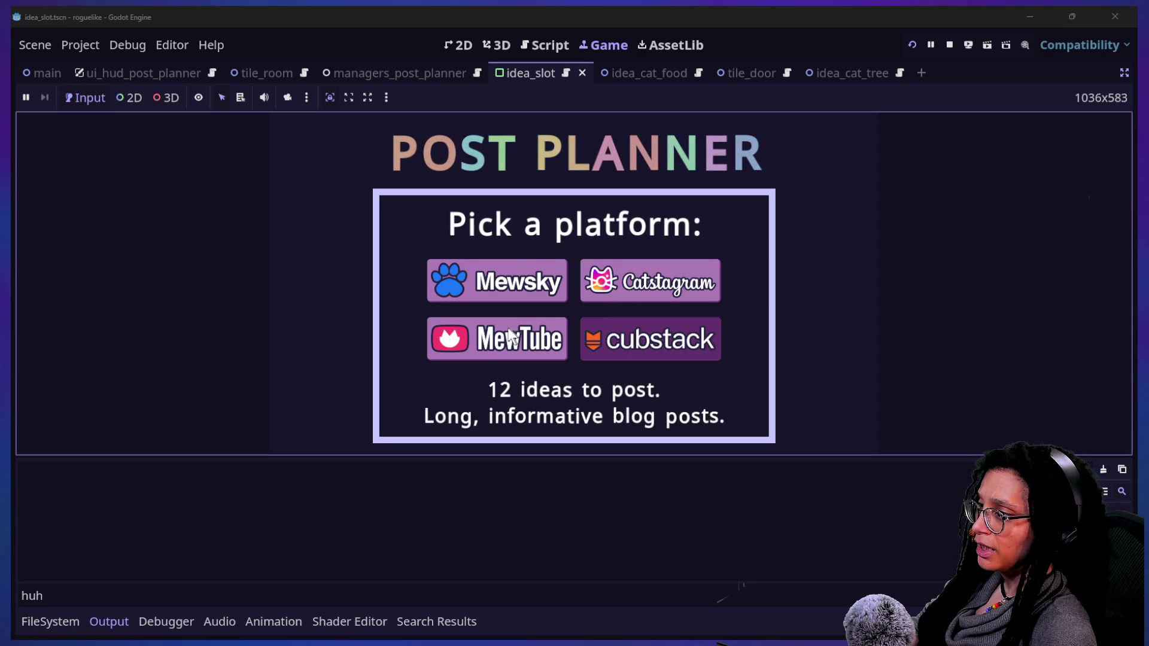
click(509, 331)
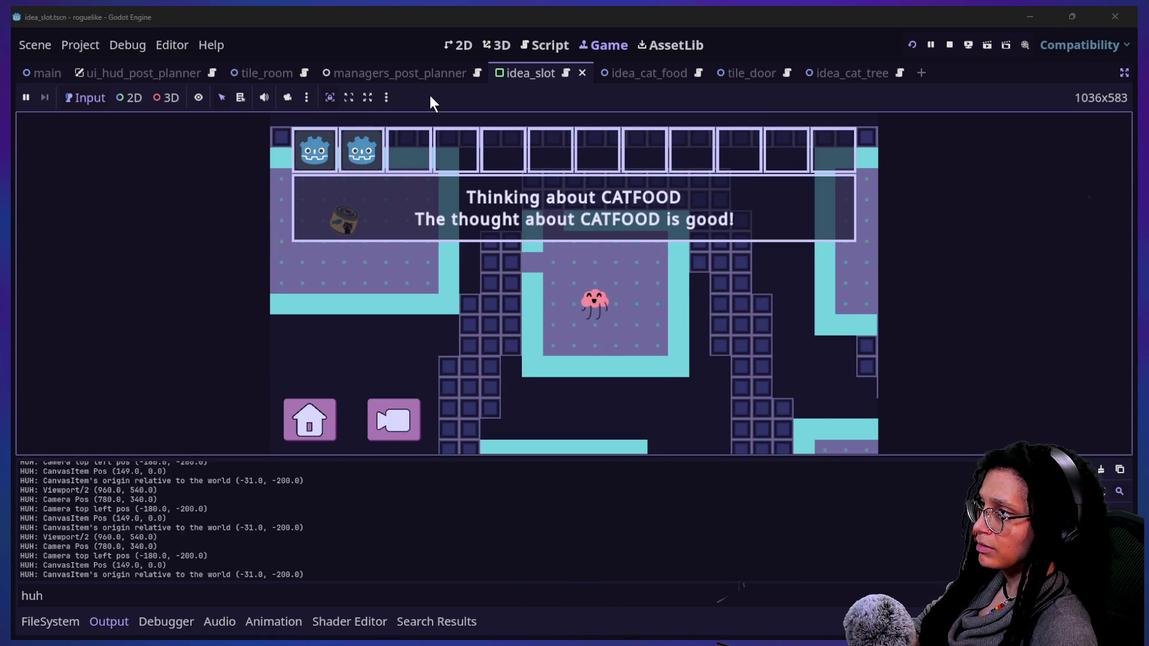
Play the run, collecting another CATFOOD idea into a fifth slot with the bottom panel hidden
click(545, 45)
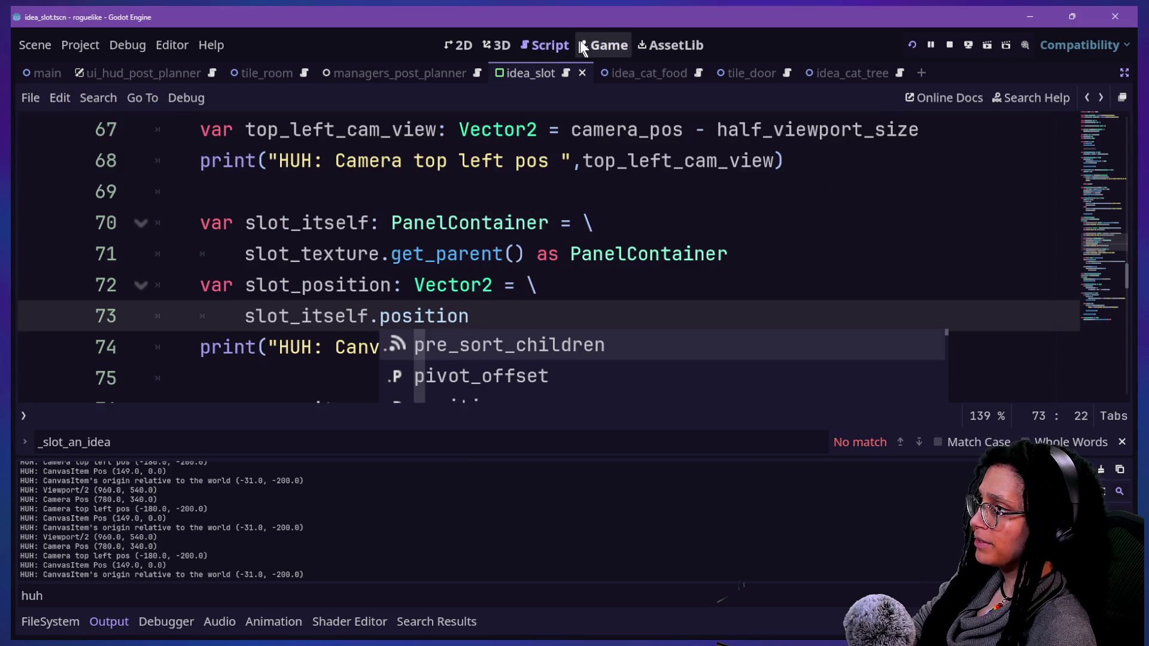
click(601, 45)
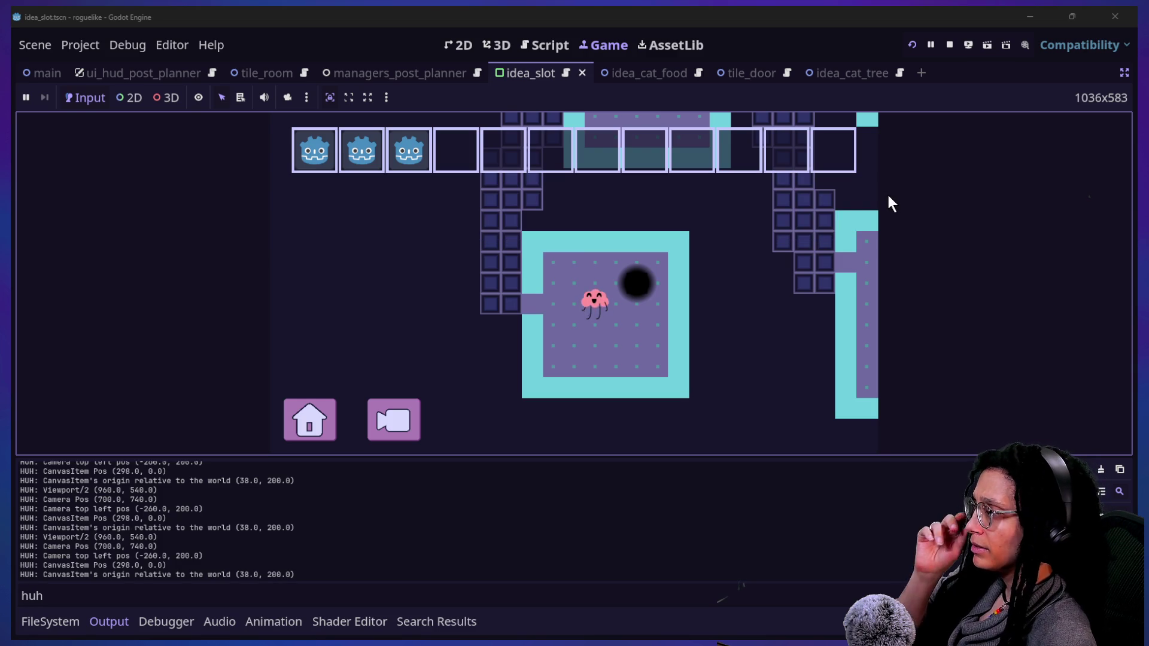
click(859, 191)
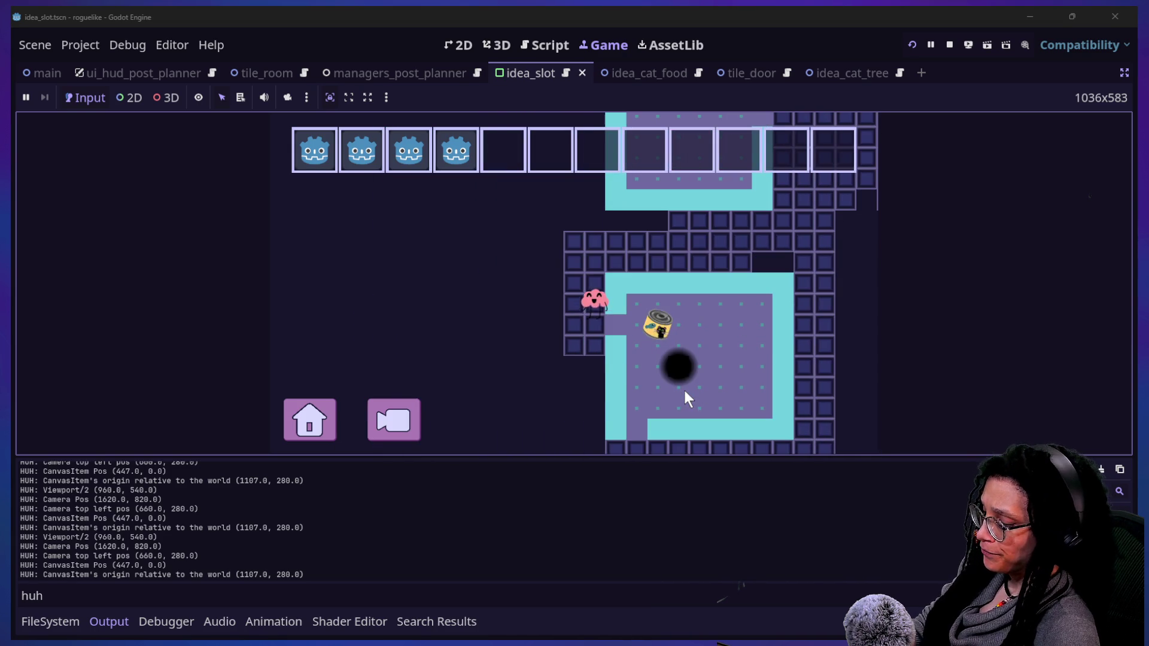
click(651, 503)
key(ctrl+j)
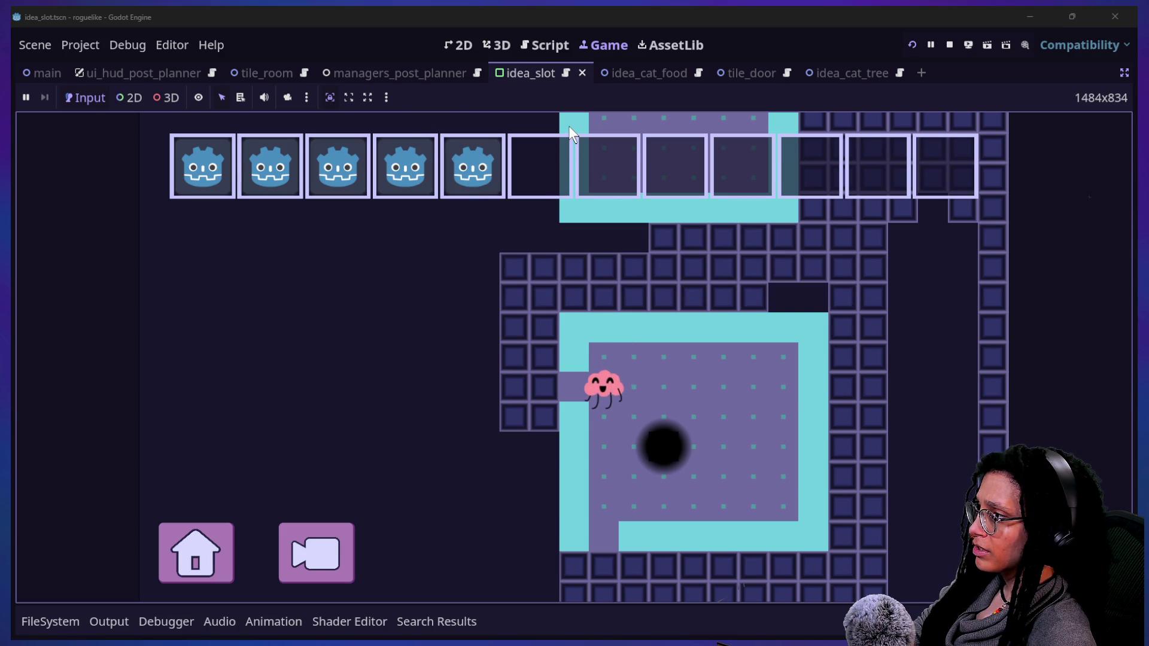
click(519, 45)
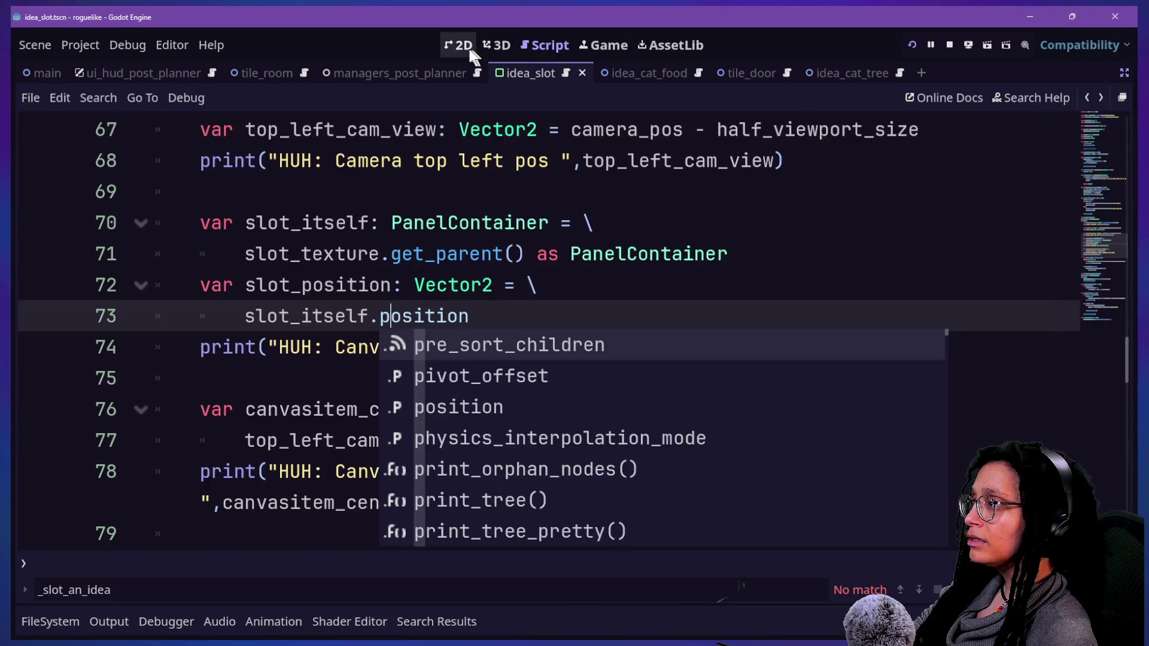
Append ' + slot_itself.size/2' to line 73, using the slot_itself autocomplete suggestion
click(470, 48)
click(537, 45)
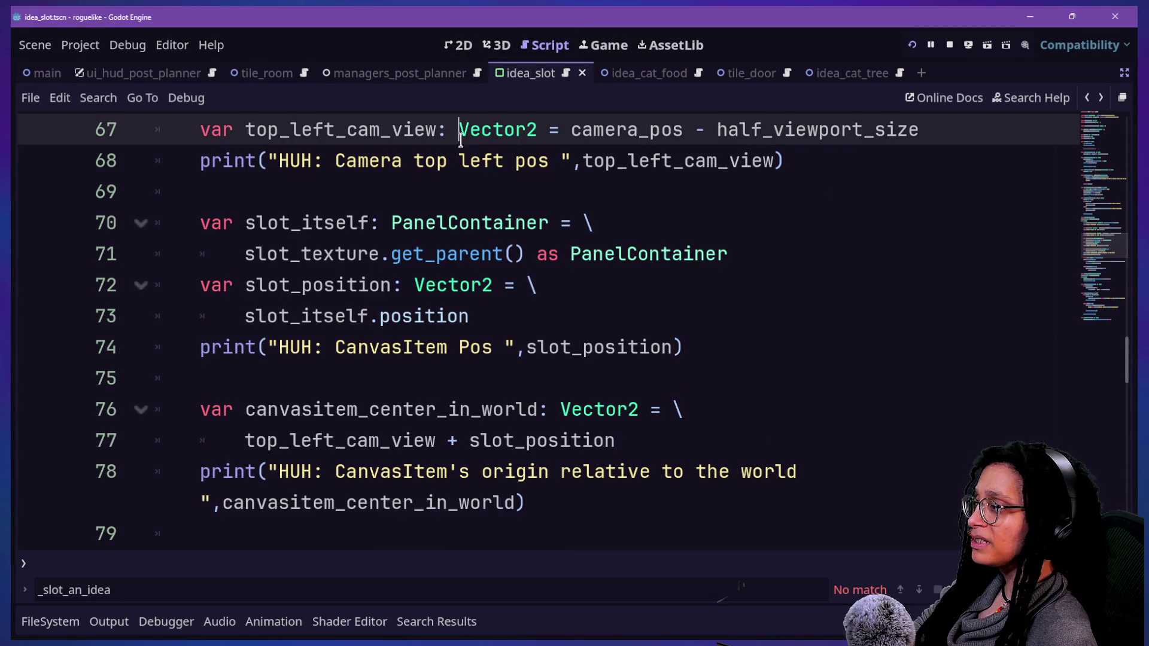
click(514, 316)
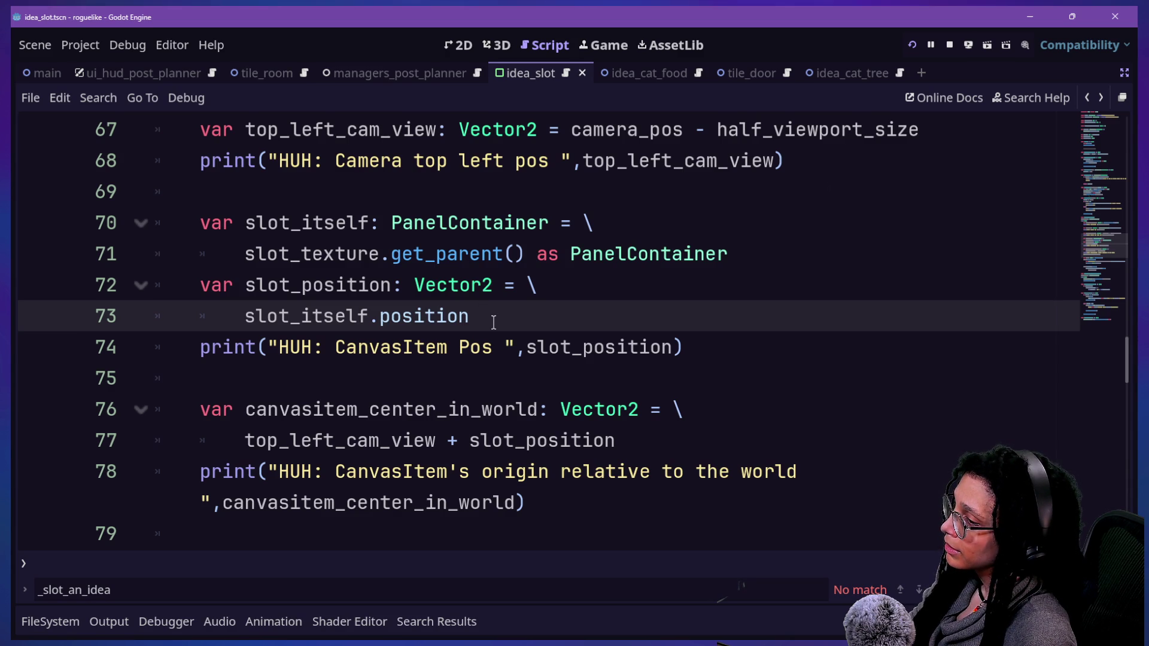
text(+ alor)
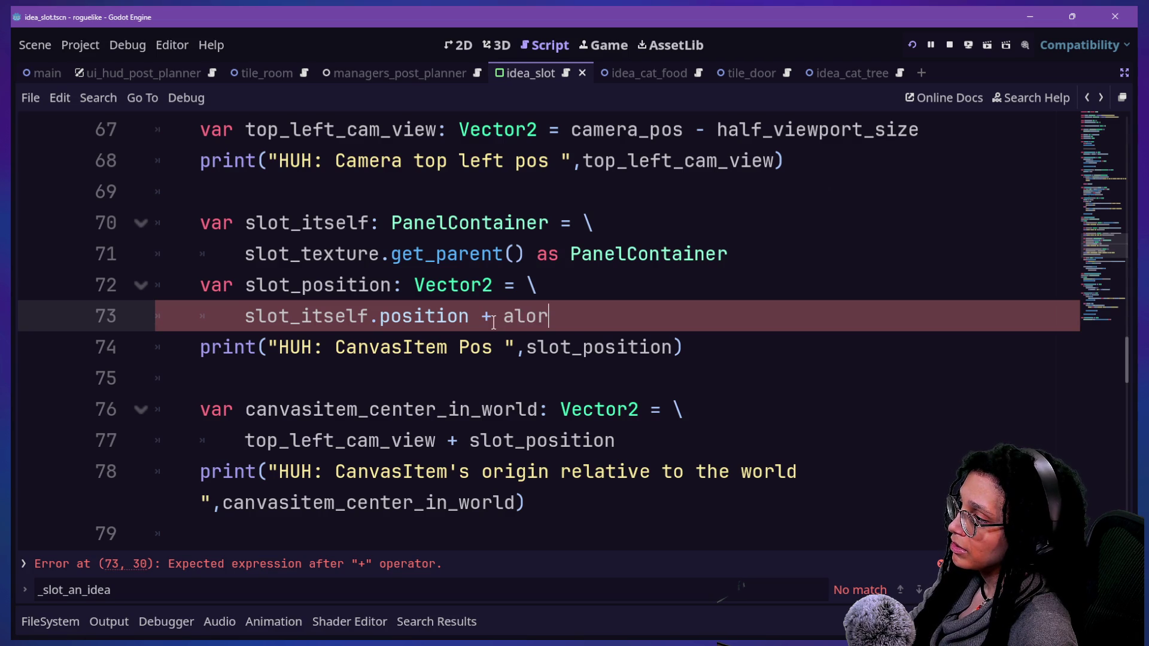
key(BackSpace)
key(BackSpace)
key(BackSpace)
key(BackSpace)
text(slot)
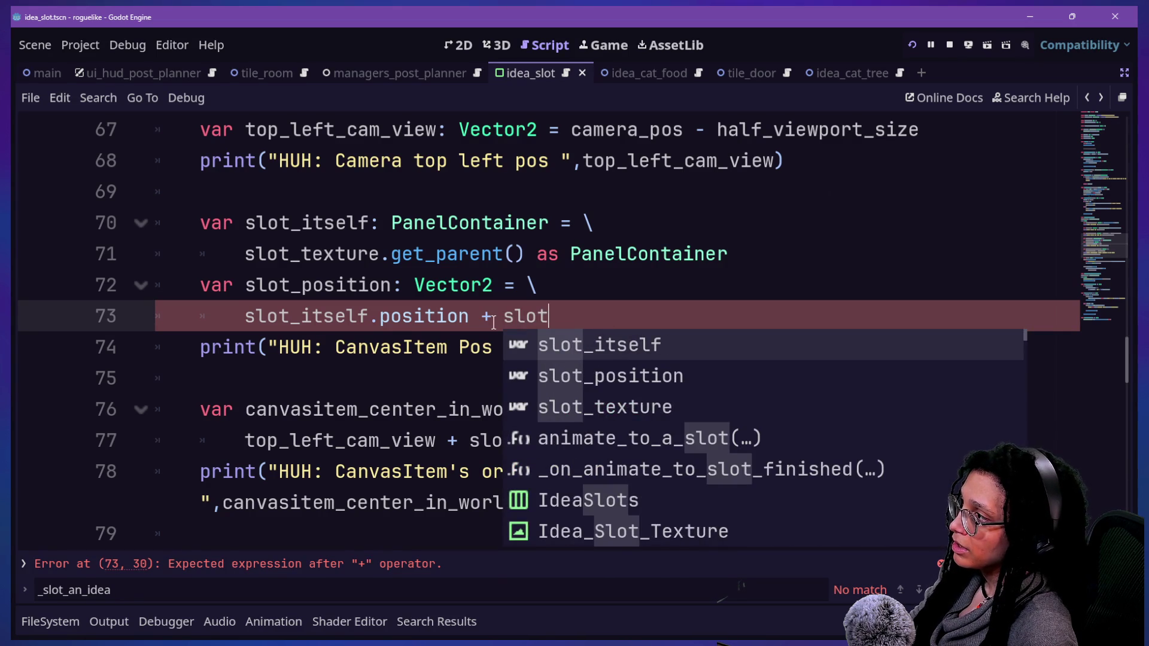
text(_it)
key(Return)
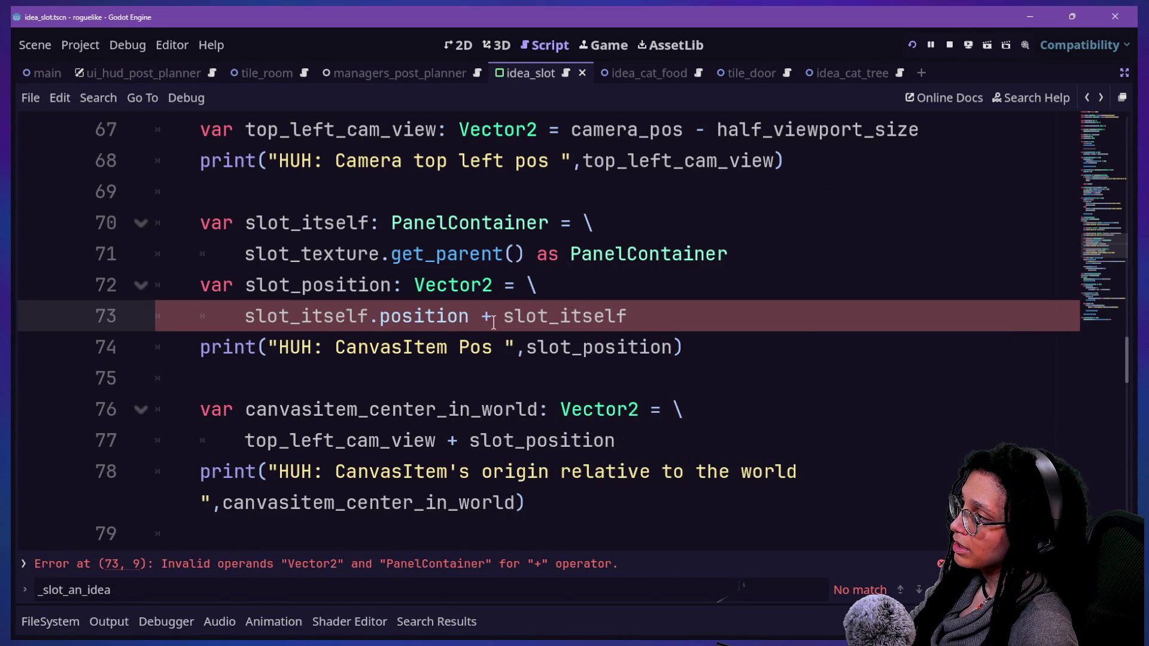
text(.size)
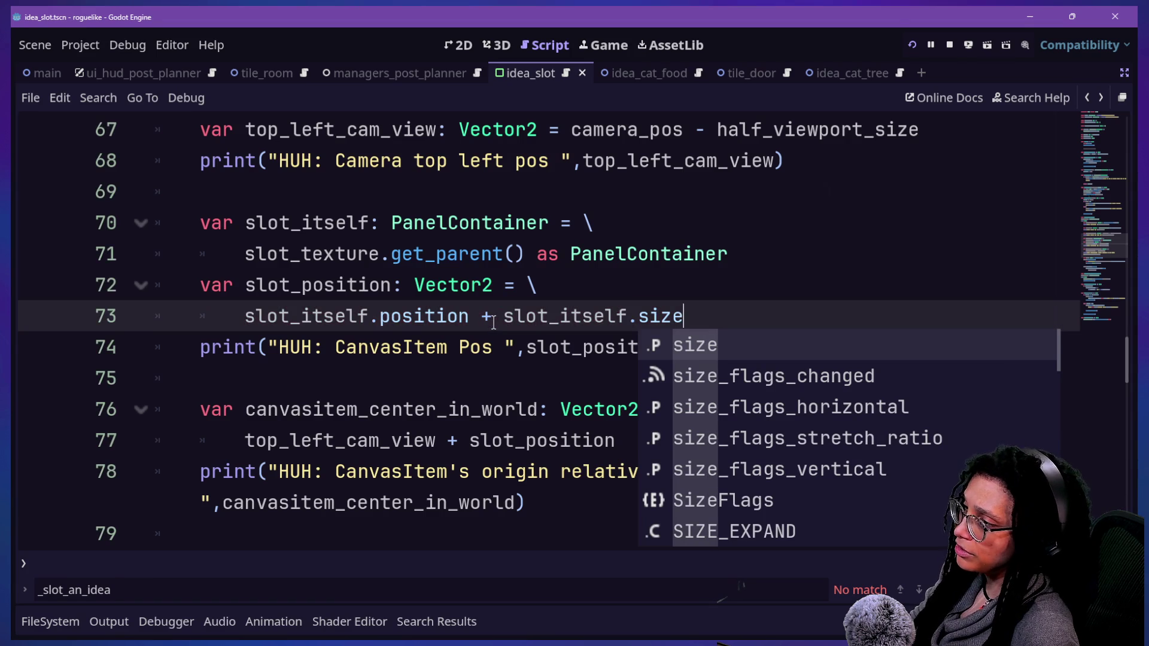
text(/2)
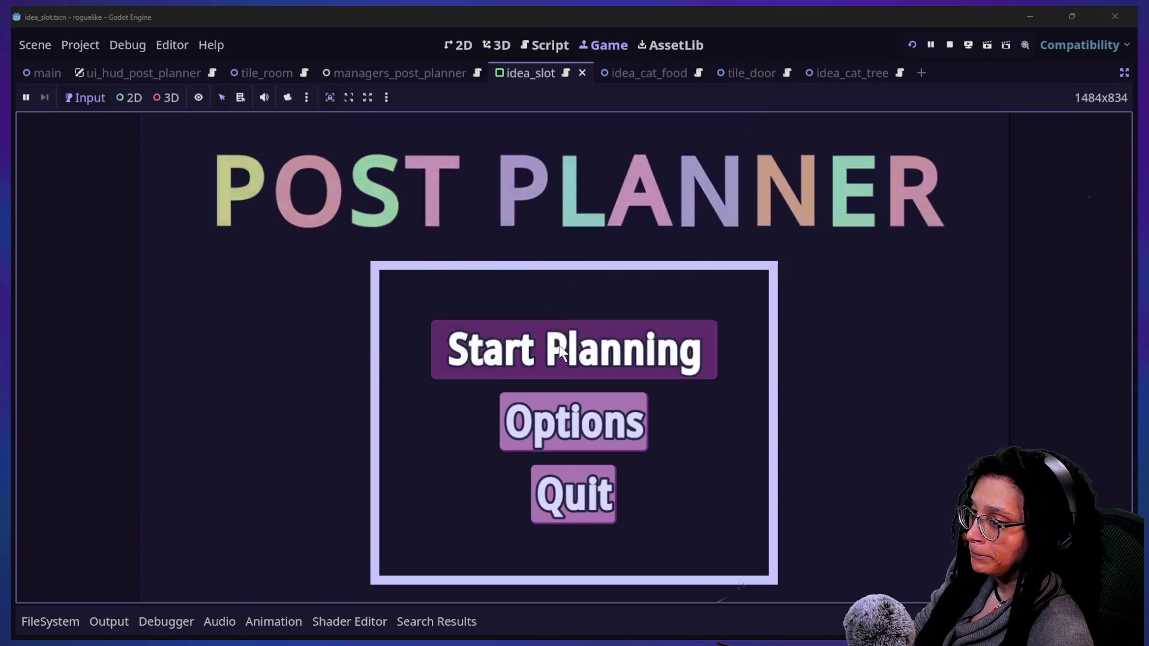
Play a cubstack run that fills four HUD slots, with the Output panel shown then hidden
click(559, 345)
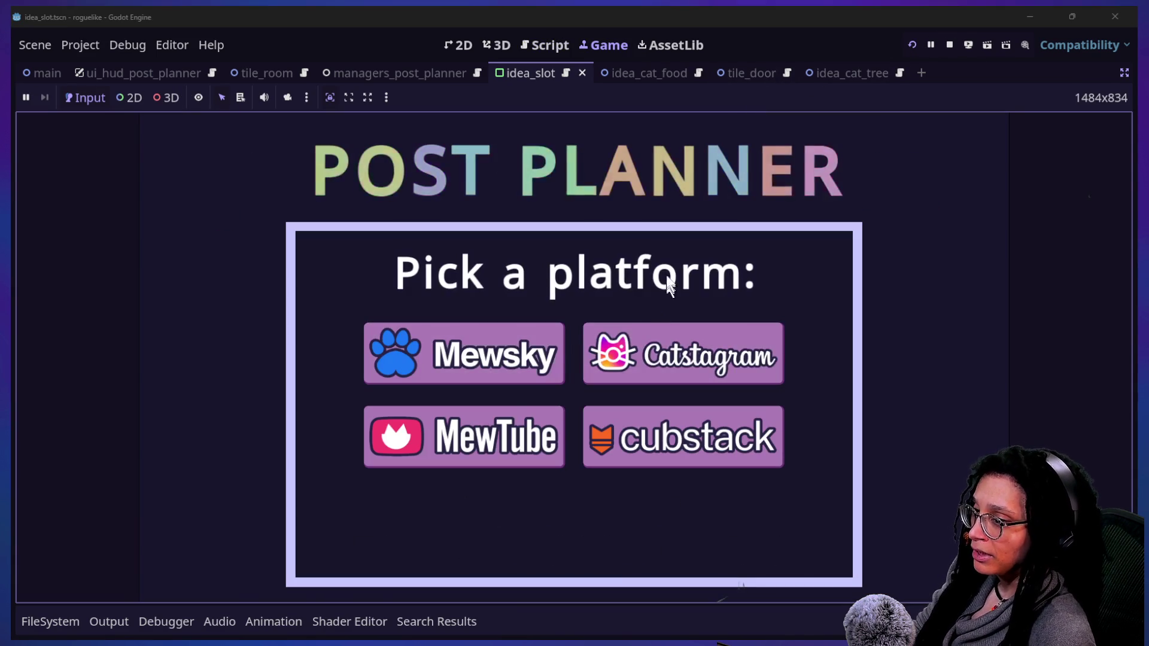
click(682, 437)
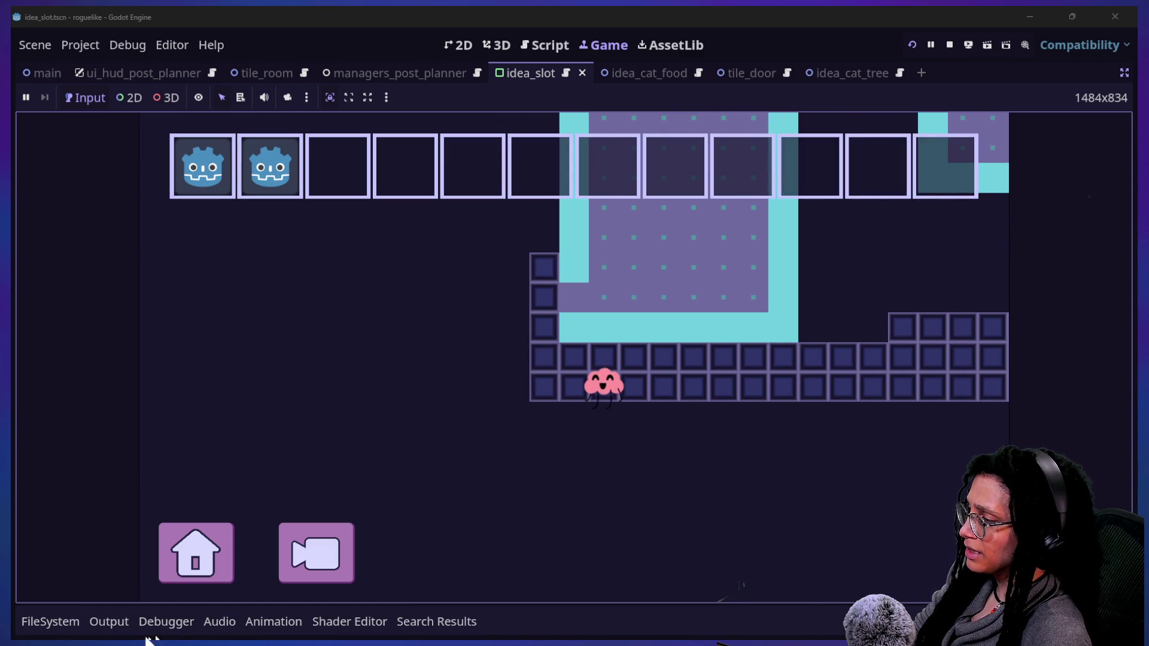
click(24, 628)
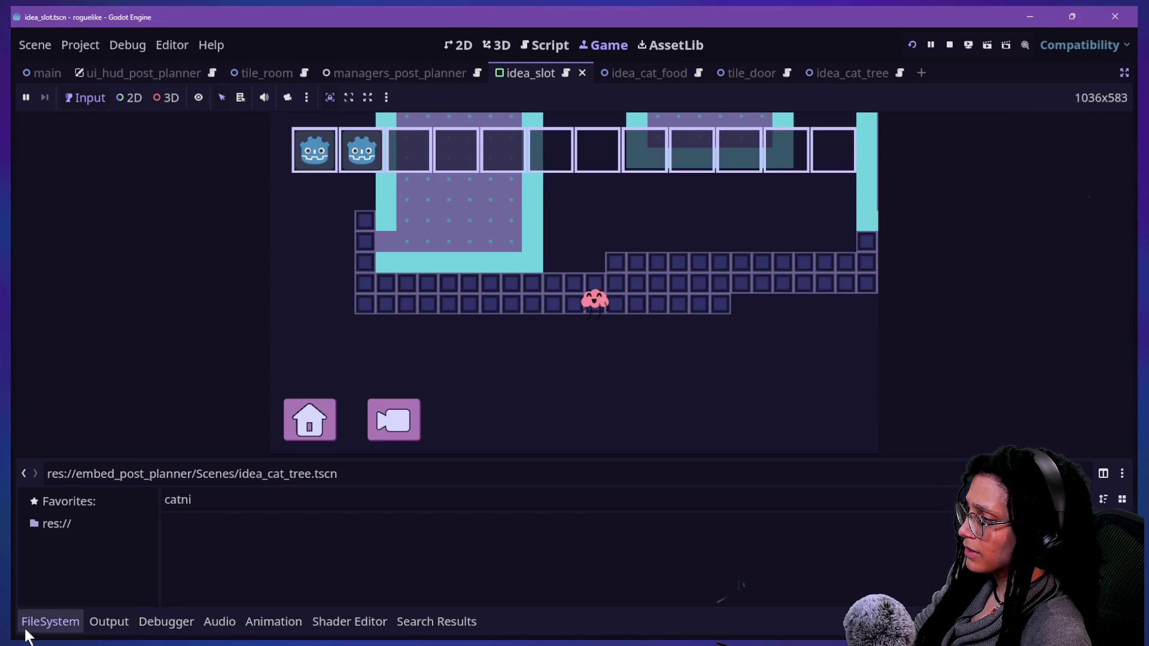
click(131, 622)
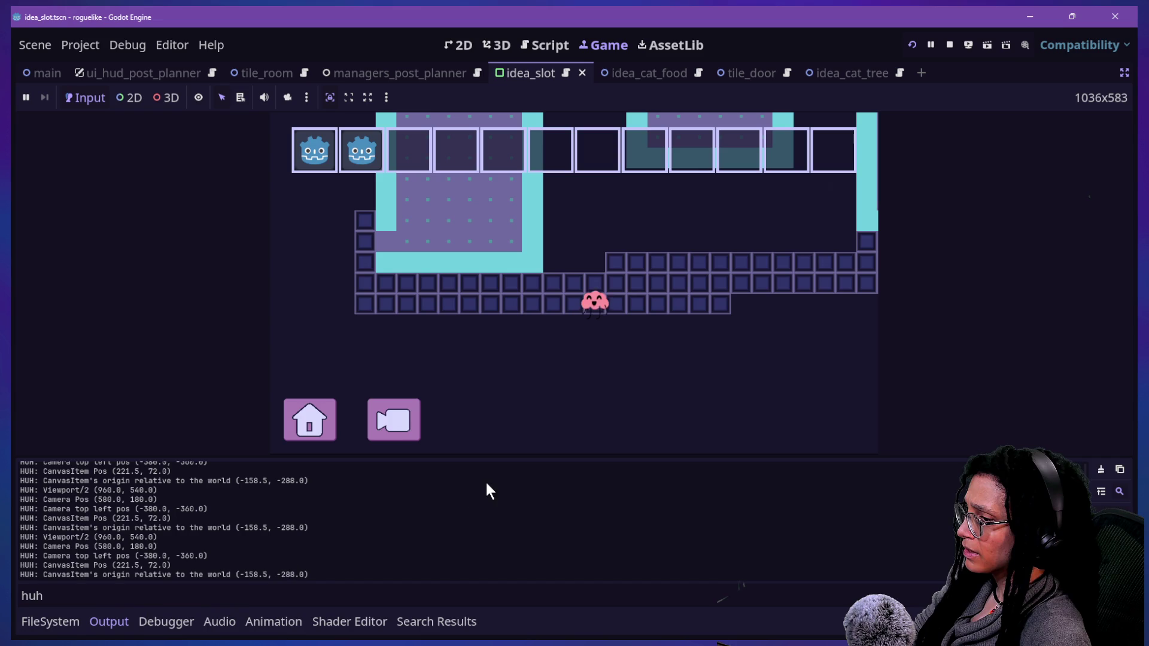
key(ctrl+j)
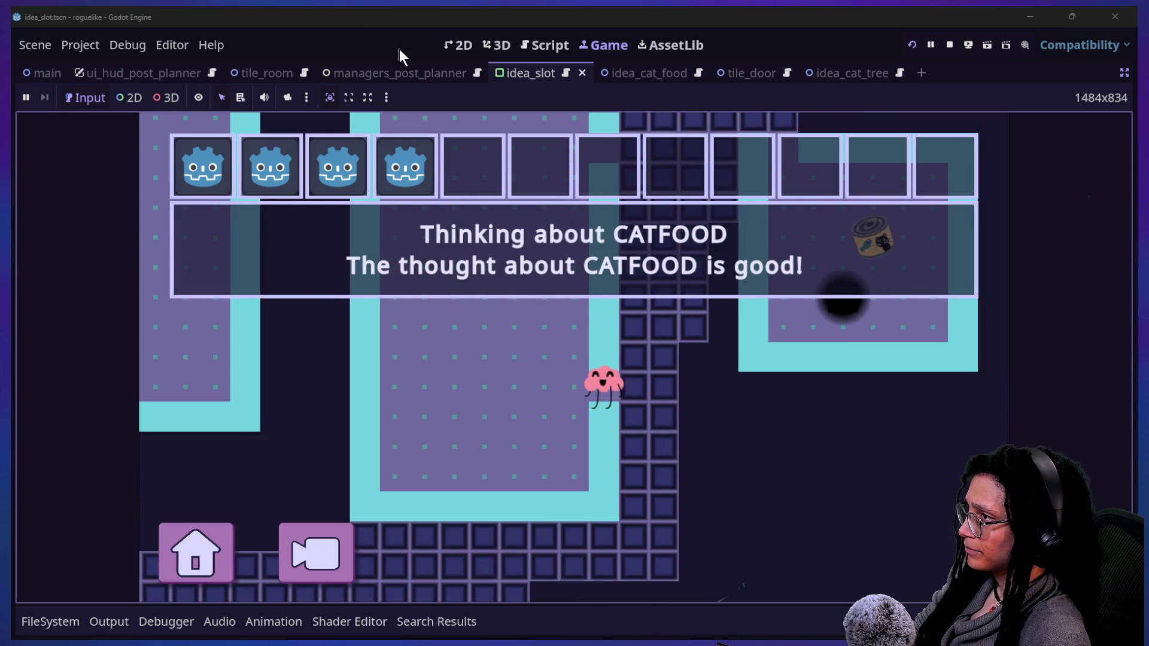
click(545, 45)
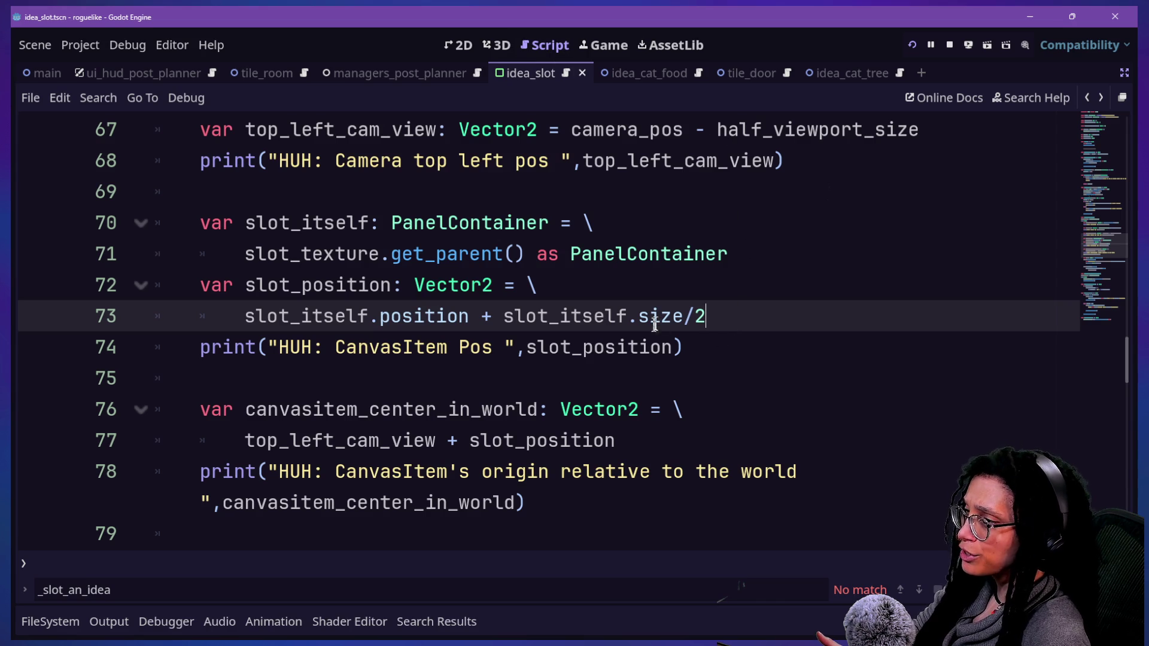
Try slot_itself.get_rect() in place of .size on line 73, then delete it again
drag(630, 321, 683, 319)
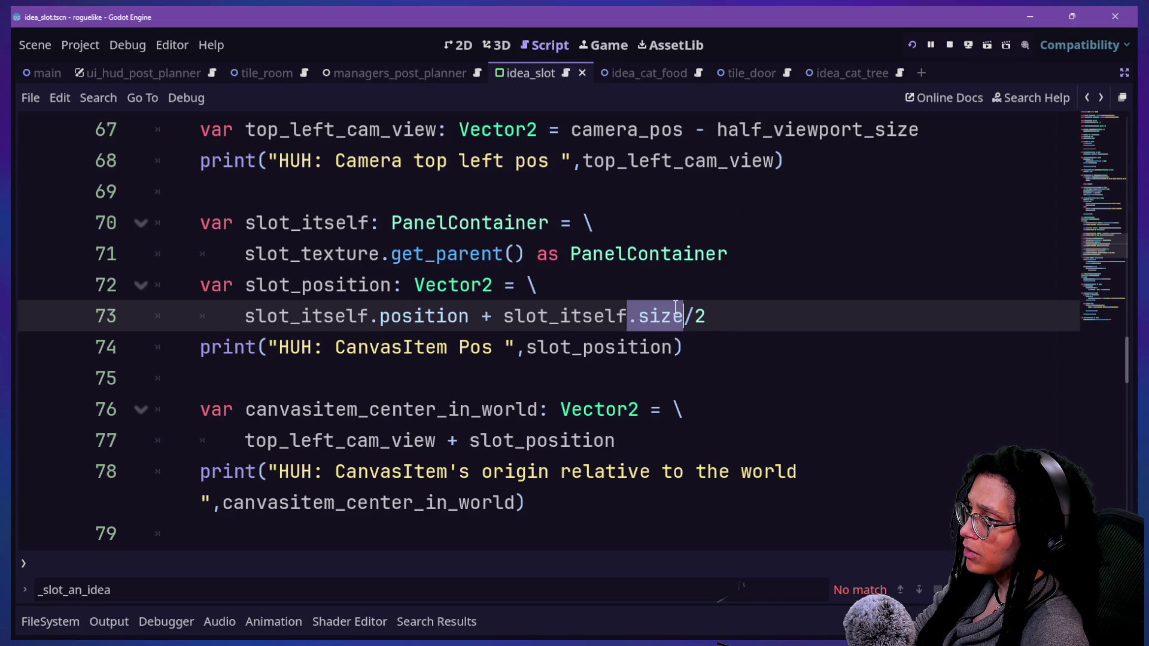
text(.get_rec)
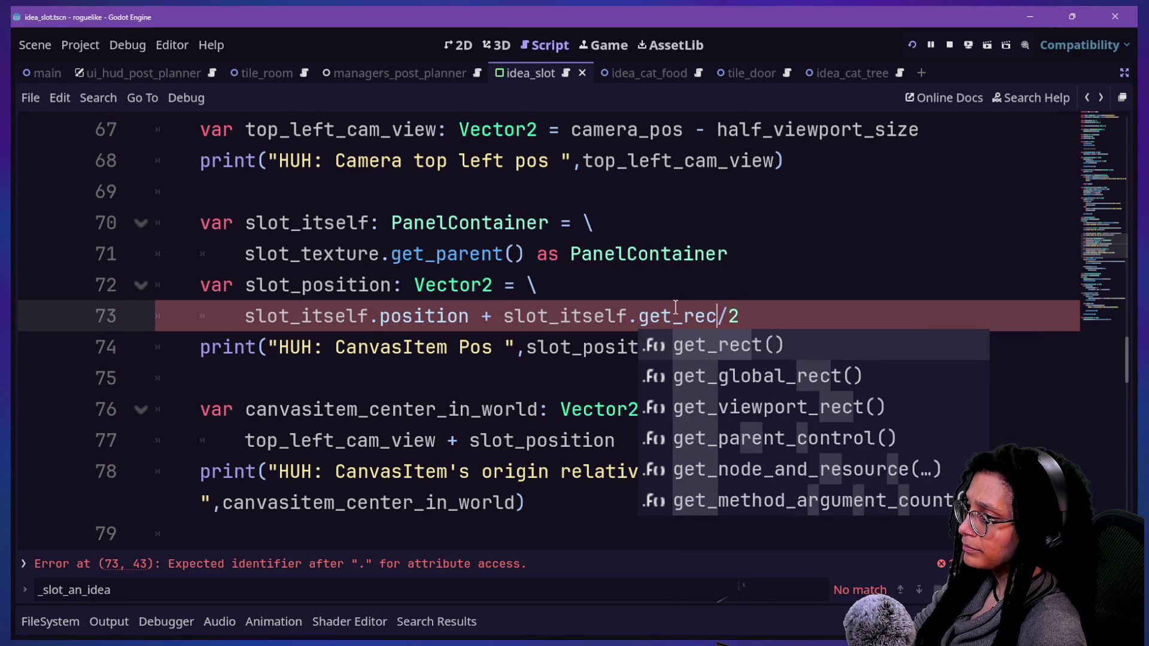
text(t)
key(Return)
drag(508, 324, 747, 305)
key(BackSpace)
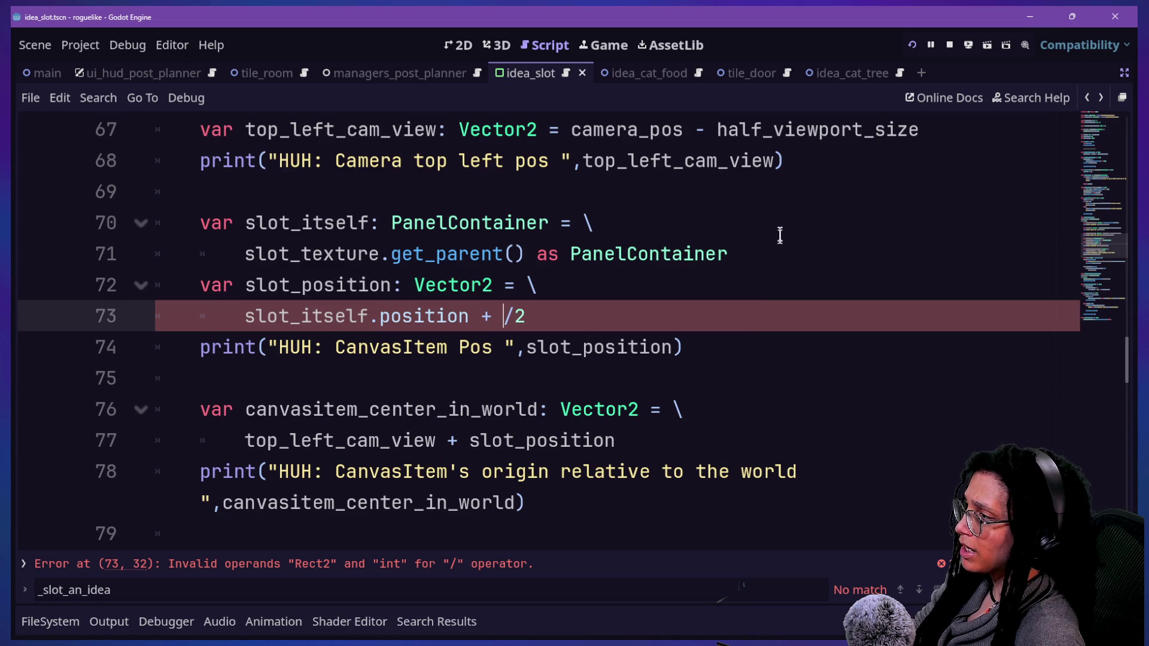
Insert a new line 72 beginning the declaration var slot_rect typed as Rect2
click(768, 261)
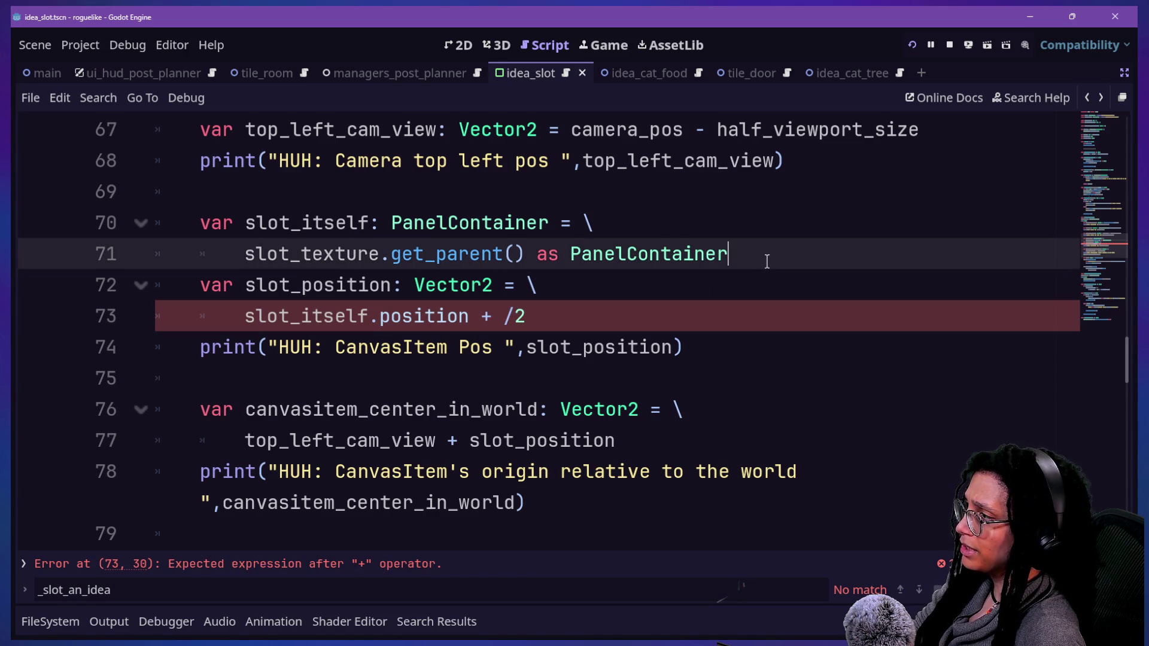
click(425, 286)
double_click(425, 286)
key(Up)
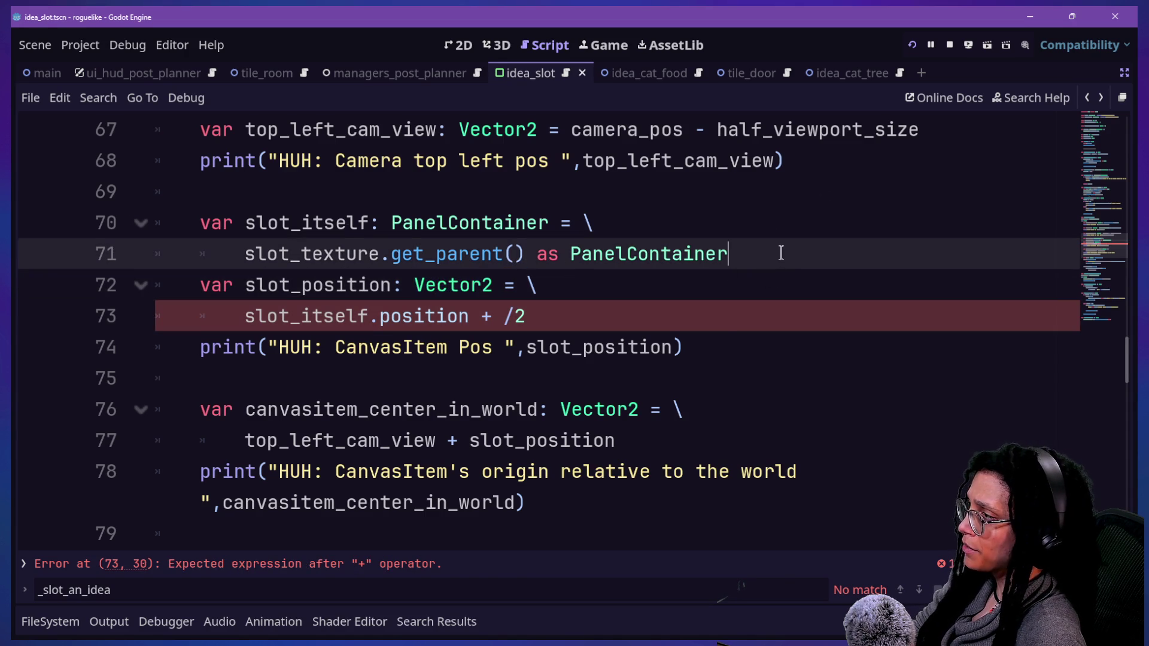
key(Return)
key(BackSpace)
key(BackSpace)
key(BackSpace)
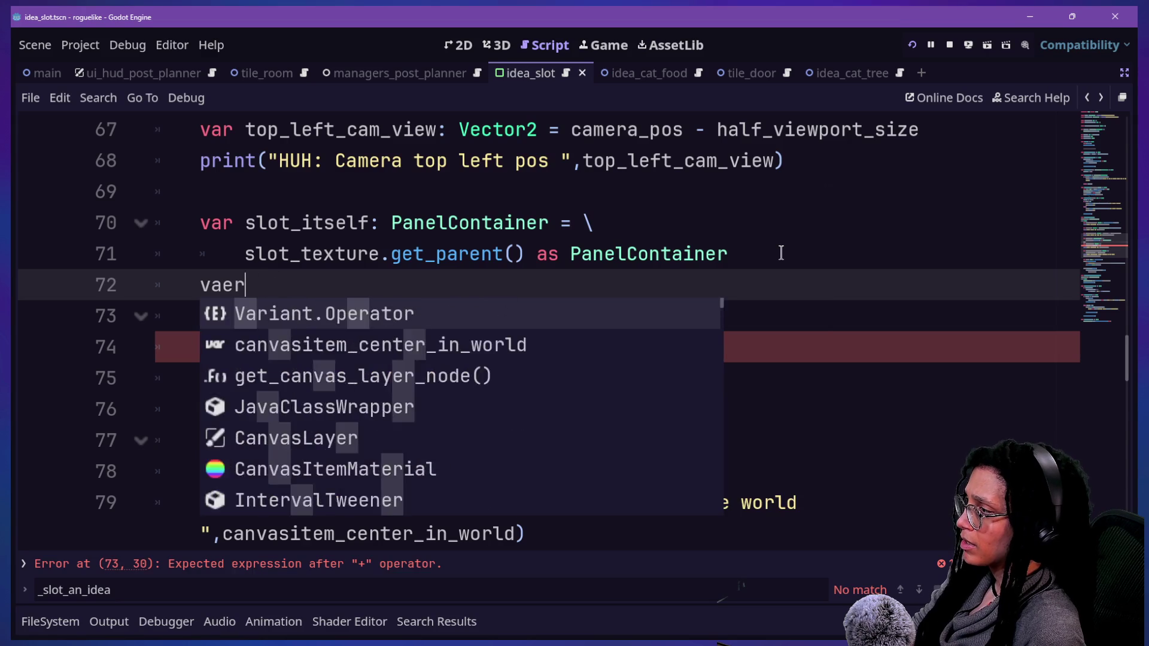
key(Left)
key(BackSpace)
key(BackSpace)
key(Delete)
text(ar sl)
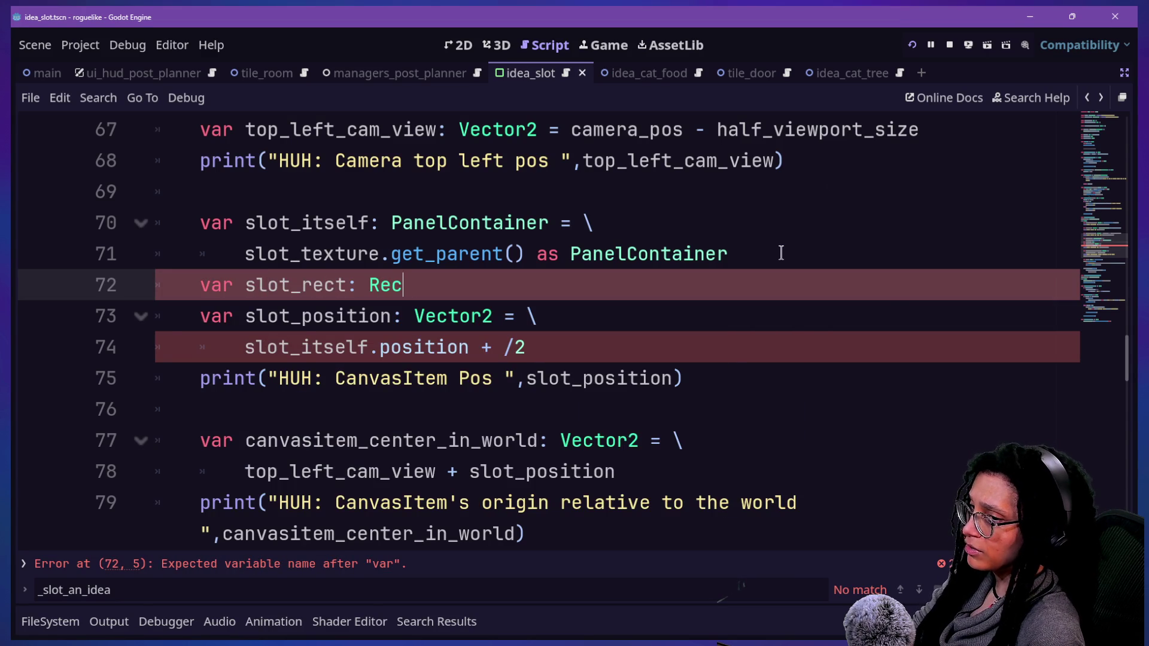
key(BackSpace)
text(2)
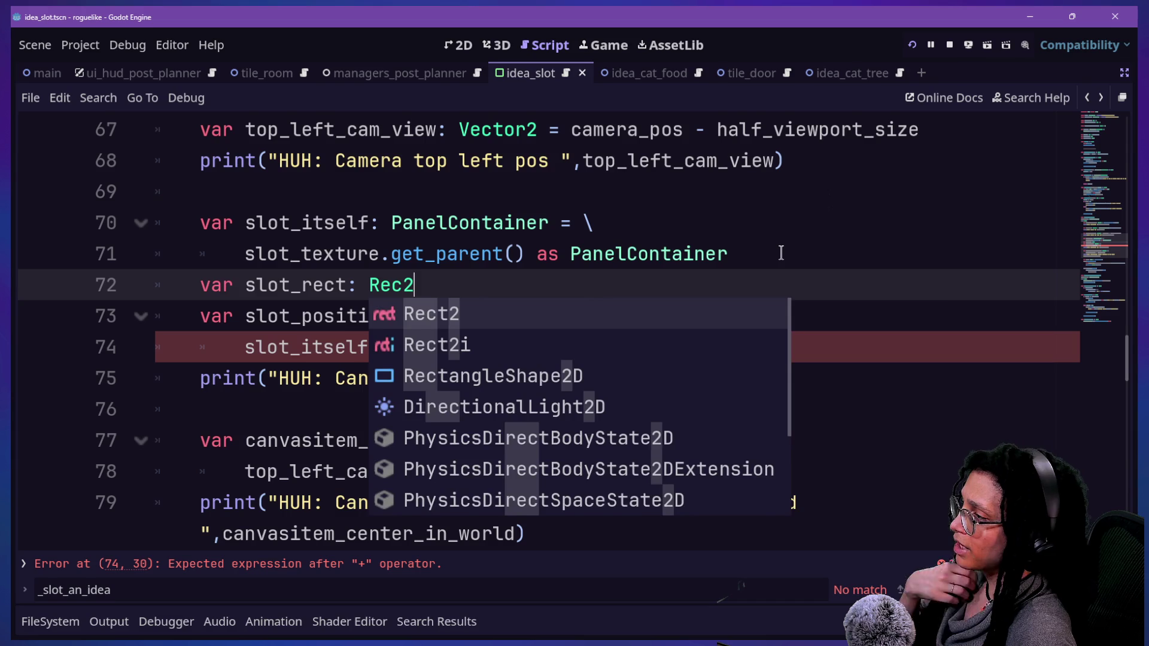
text( =)
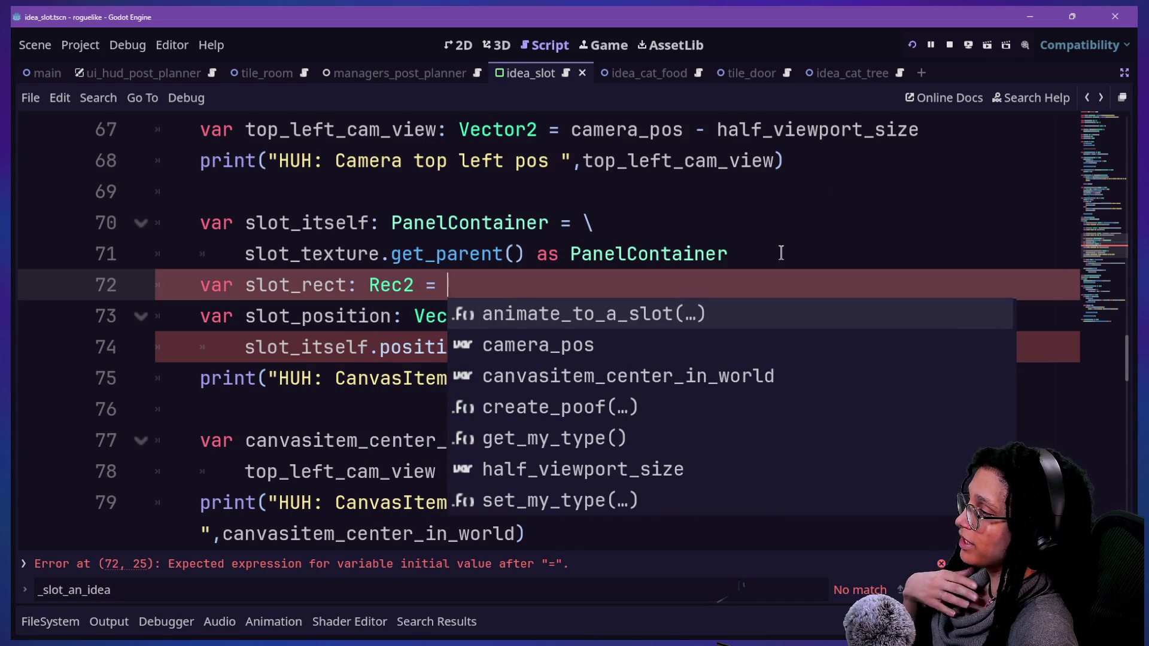
Assign slot_itself.get_rect() to slot_rect on line 72
key(ctrl+shift+d)
key(ctrl+z)
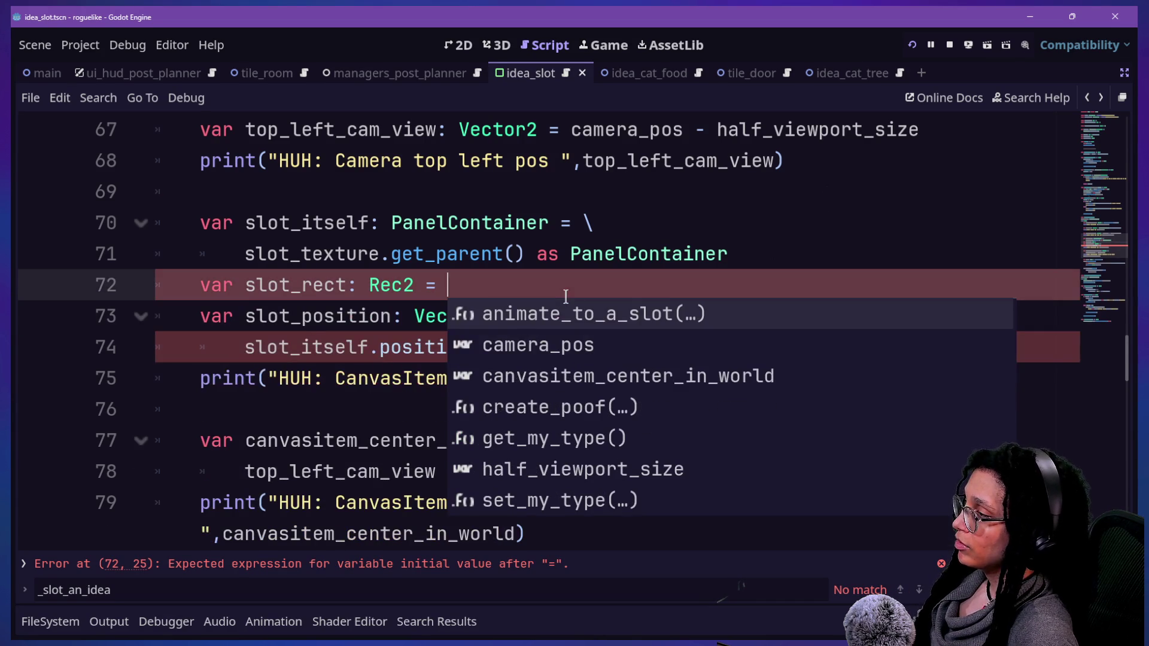
key(Escape)
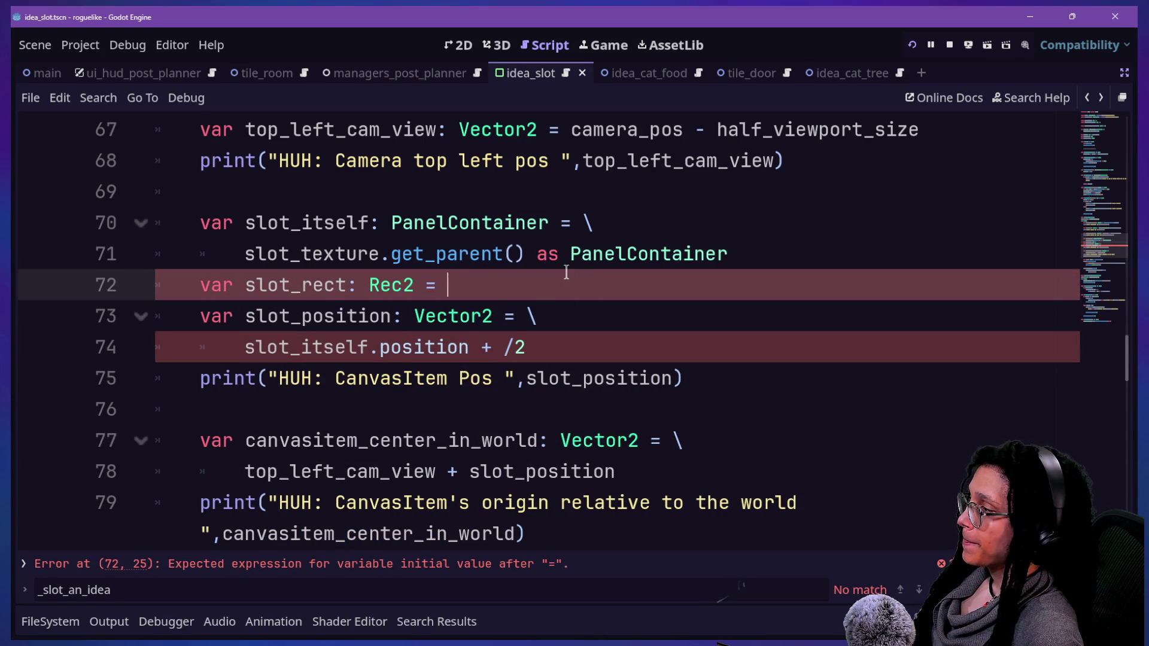
text(slot)
key(Return)
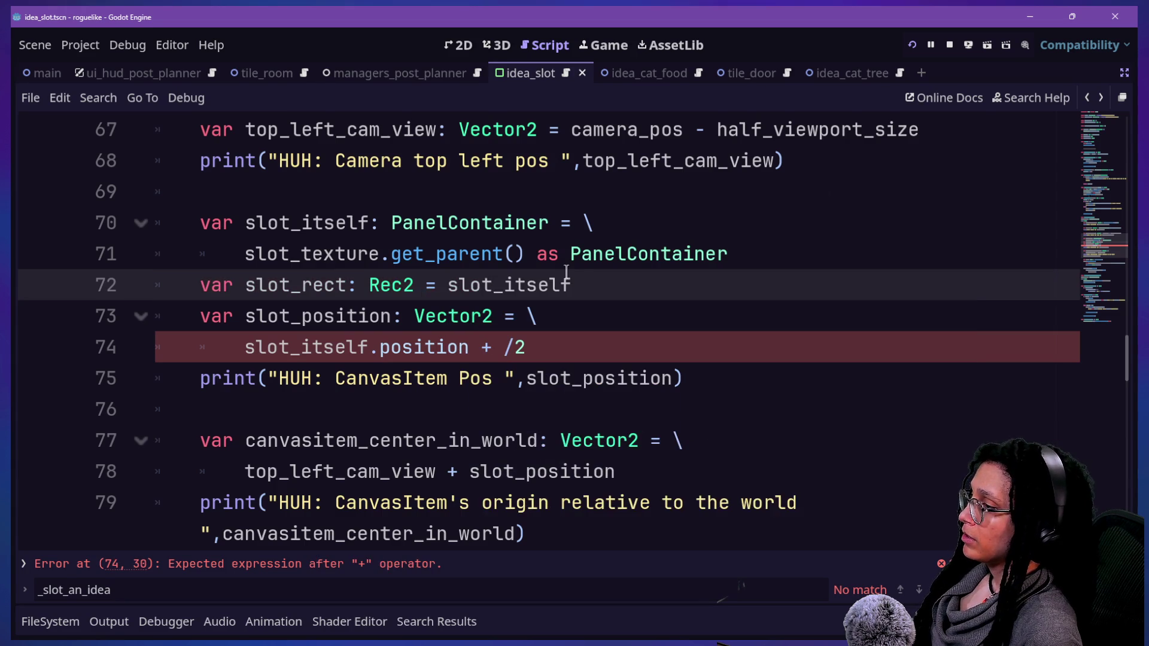
text(.get_rec)
key(Return)
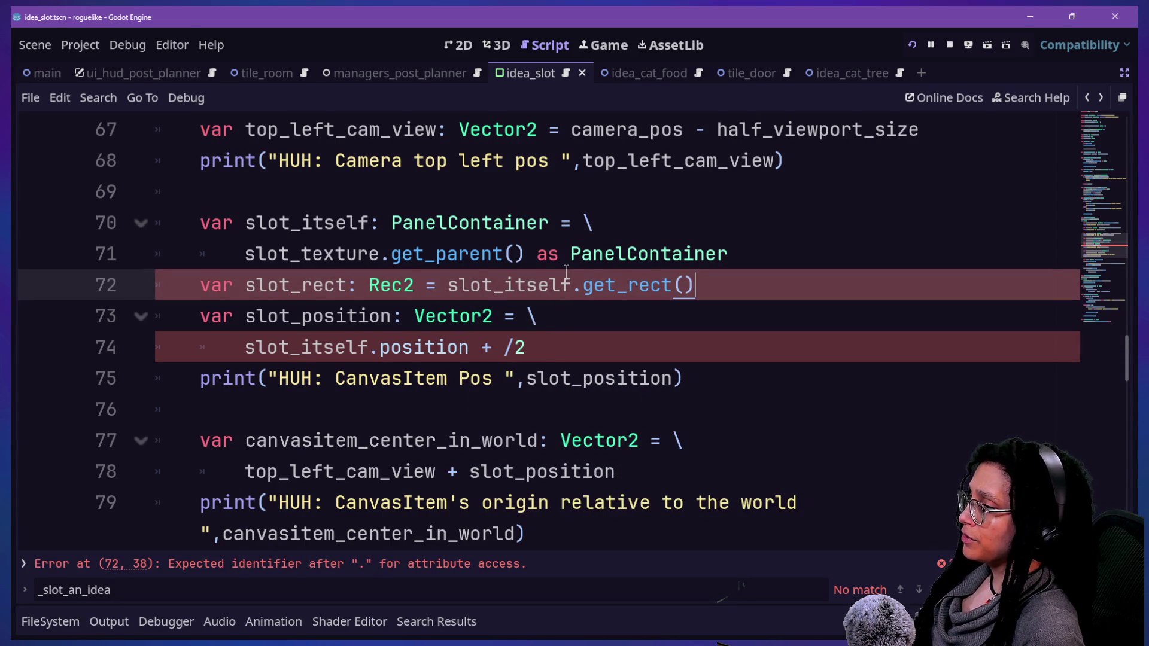
Try renaming the line 73 variable to slot_origin, then undo the rename
mouse_move(230, 344)
mouse_down()
mouse_move(487, 347)
mouse_move(466, 350)
mouse_up()
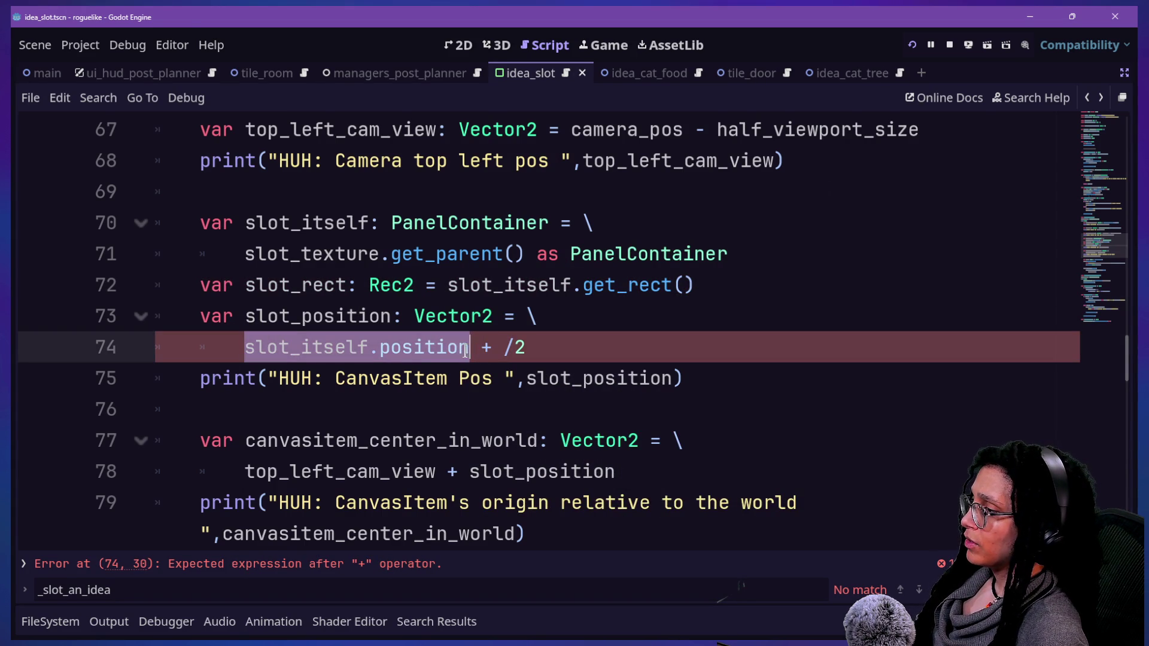
click(463, 349)
drag(302, 316, 392, 317)
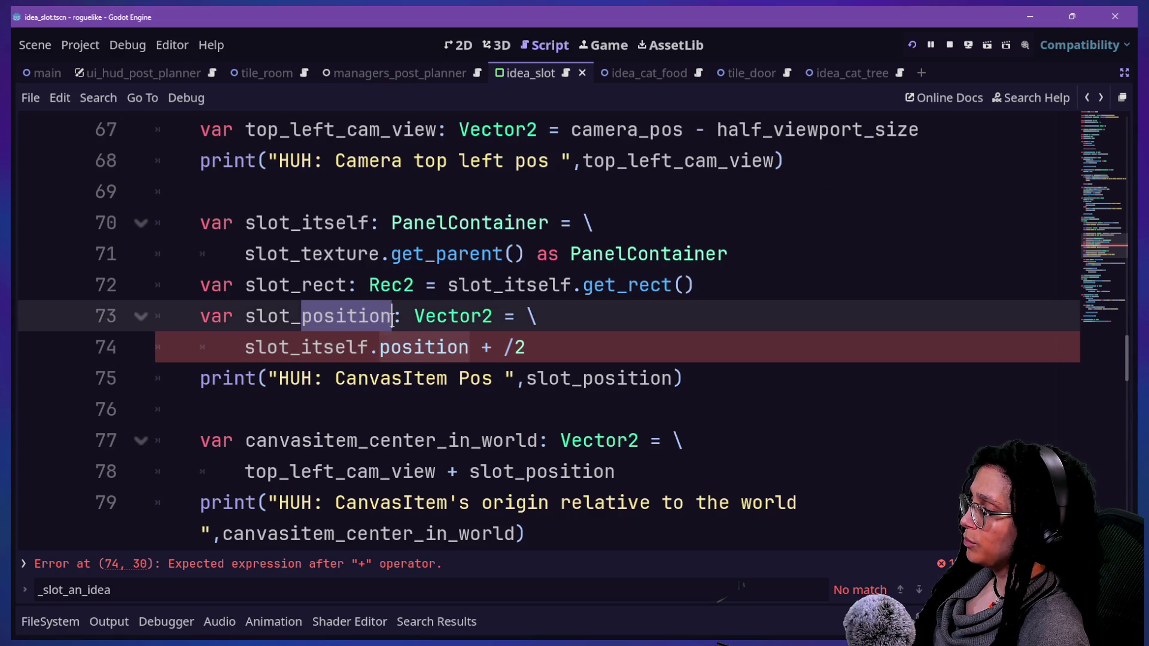
text(origin)
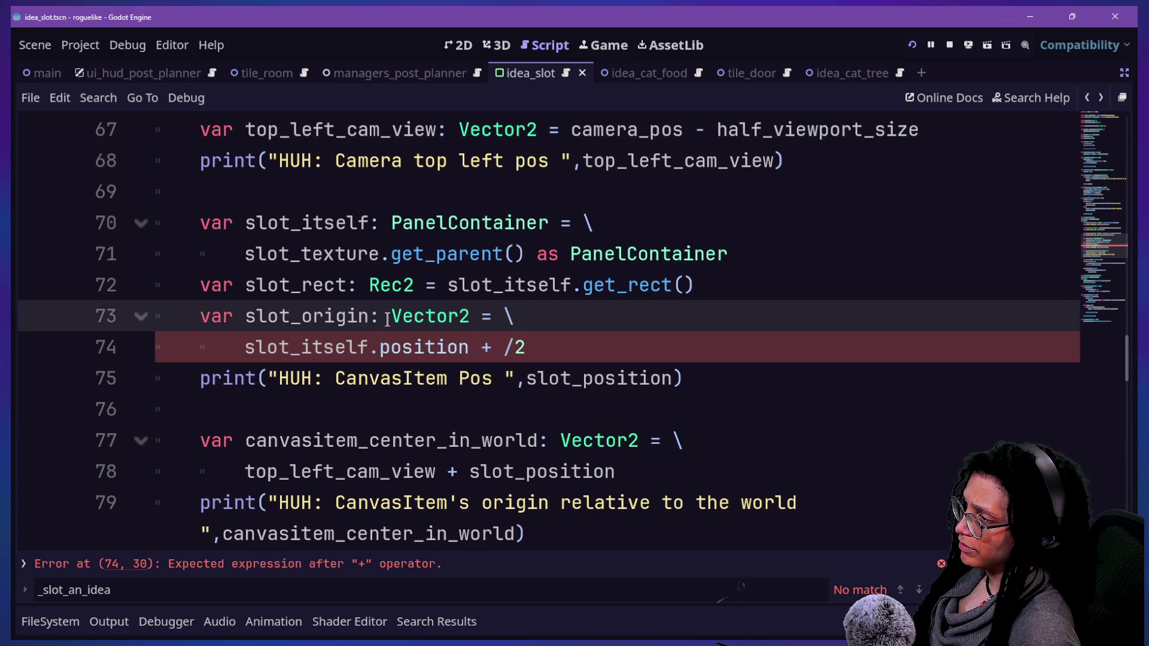
click(400, 285)
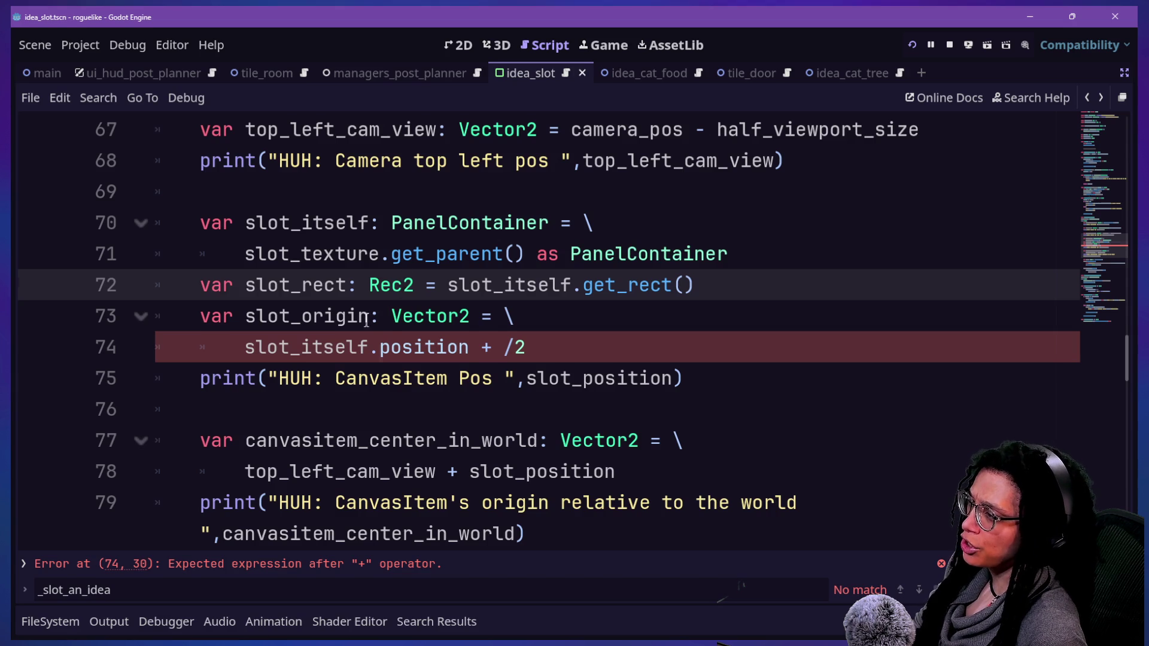
key(ctrl+z)
Correct the type to Rect2 and rename slot_position to slot_center_pos on line 73
click(403, 272)
text(t)
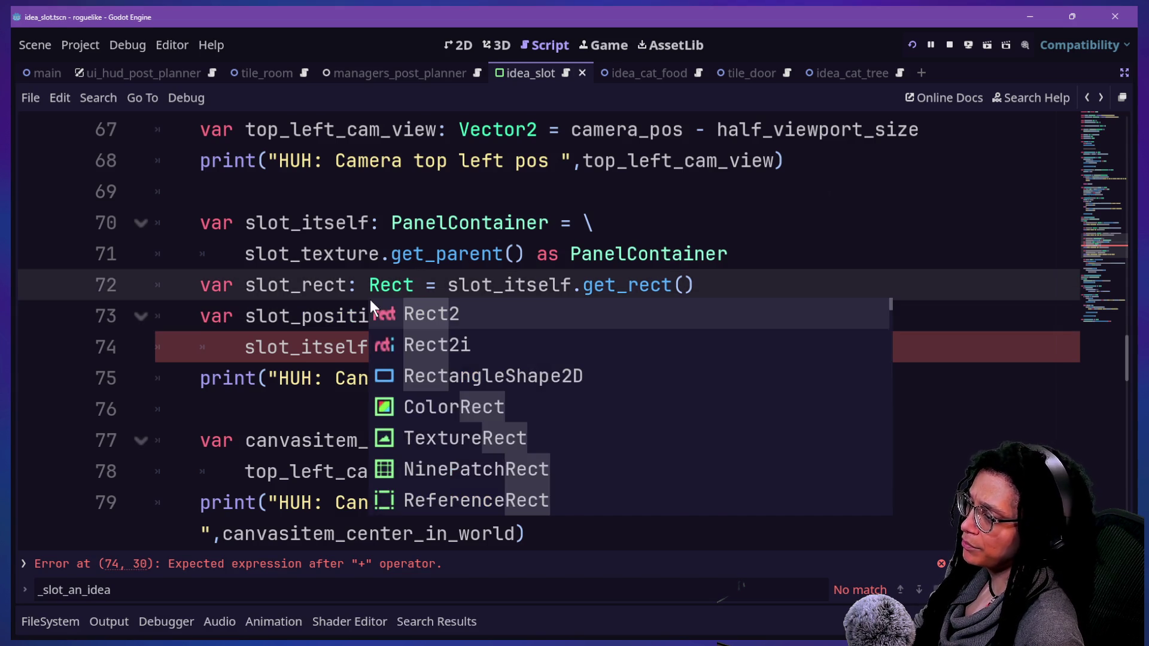
key(Right)
click(362, 294)
click(389, 323)
key(BackSpace)
key(BackSpace)
key(BackSpace)
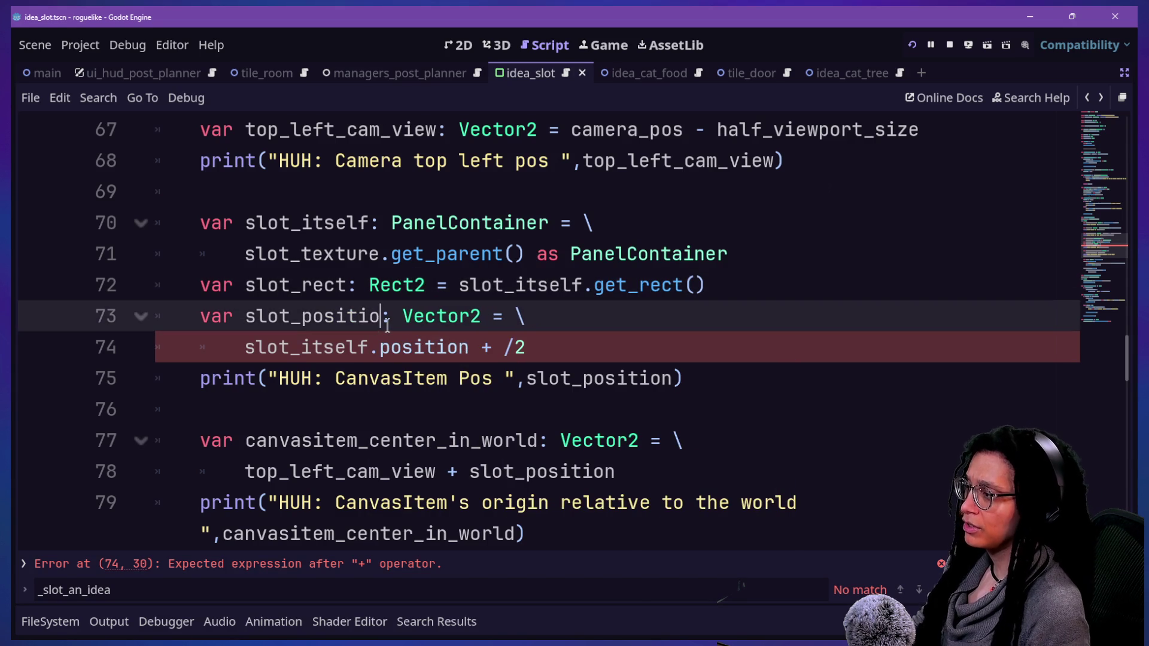
key(BackSpace)
key(BackSpace)
text(center_pos)
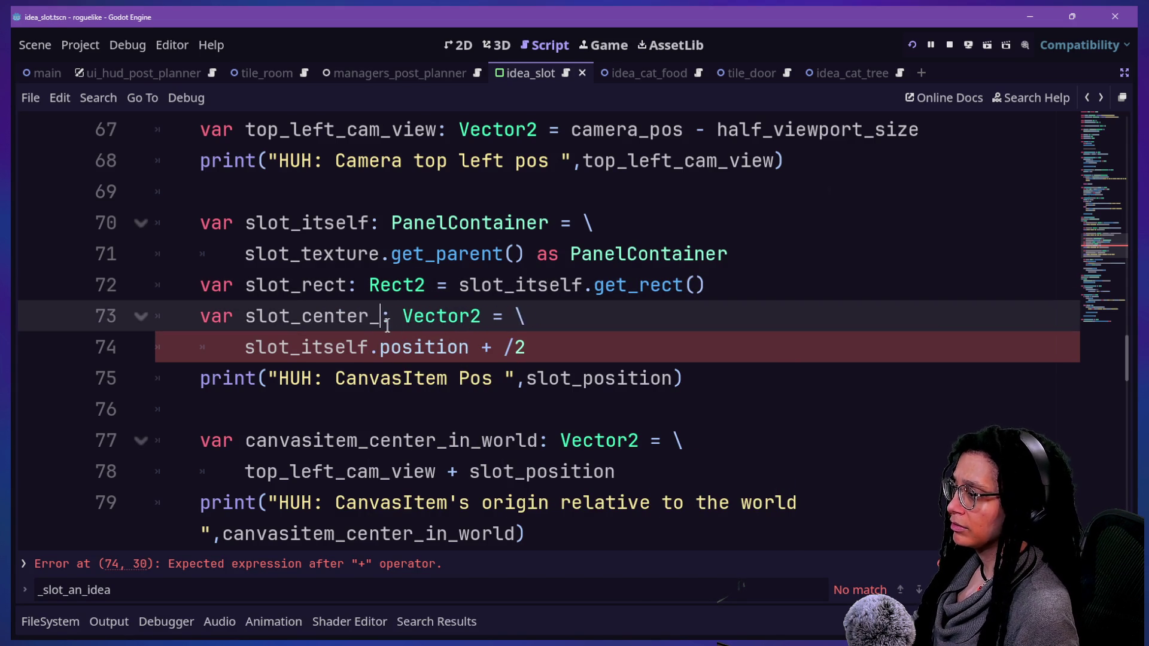
click(353, 277)
key(shift+Left)
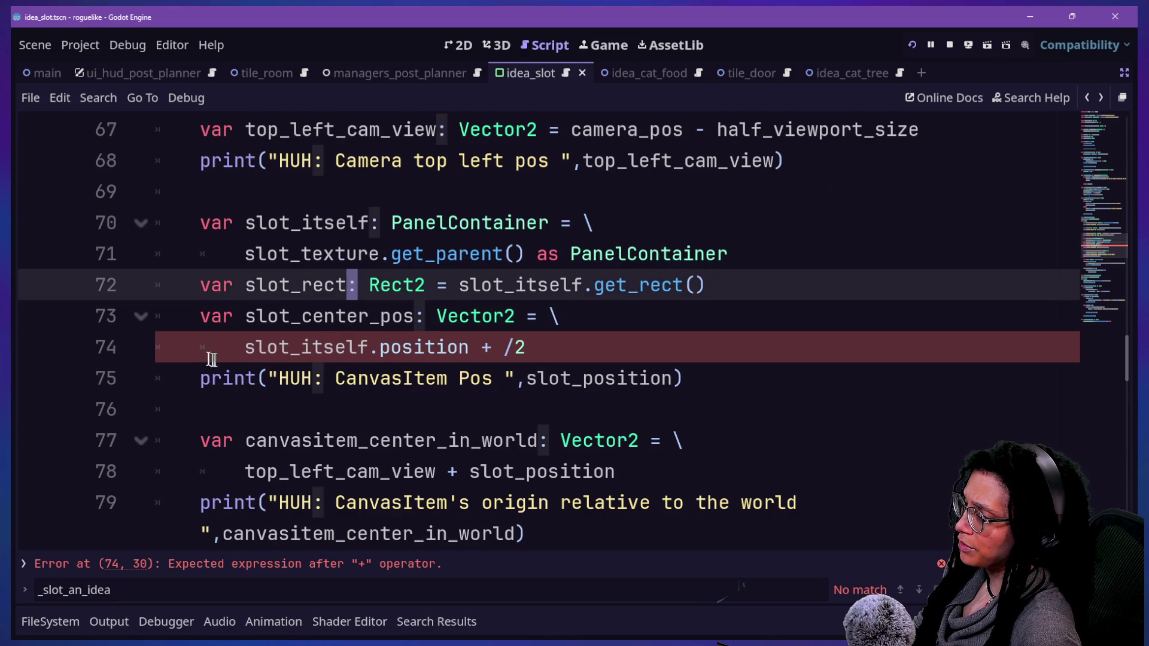
drag(247, 355, 538, 353)
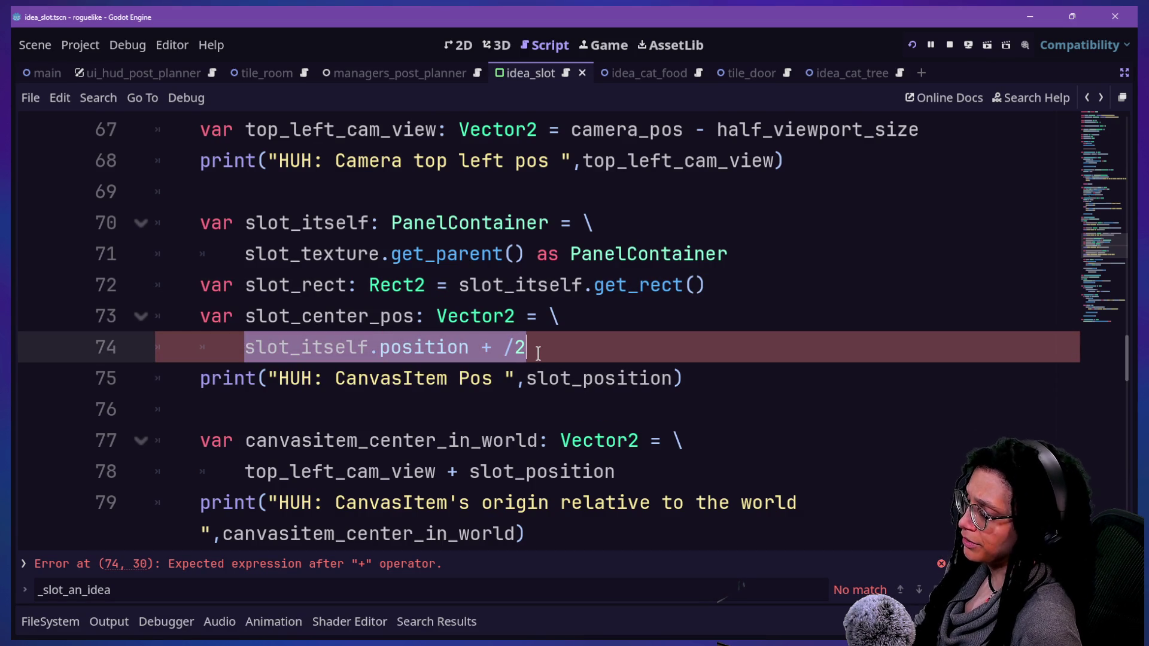
Start the new slot_center_pos expression on line 74 with slot_rect, fixing typos
text(slot)
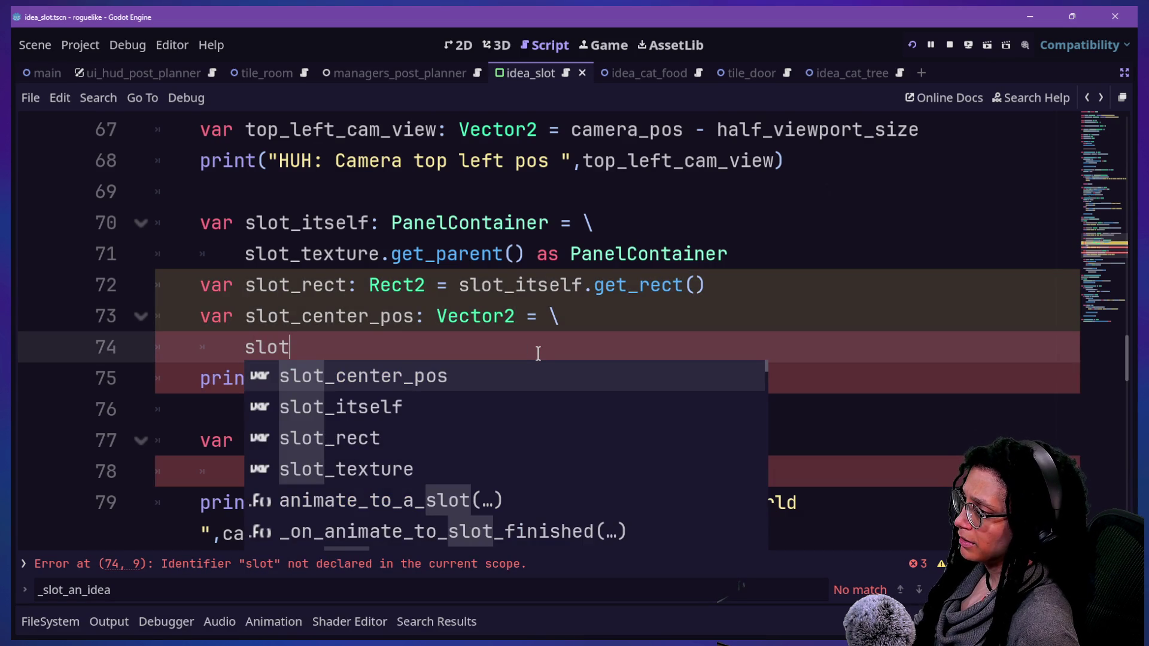
key(BackSpace)
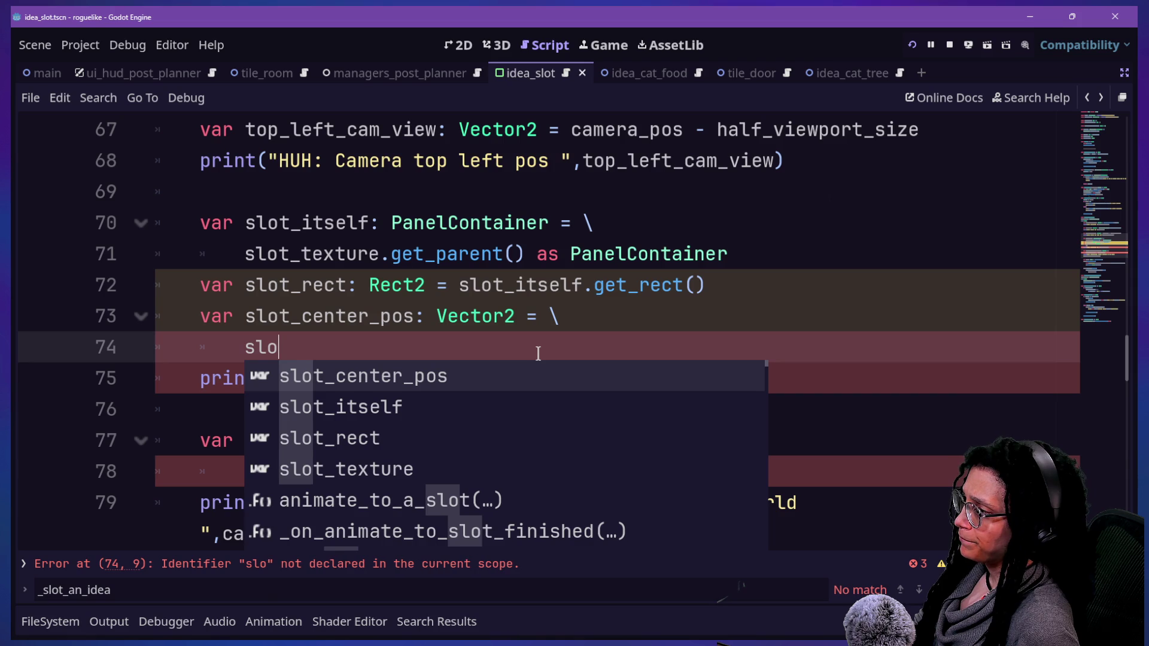
key(BackSpace)
key(BackSpace)
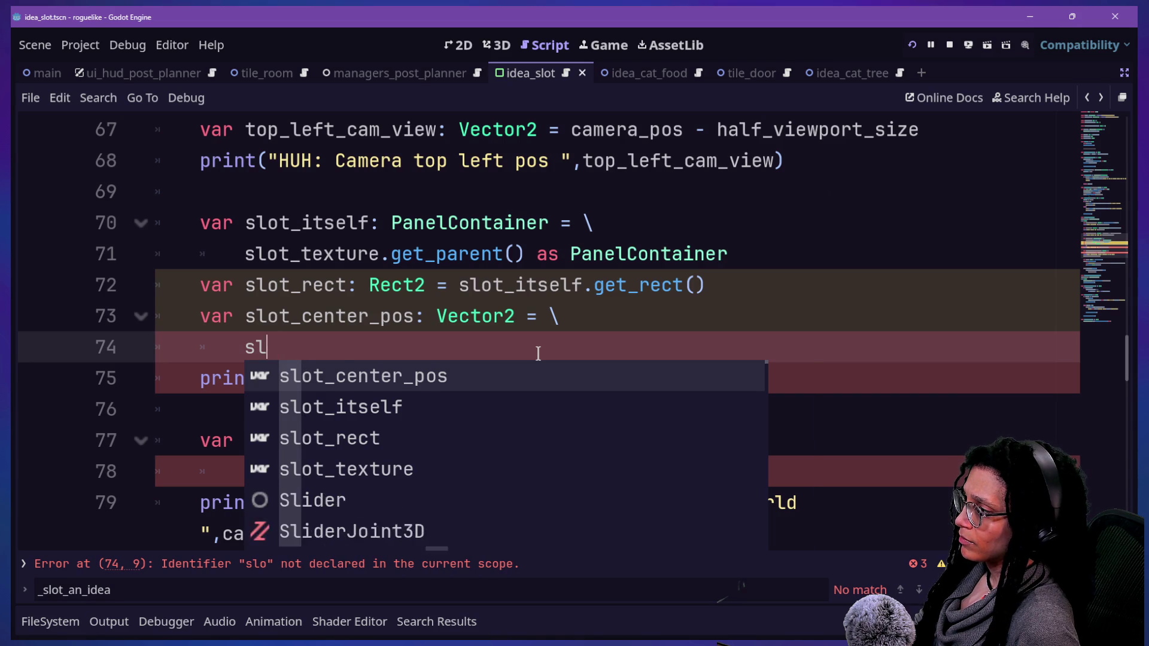
text(k)
key(BackSpace)
text(lit)
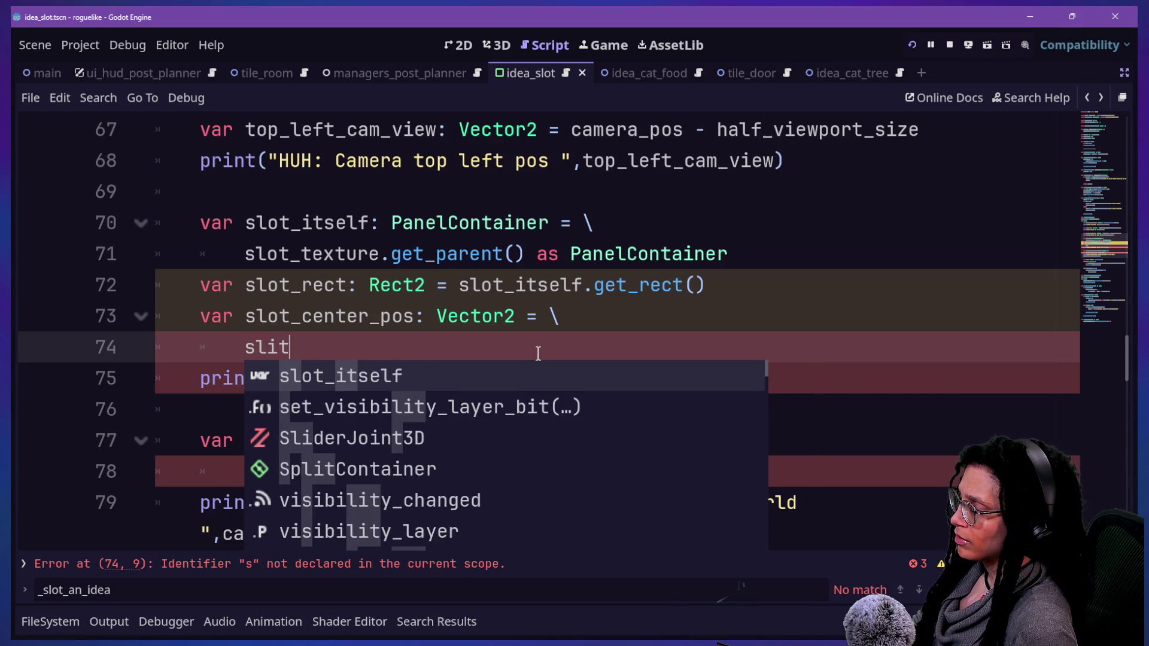
key(BackSpace)
key(BackSpace)
key(BackSpace)
text(ot)
key(BackSpace)
key(BackSpace)
text(l)
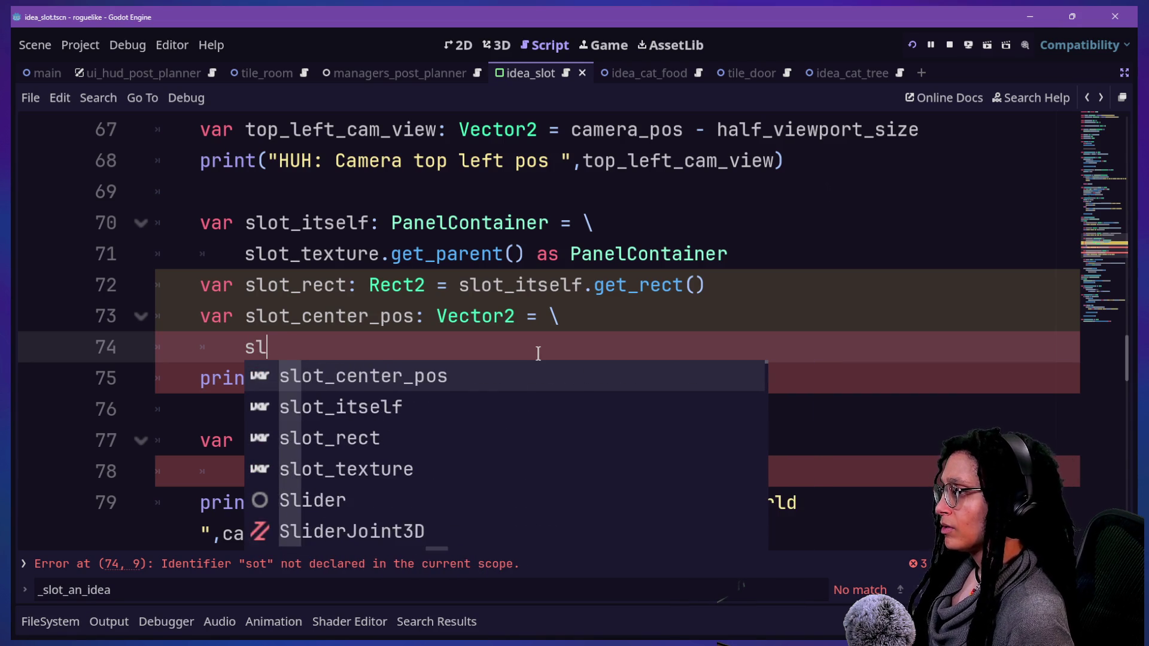
text(ot_center)
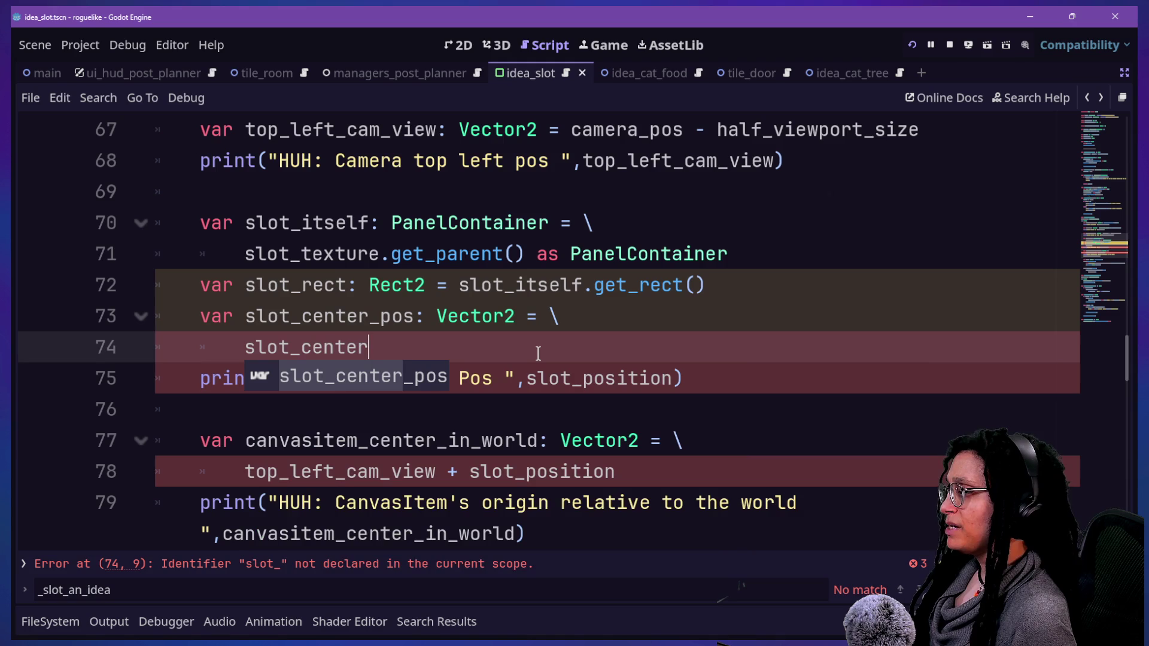
text(.)
key(BackSpace)
key(BackSpace)
key(BackSpace)
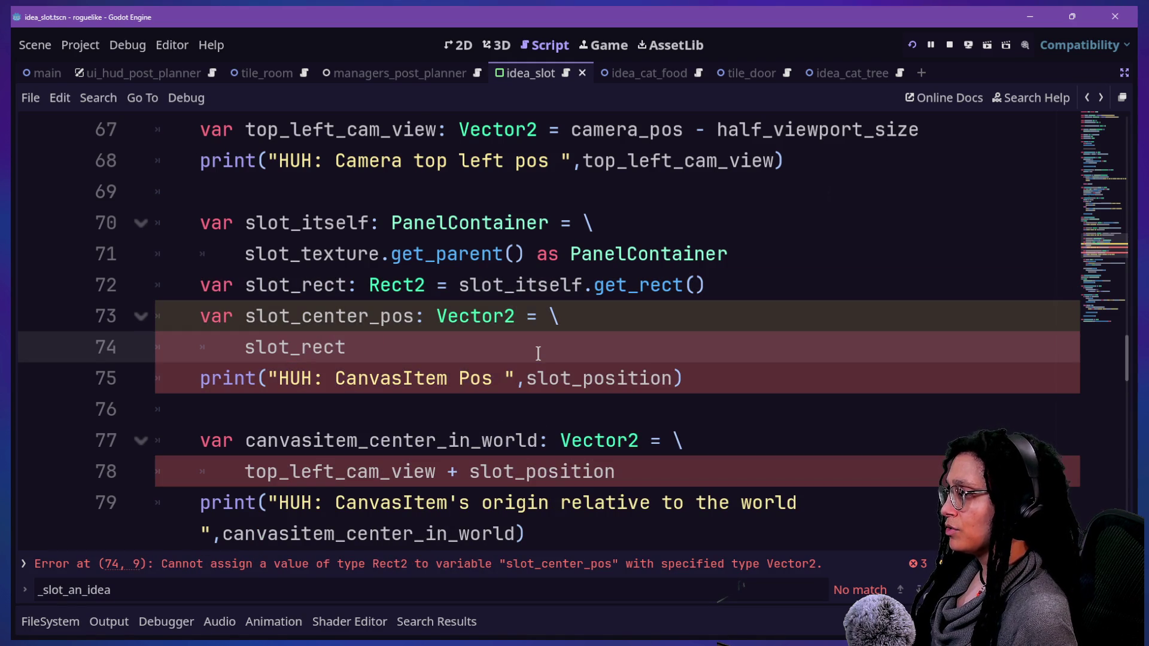
text(,)
key(BackSpace)
Complete the expression as slot_rect.position + slot_rect.size/2
text(.)
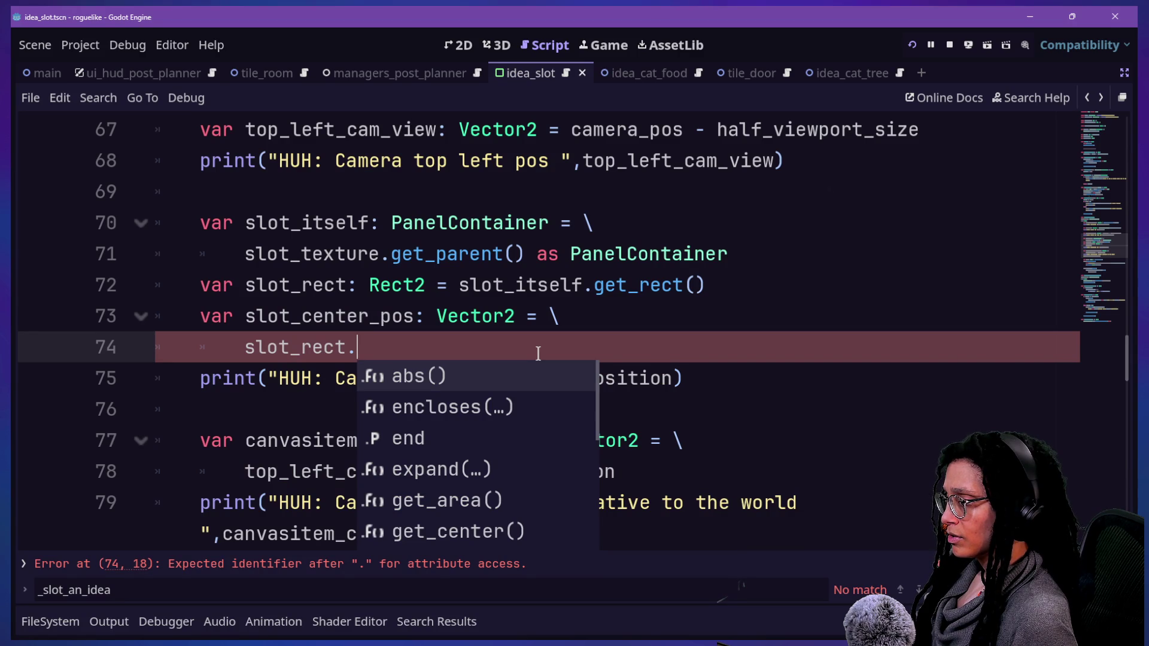
text(position.)
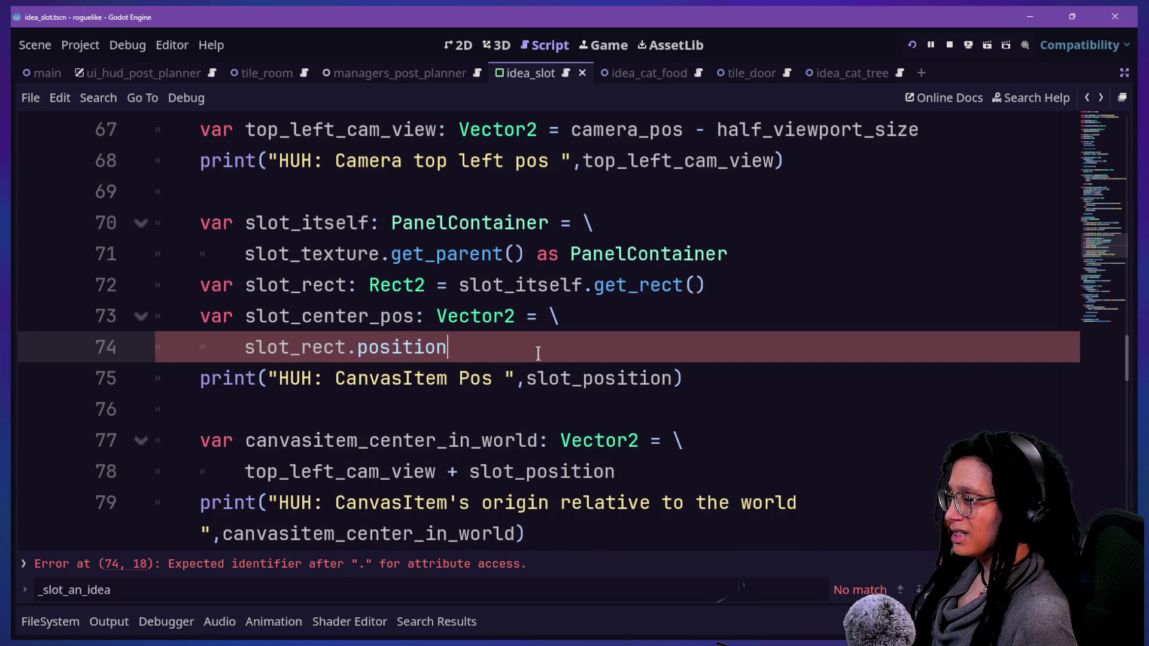
key(BackSpace)
text(+)
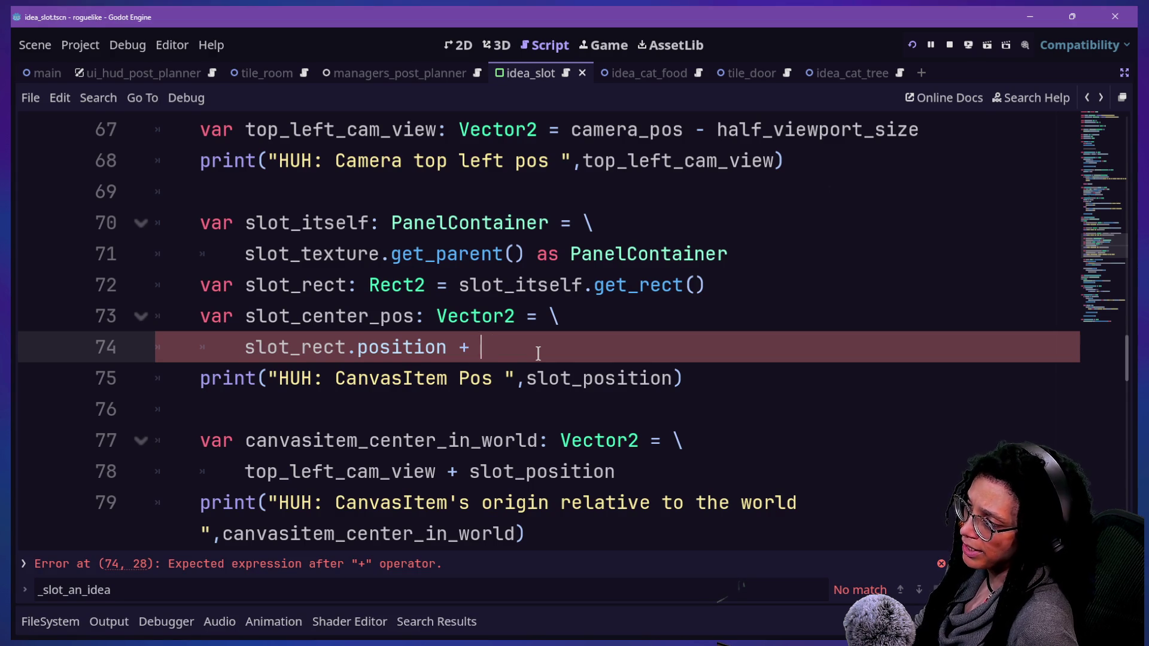
text(_rect.size/2)
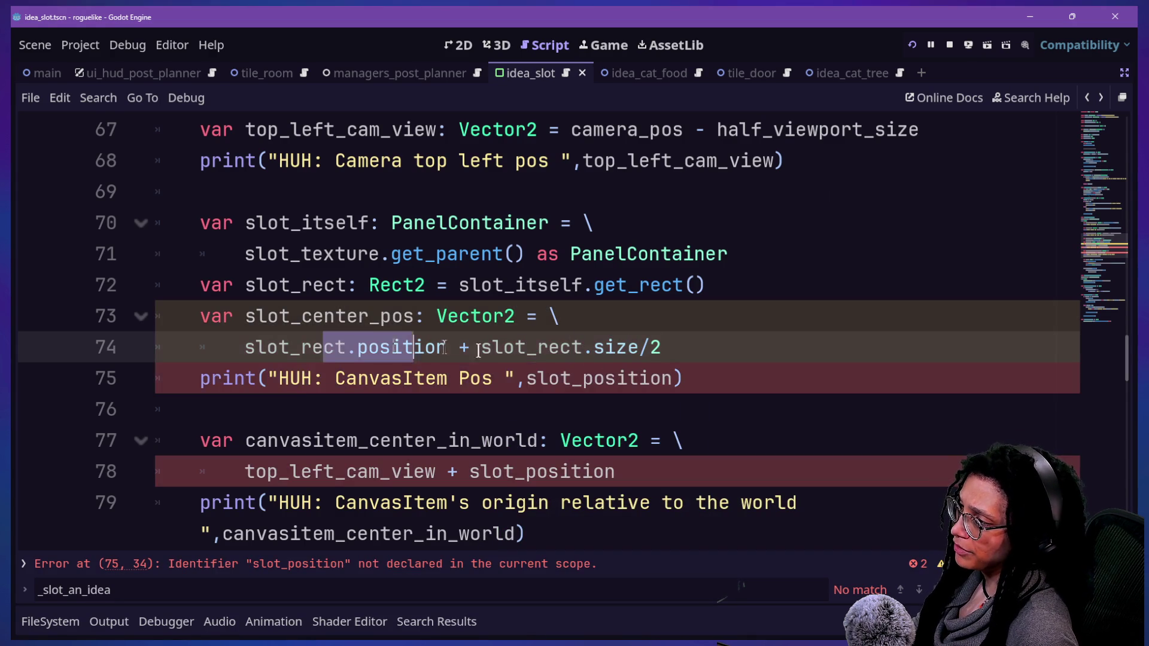
click(638, 347)
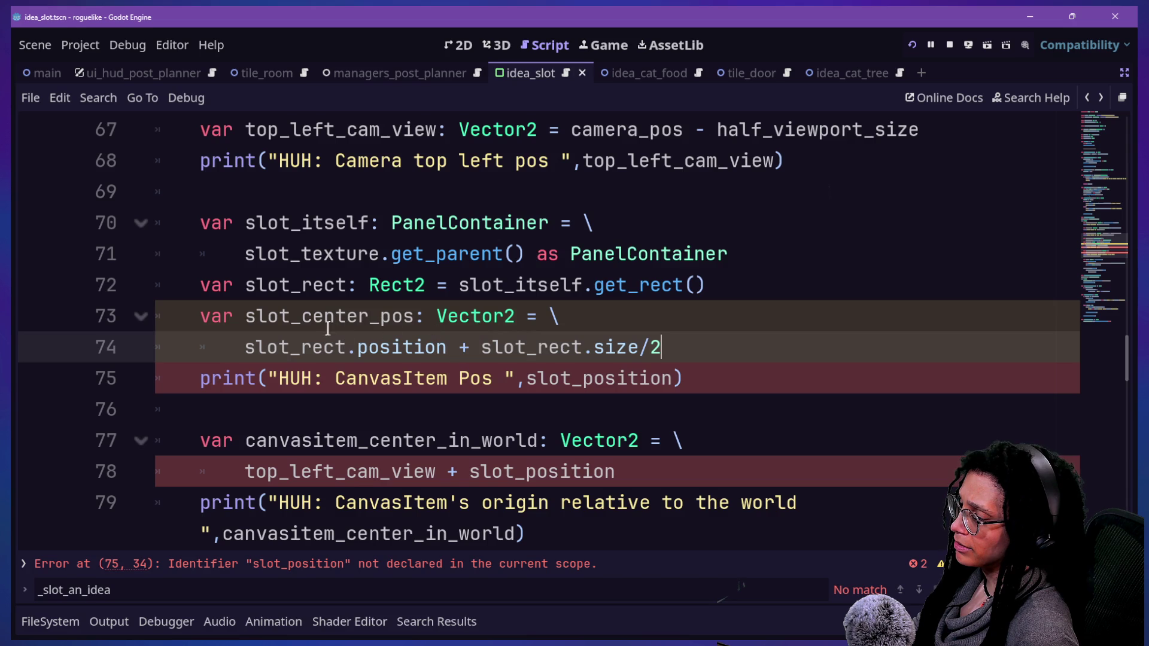
Change the slot_position uses on lines 75 and 78 to slot_center_pos and run the game
drag(582, 378, 671, 378)
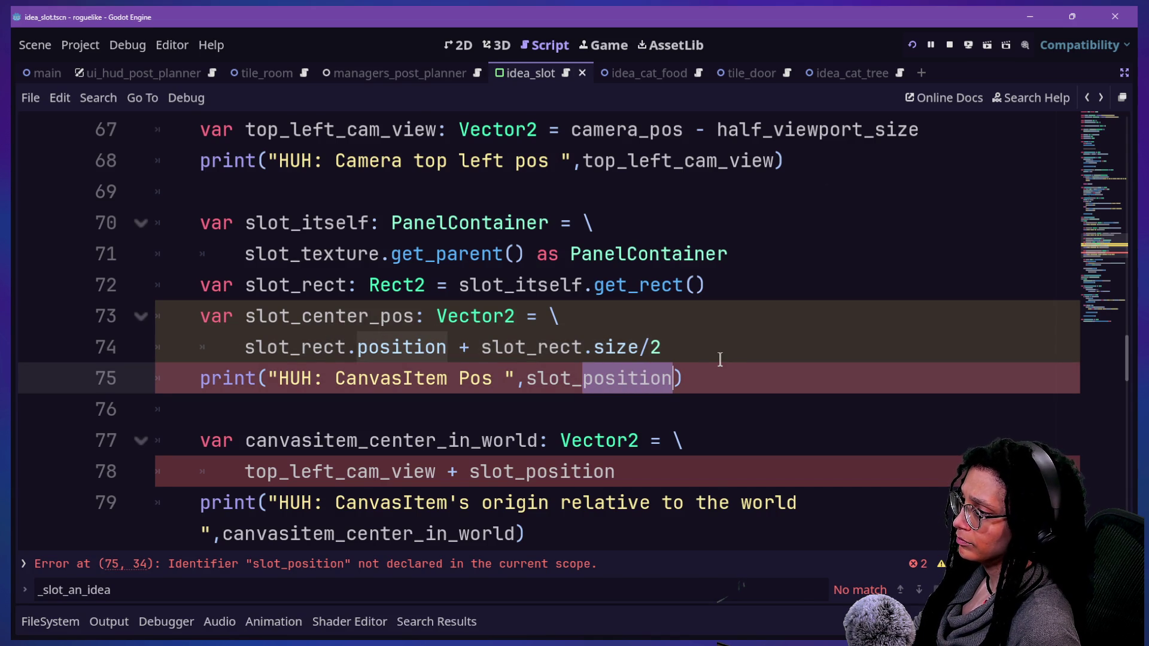
key(ctrl+d)
text(center_pos)
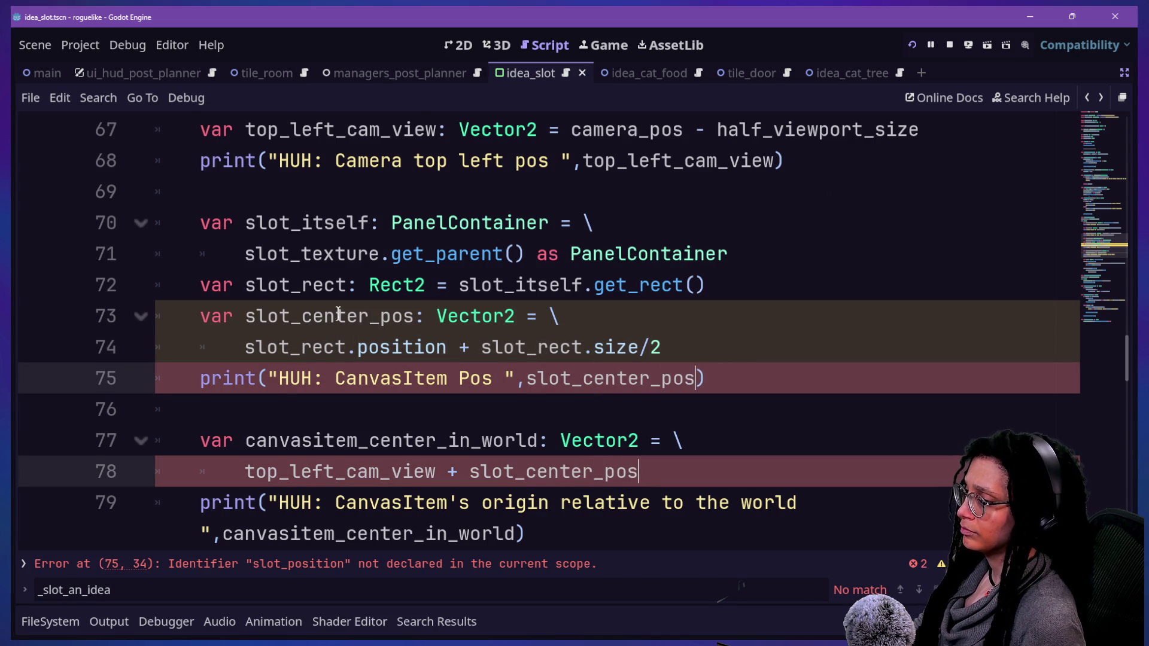
scroll(374, 332, down, 3)
click(912, 45)
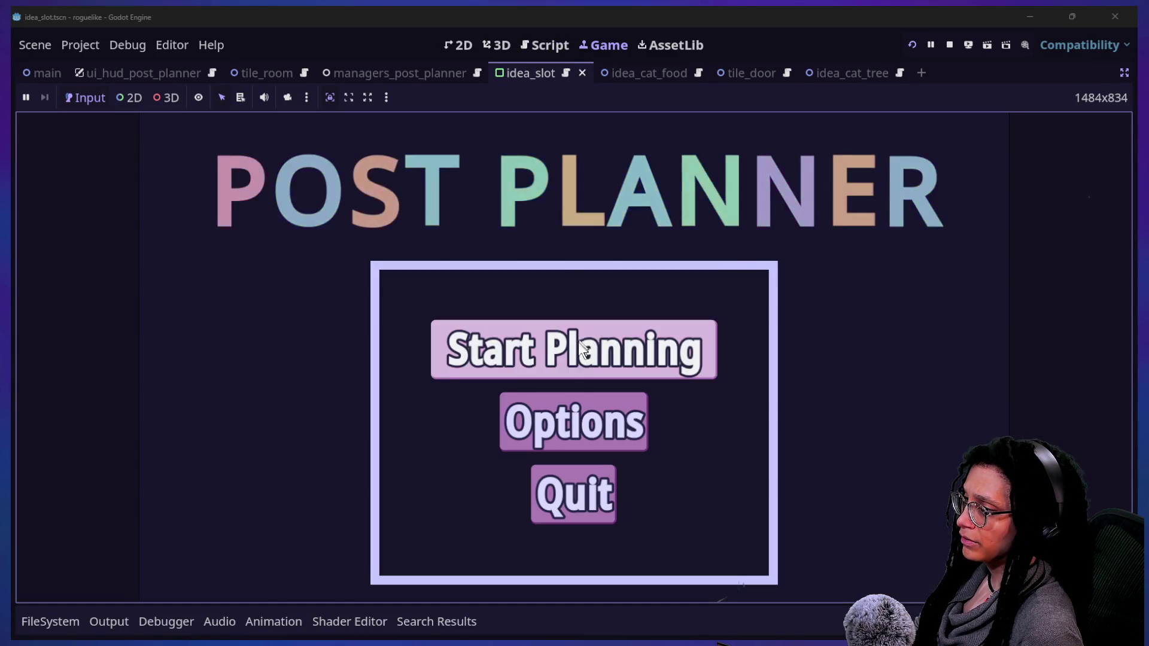
Start Planning from the title menu and enter the Catstagram platform level
click(579, 338)
click(584, 347)
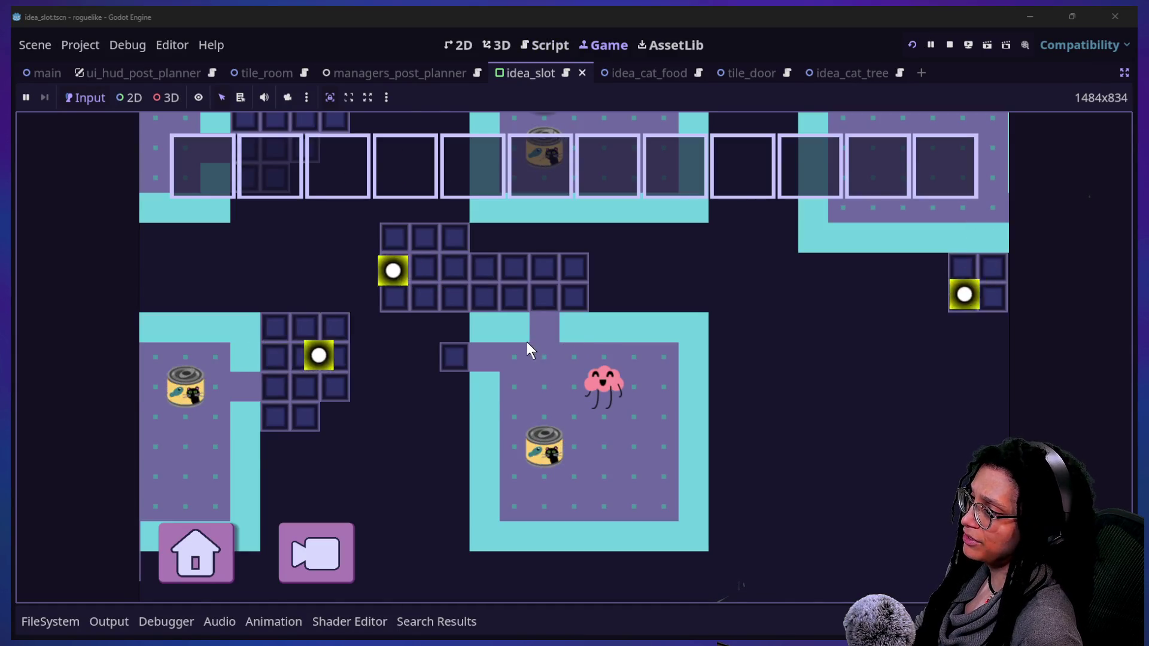
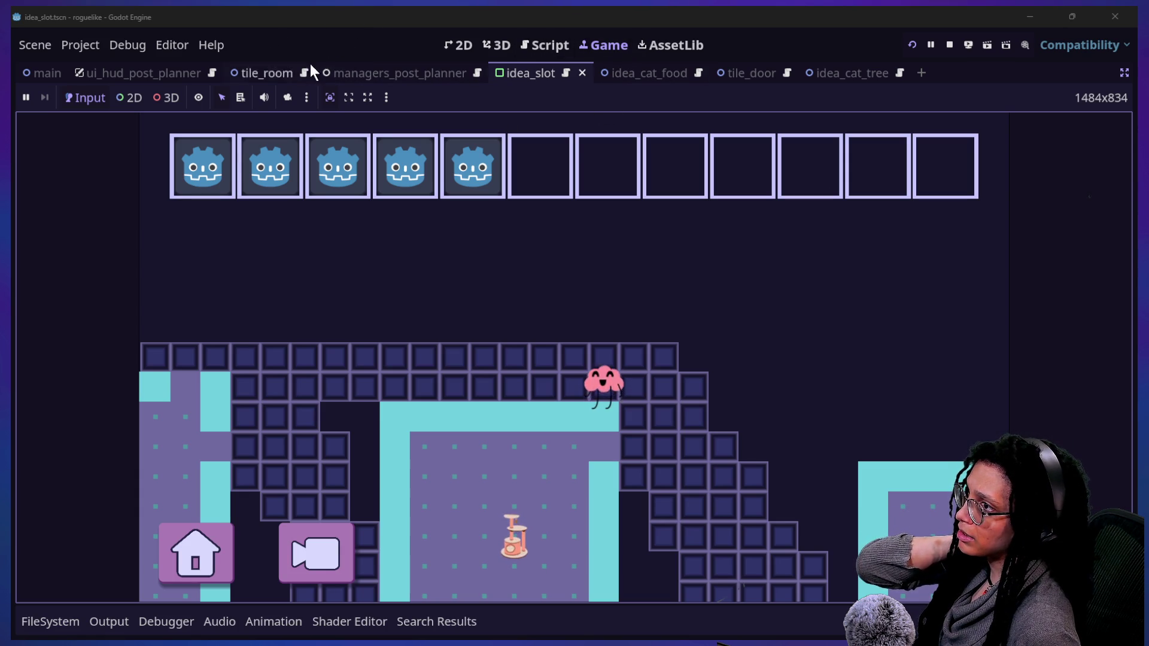
Leave the running game and show the ui_hud_post_planner scene in the 2D editor
click(415, 48)
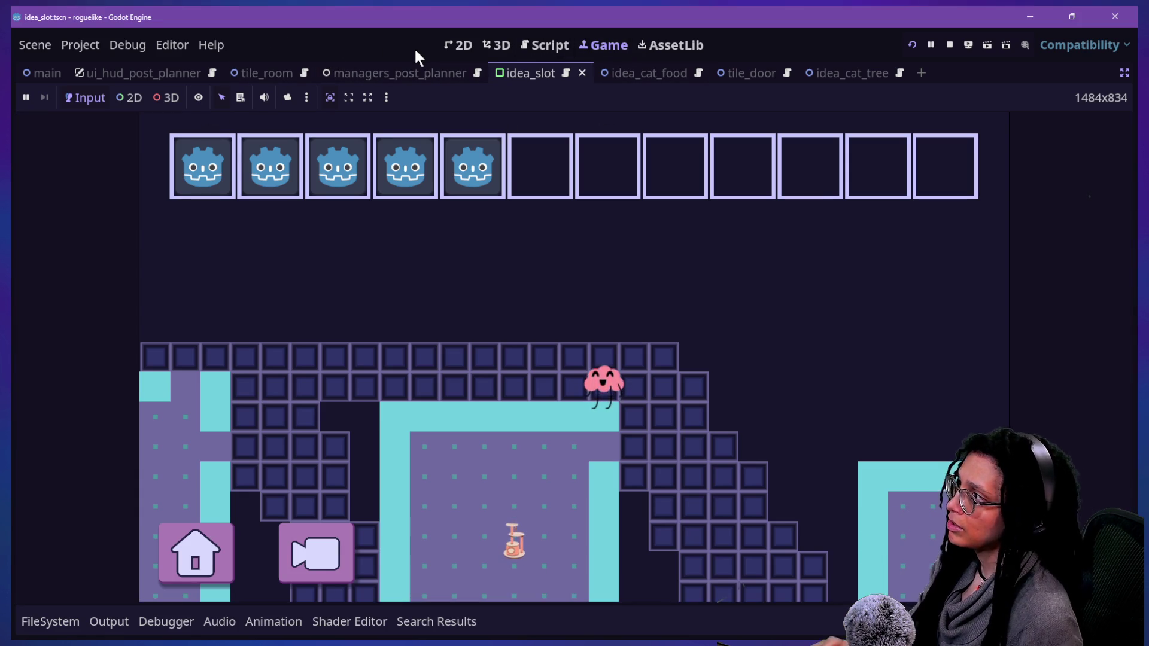
click(332, 72)
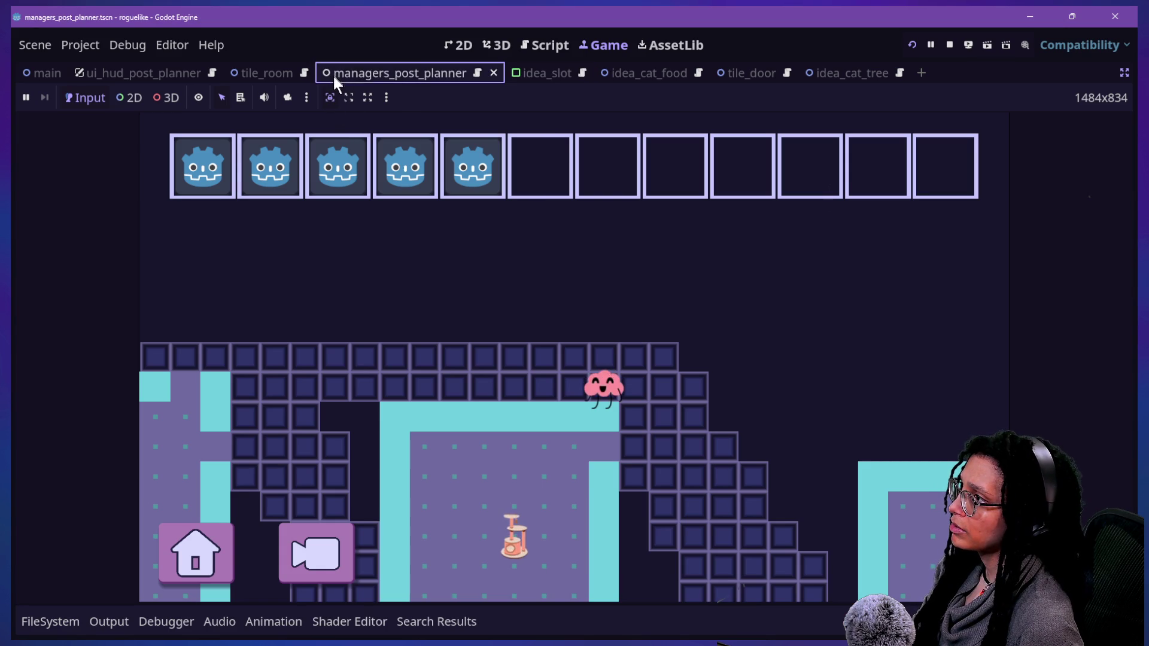
click(734, 129)
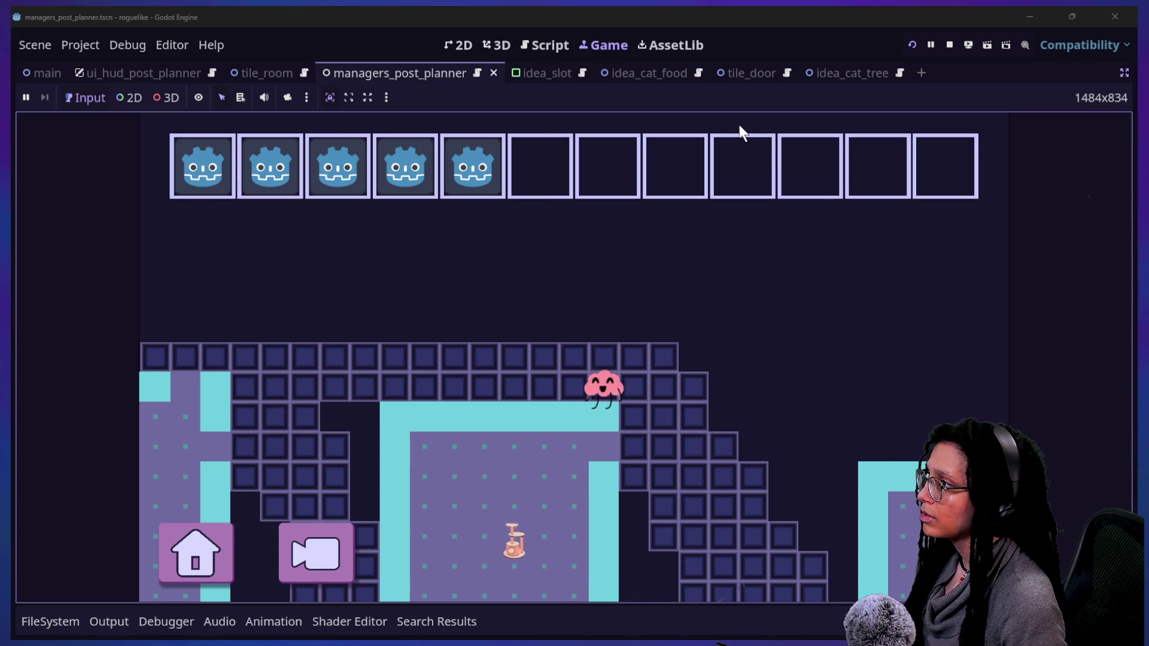
click(149, 81)
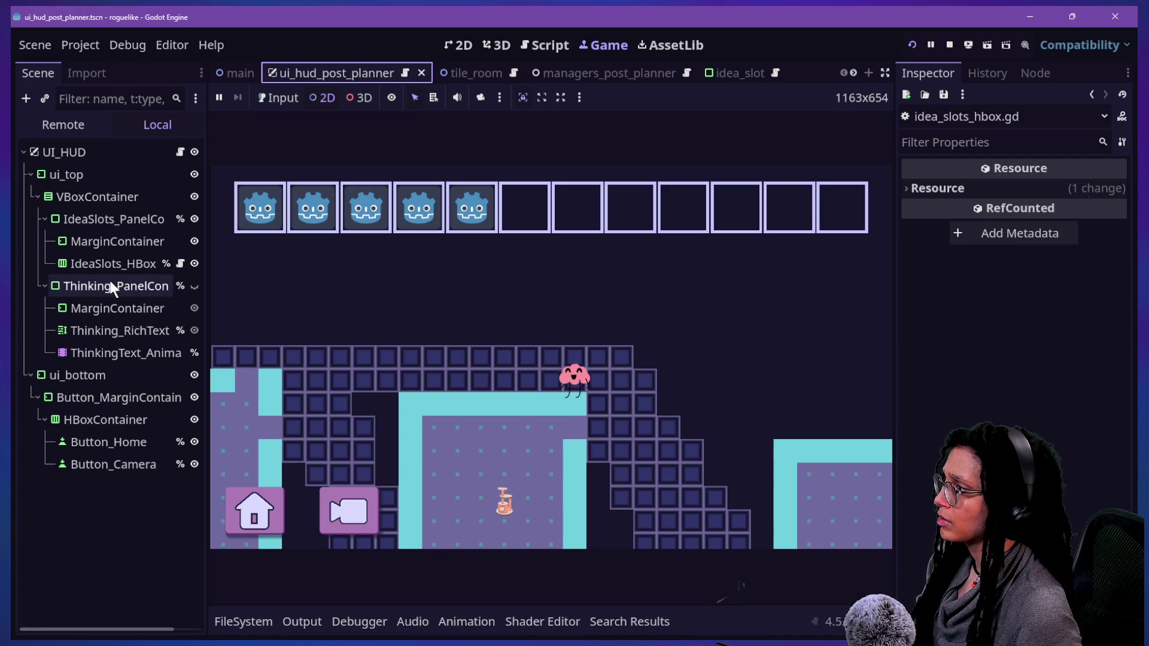
click(282, 98)
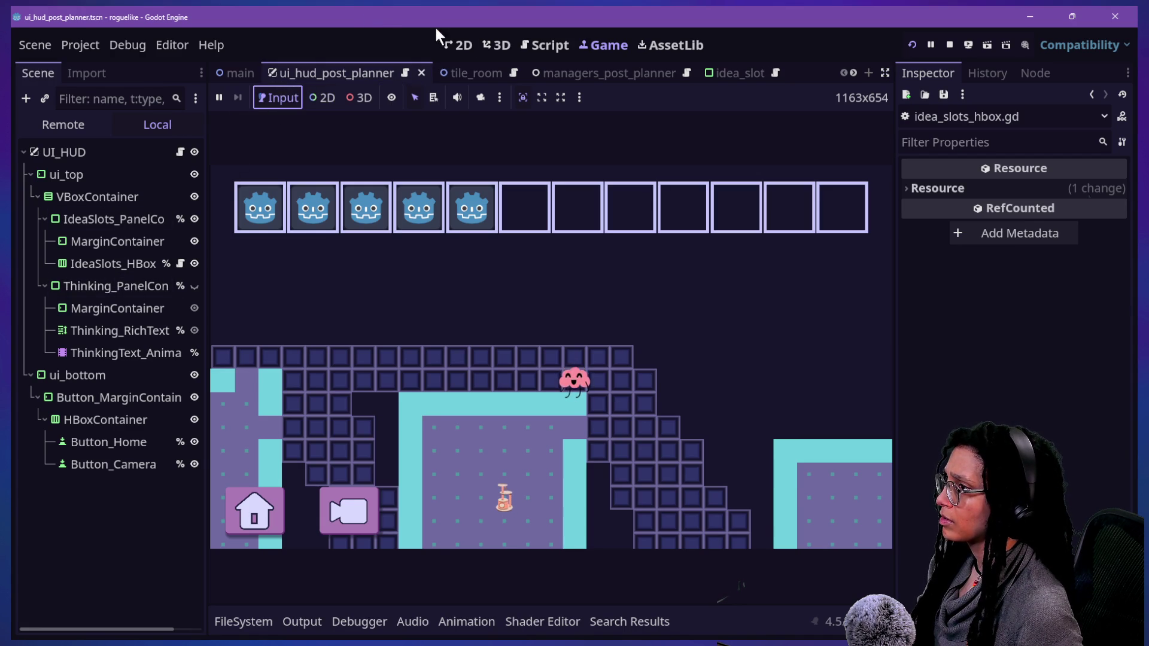
click(460, 46)
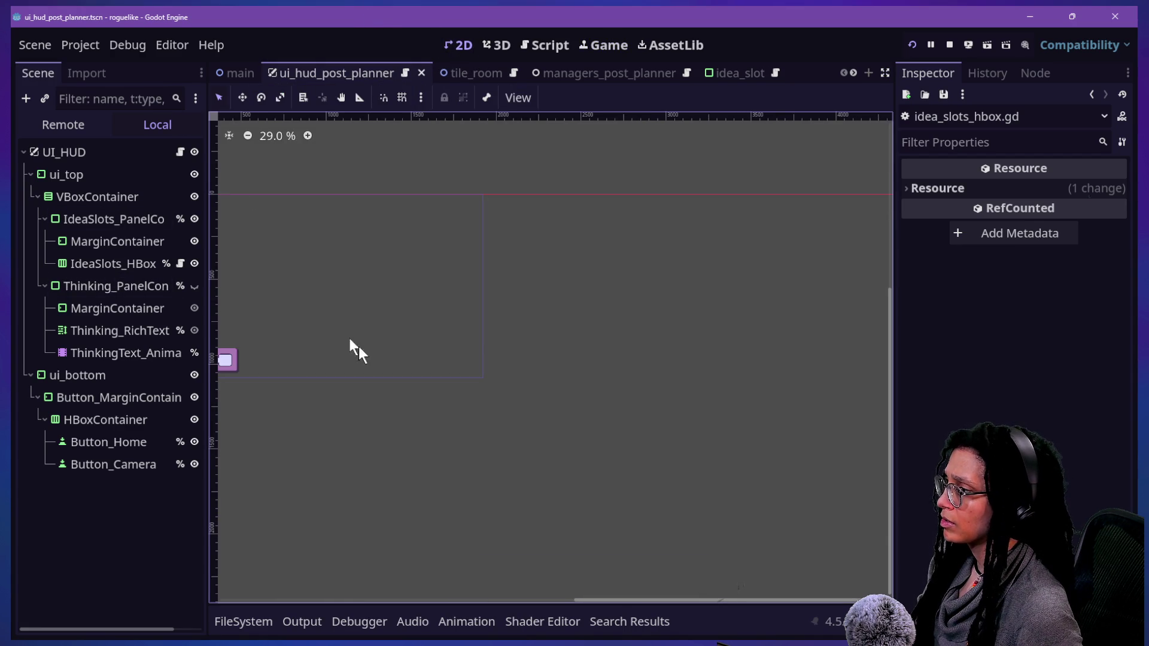
Open the idea_slot scene from IdeaSlots_HBox and select its Idea_Slot_Texture node
drag(612, 607, 455, 601)
click(114, 264)
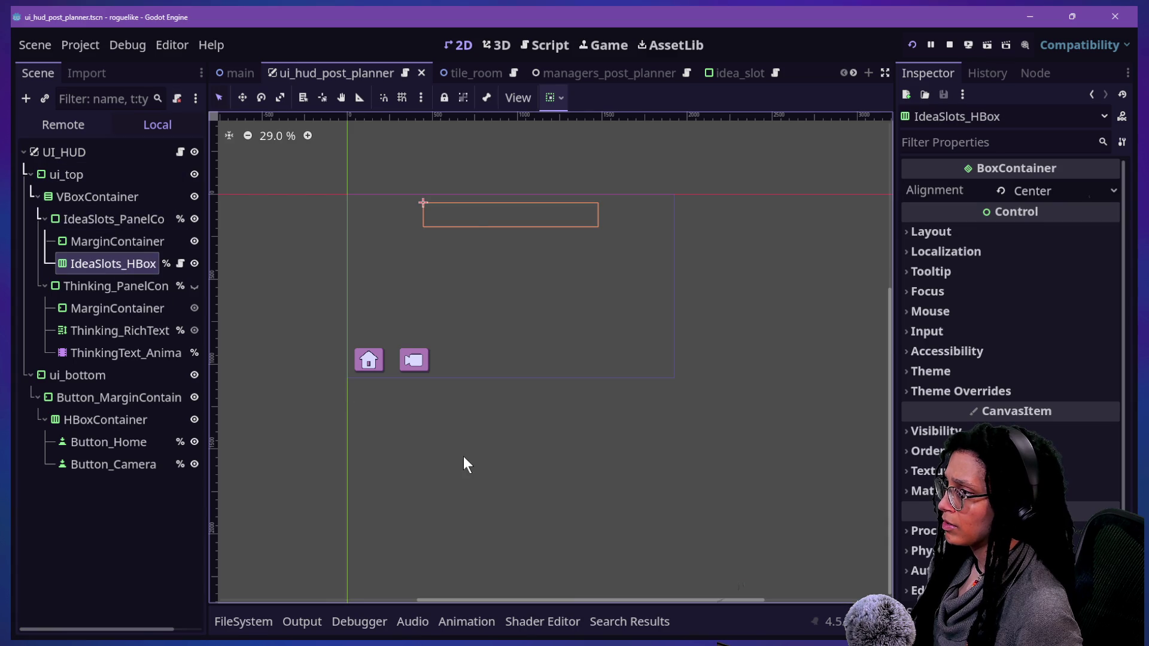
click(716, 71)
click(73, 177)
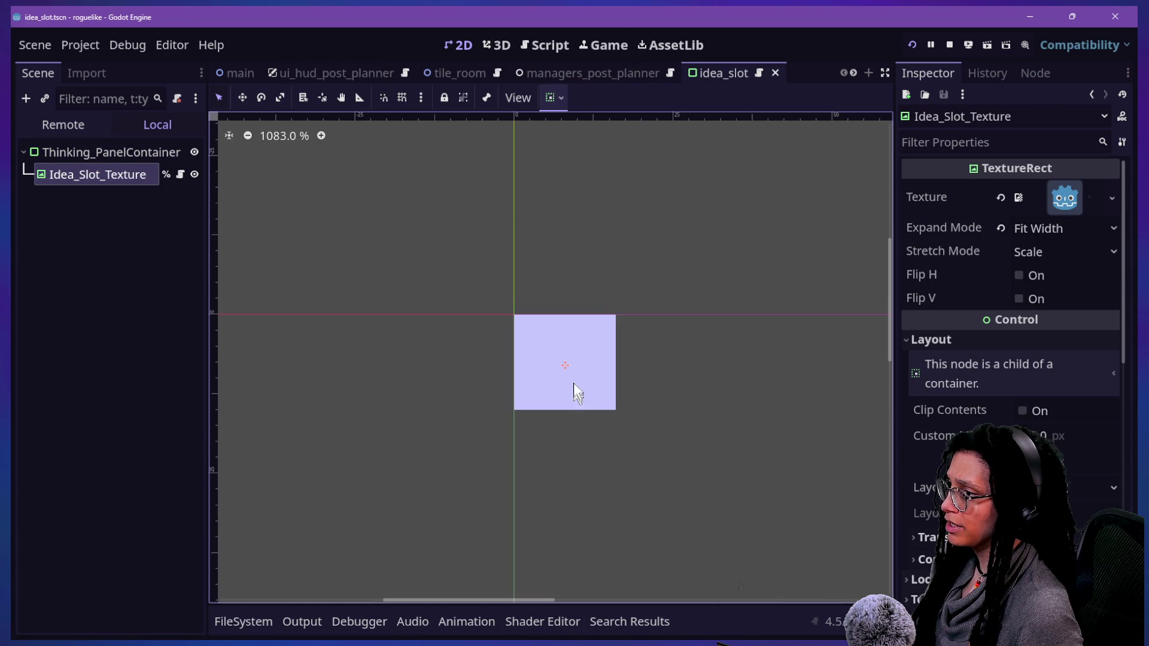
Zoom the canvas and expand Idea_Slot_Texture's Transform properties in the Inspector
scroll(566, 370, up, 8)
scroll(566, 370, down, 3)
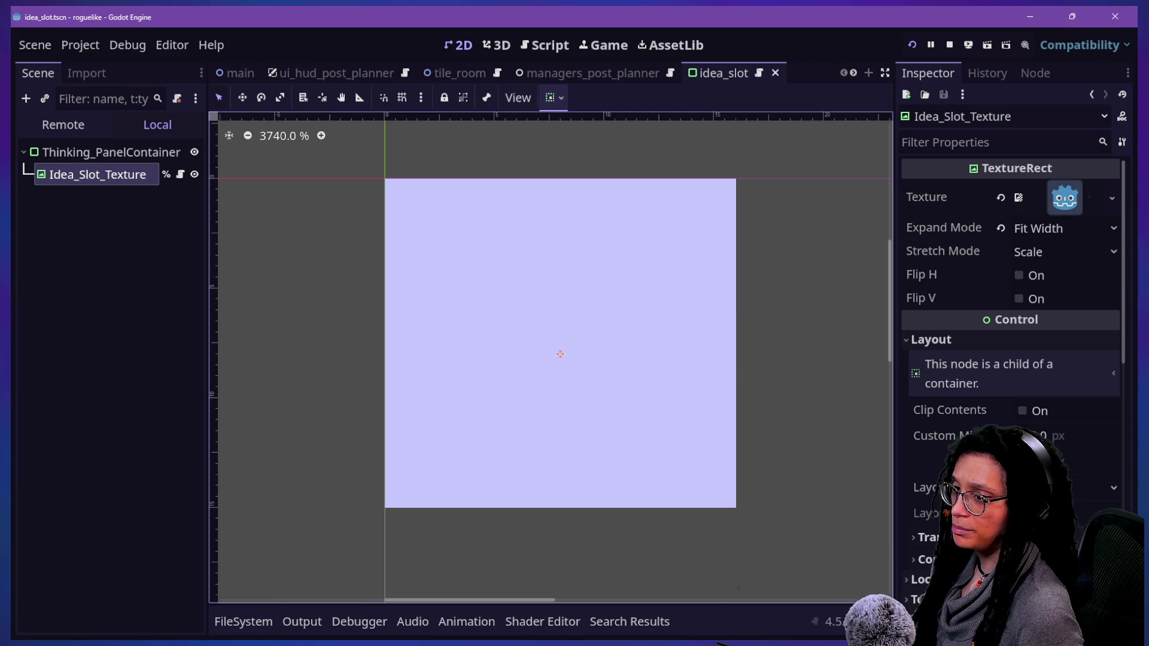
scroll(1012, 335, down, 10)
scroll(1011, 336, up, 3)
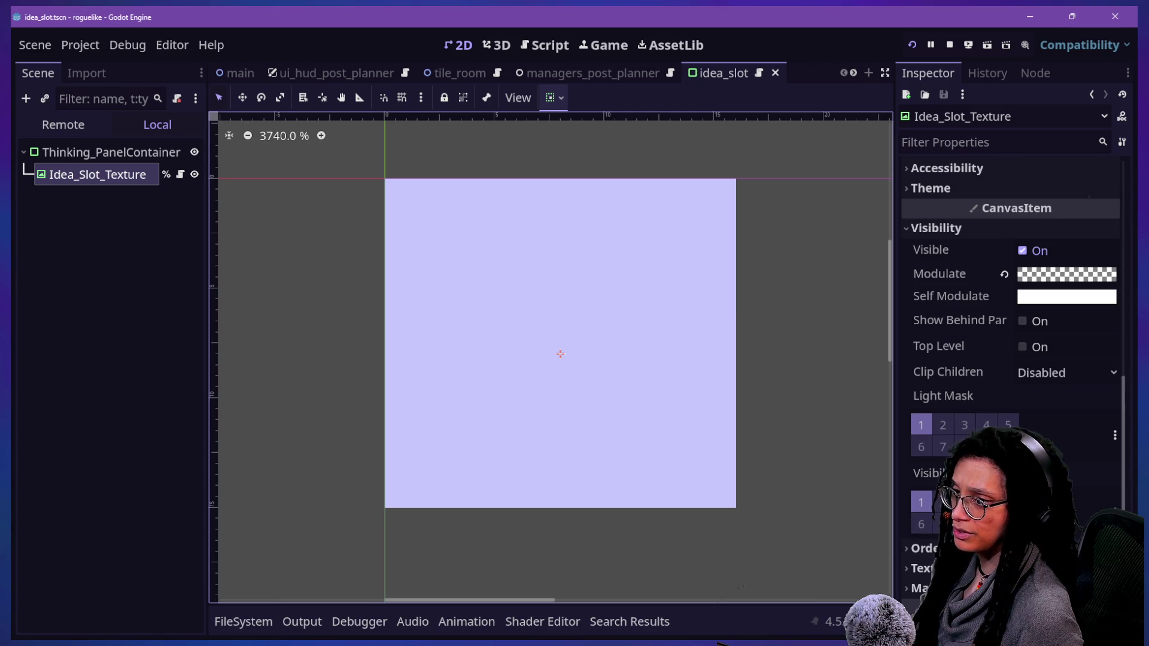
scroll(1012, 336, up, 6)
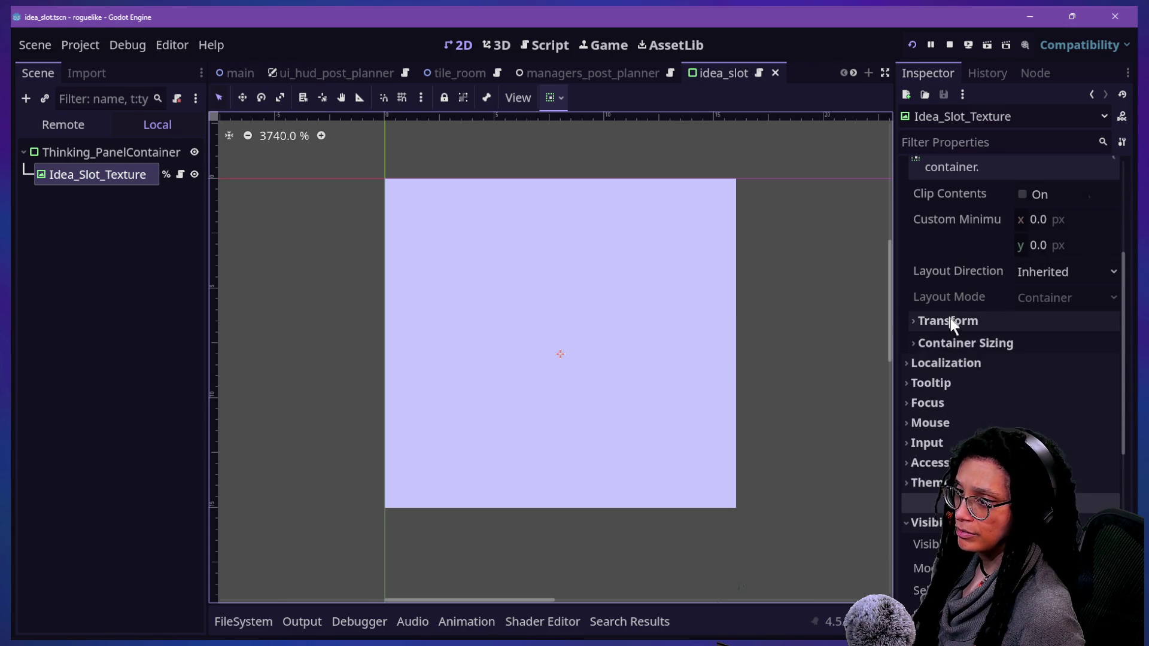
click(950, 319)
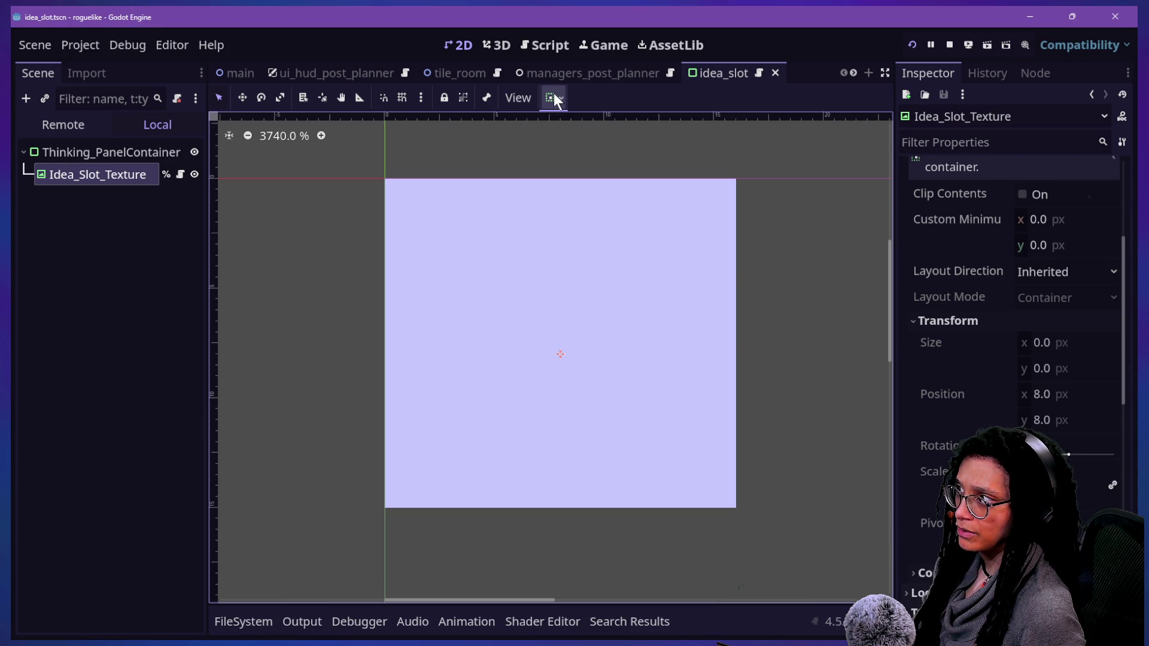
Bring up the Idea_Slot_Texture script, briefly checking the running game
click(545, 47)
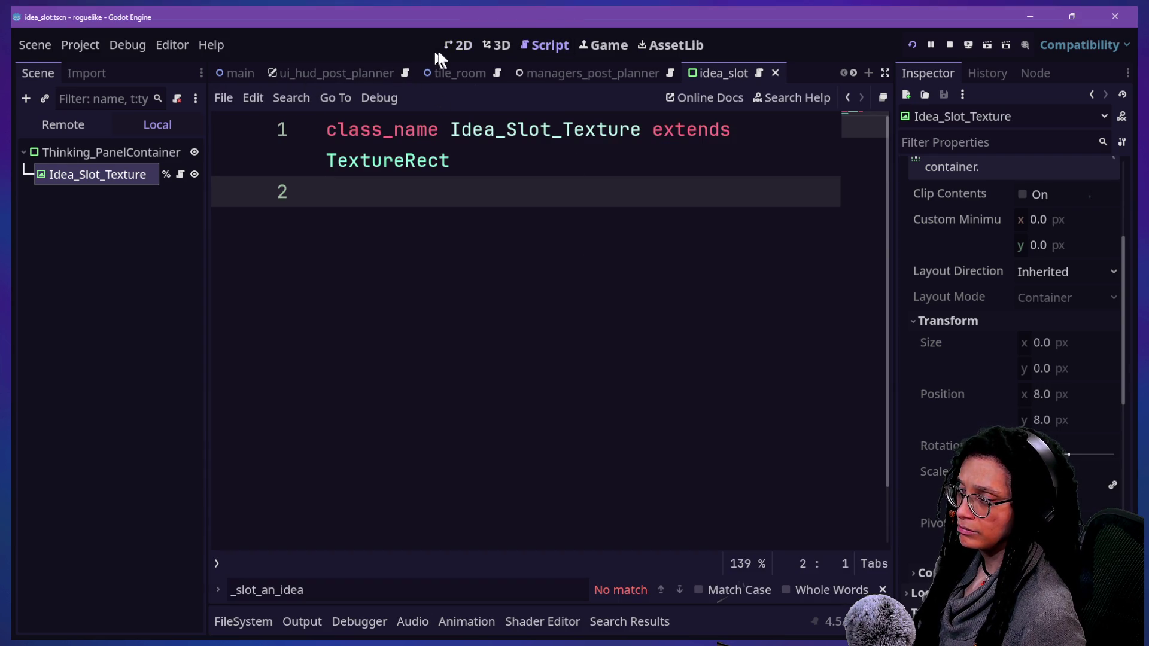
click(455, 47)
click(527, 45)
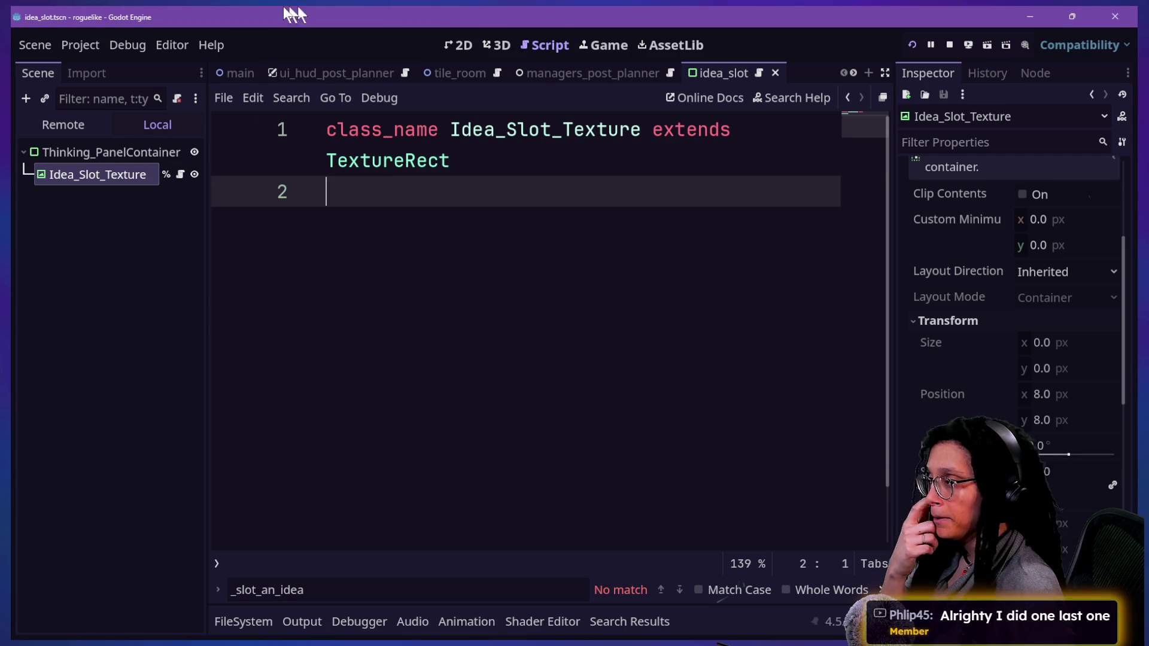
click(605, 45)
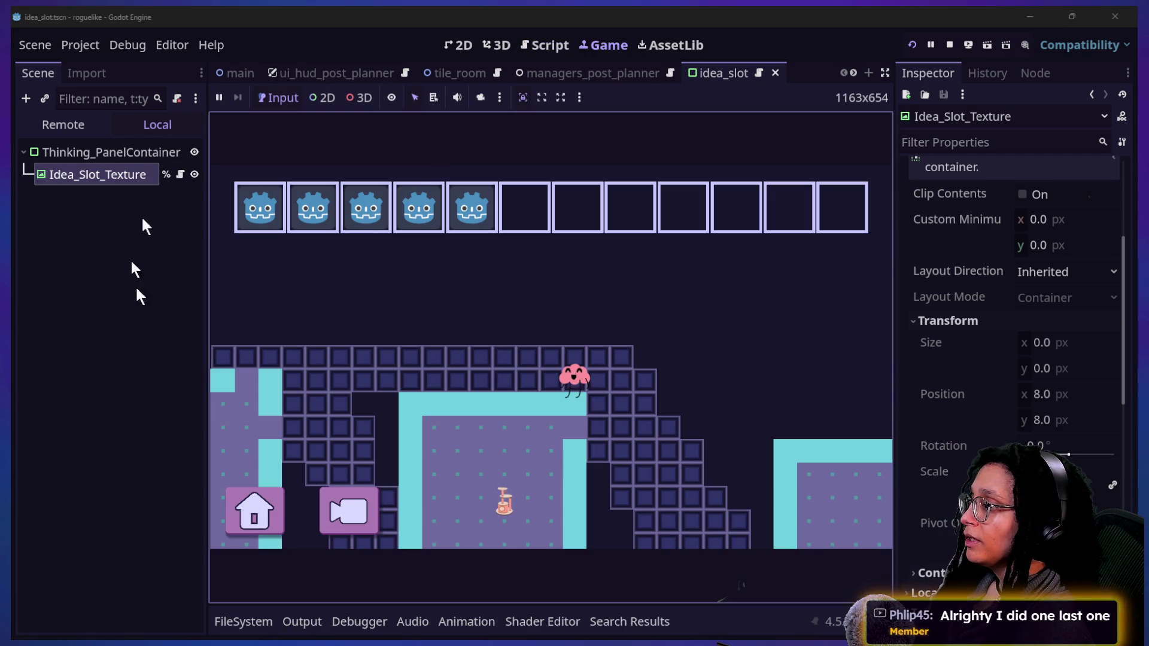
click(545, 45)
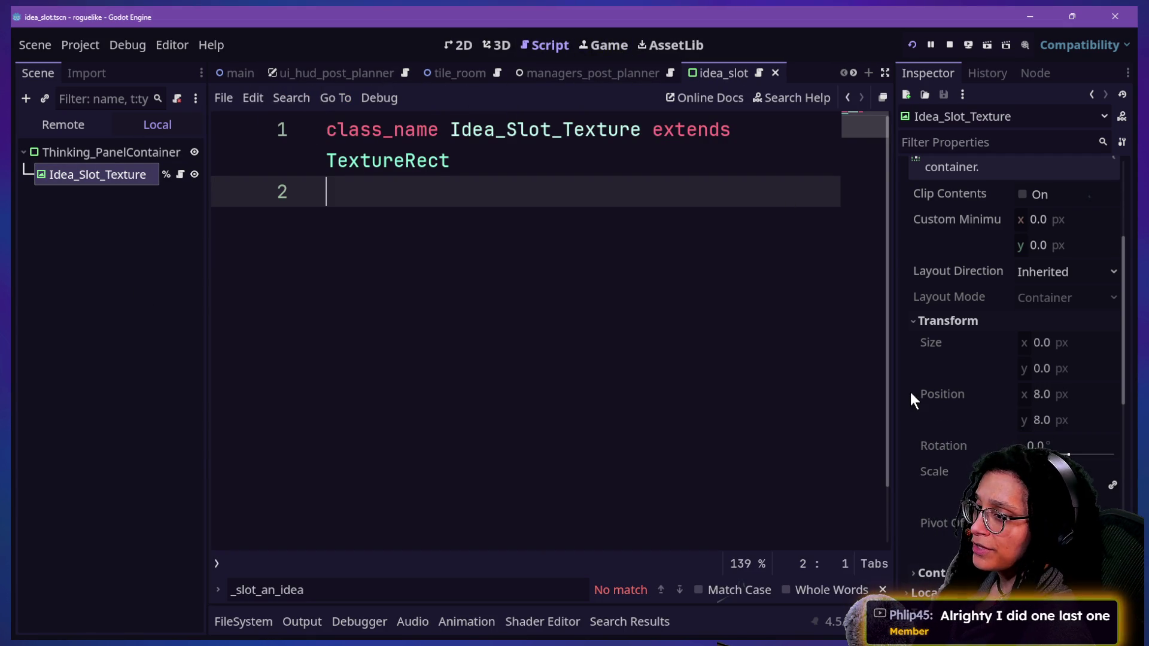
scroll(925, 408, down, 3)
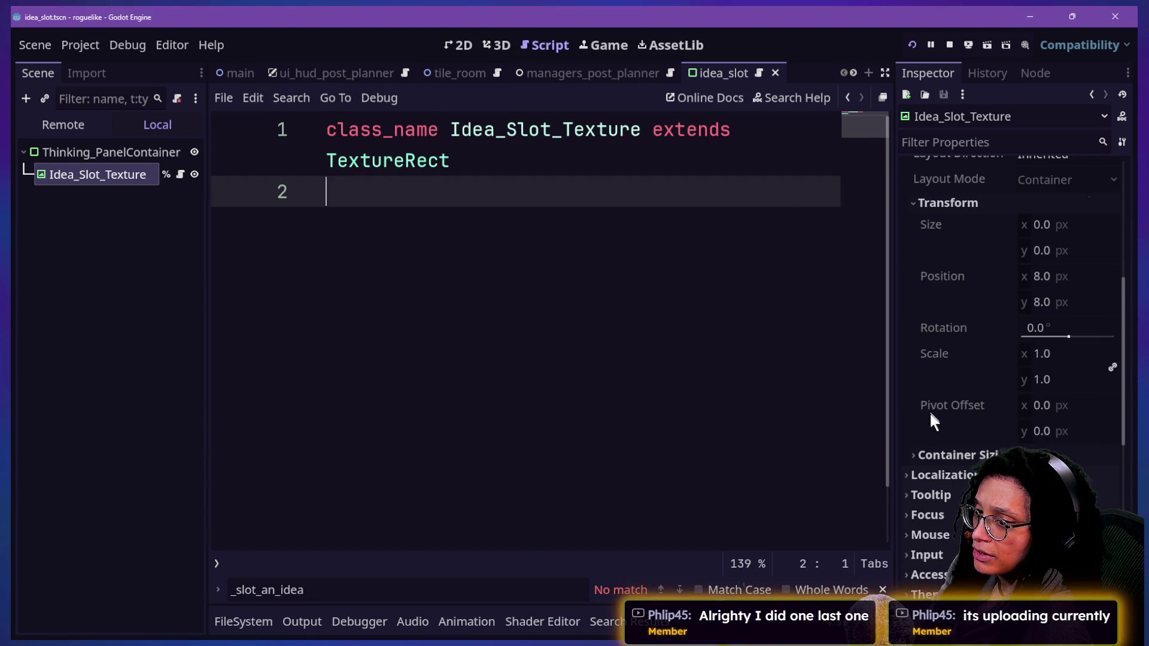
scroll(939, 428, down, 2)
Select Thinking_PanelContainer to check its 16 × 15 px transform in the 2D view
click(935, 395)
click(934, 397)
scroll(934, 397, up, 2)
scroll(934, 395, up, 3)
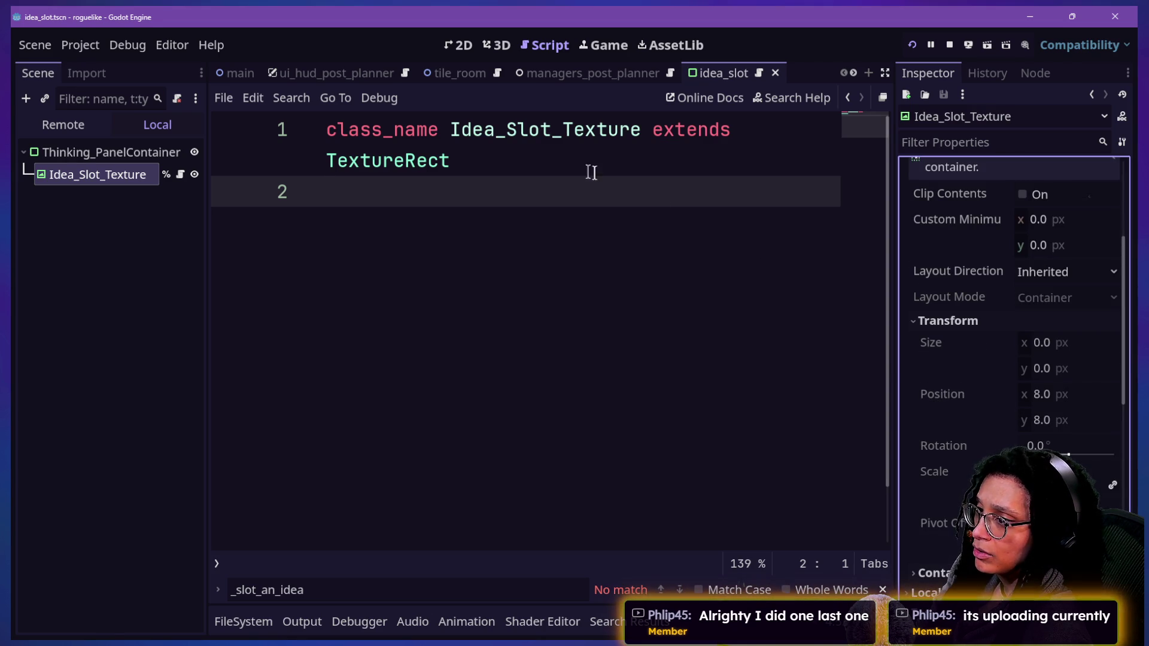
click(48, 175)
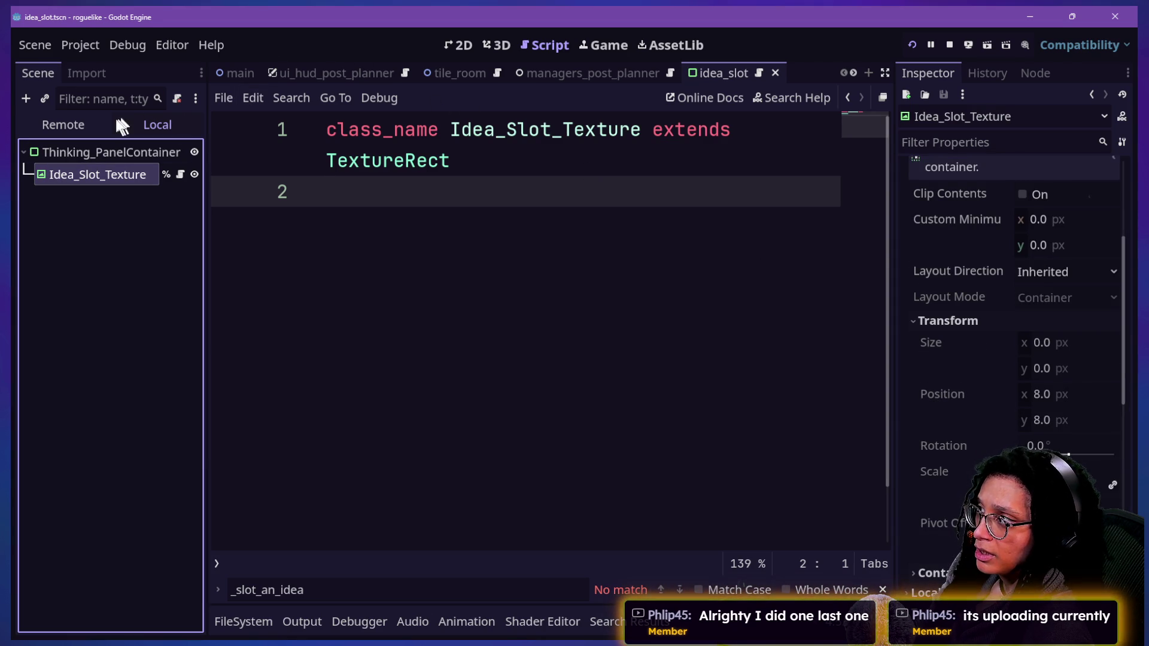
click(115, 151)
scroll(1024, 242, up, 2)
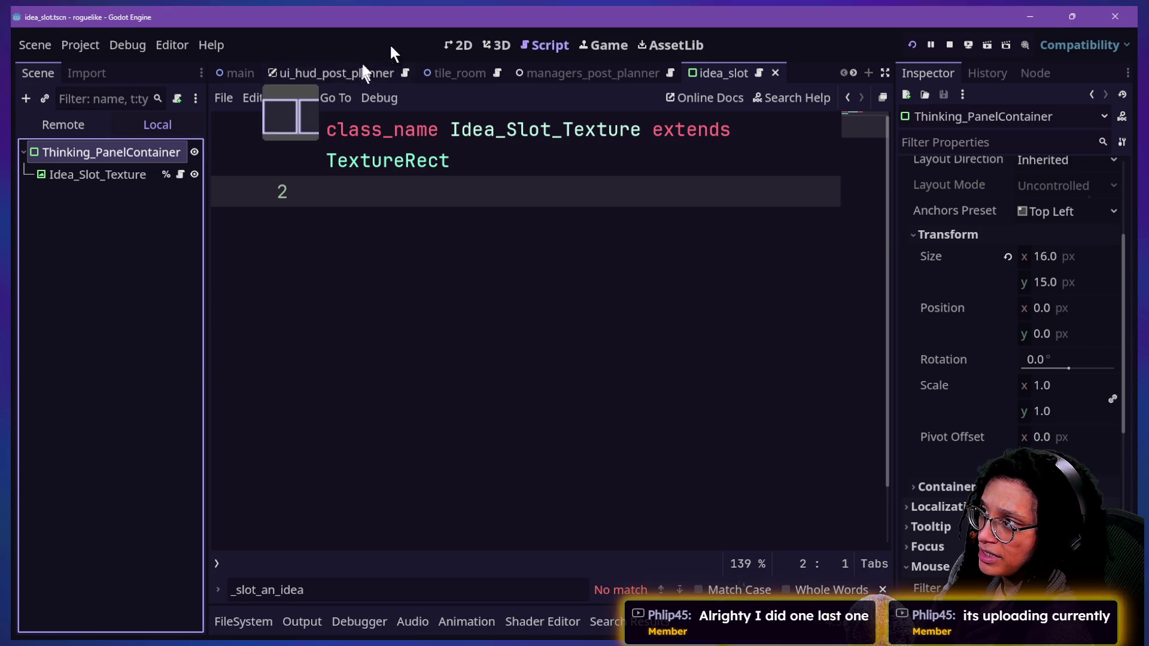
click(446, 45)
Undo an accidental panel move and set the pivot offset to 8, 15
mouse_move(644, 340)
mouse_down()
mouse_move(557, 429)
mouse_move(524, 400)
mouse_move(580, 358)
mouse_up()
key(ctrl+z)
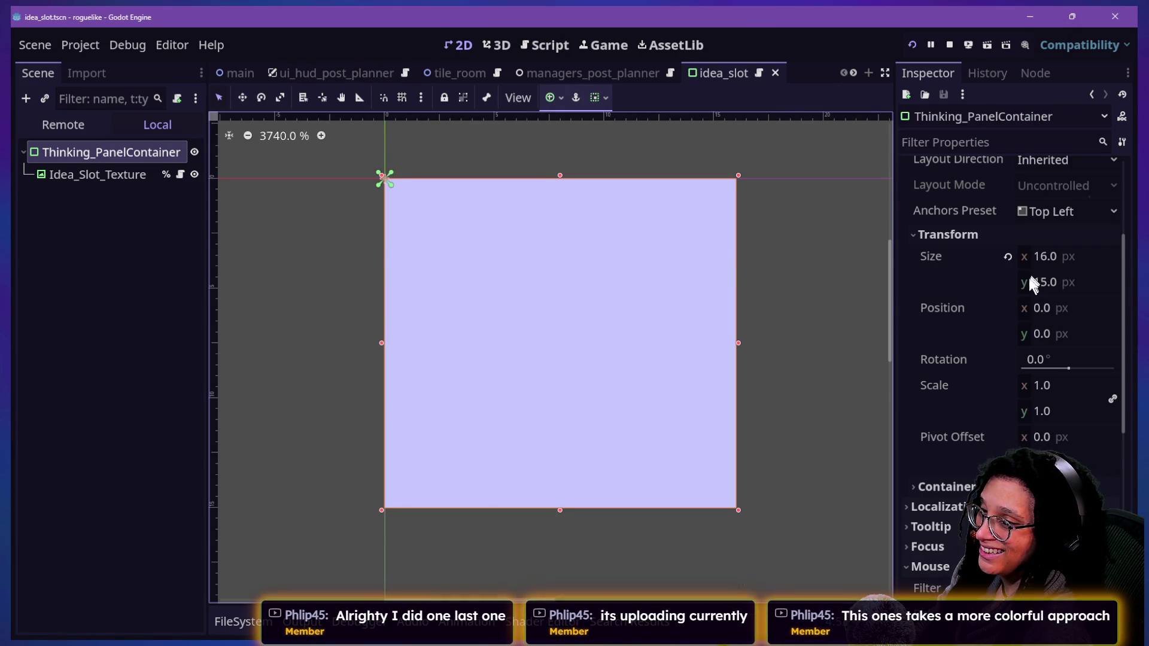
drag(1042, 438, 1059, 438)
click(1043, 437)
text(8)
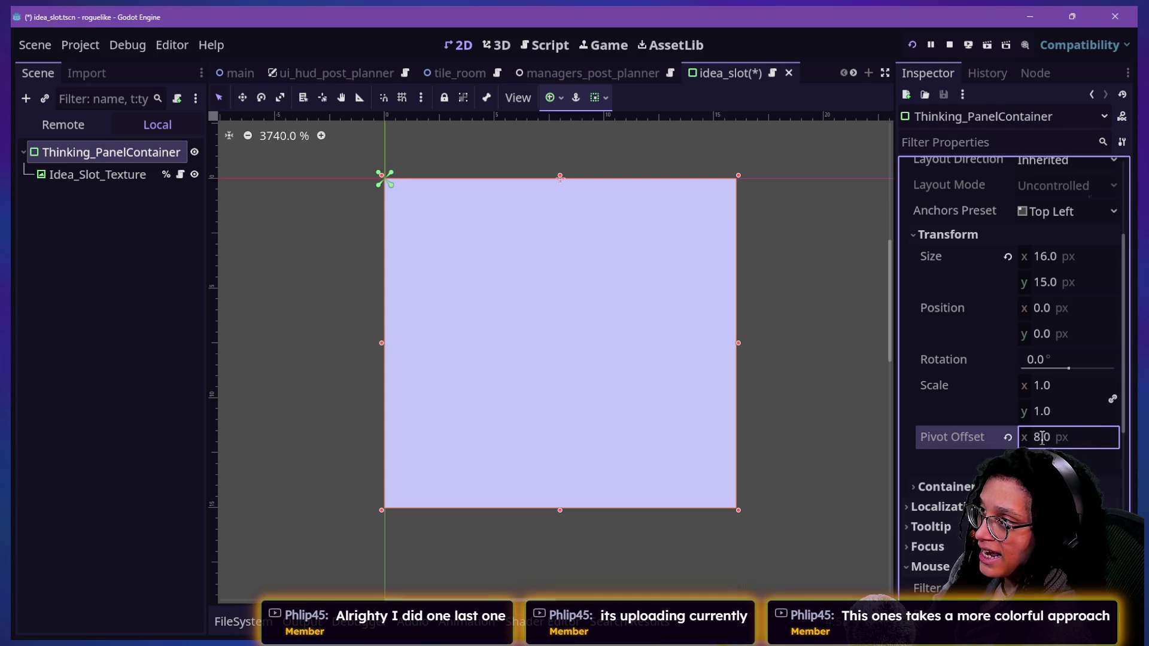
click(1105, 471)
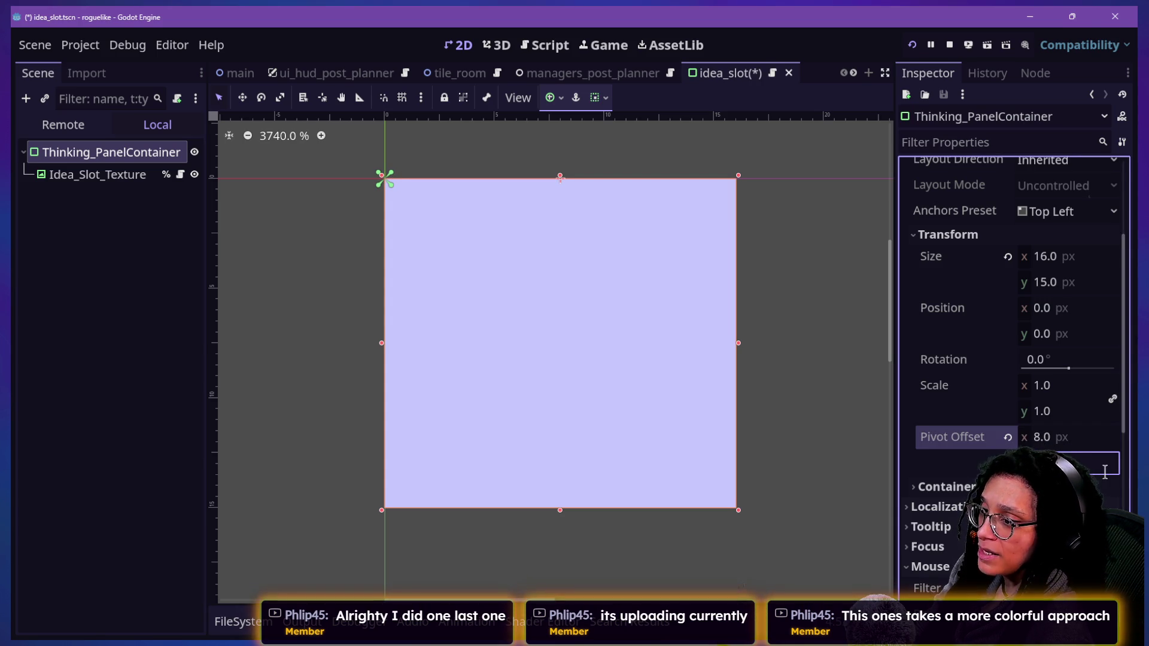
text(15)
key(Return)
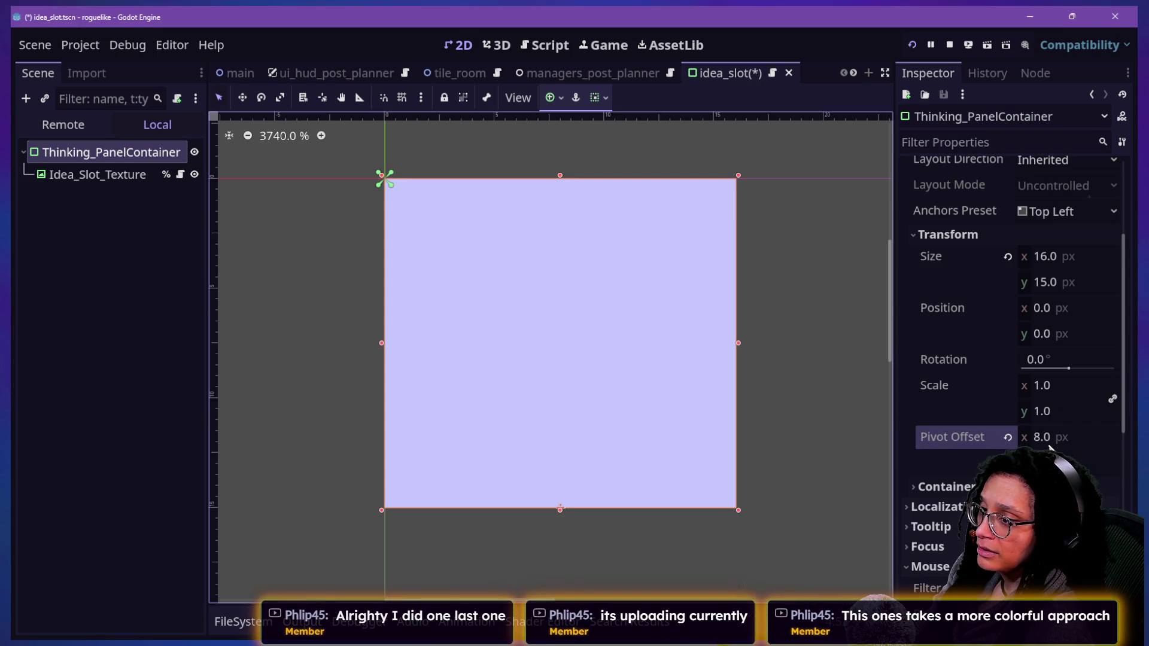
Try pivot offset y of 6, then revert the pivot offset to 0
click(1065, 463)
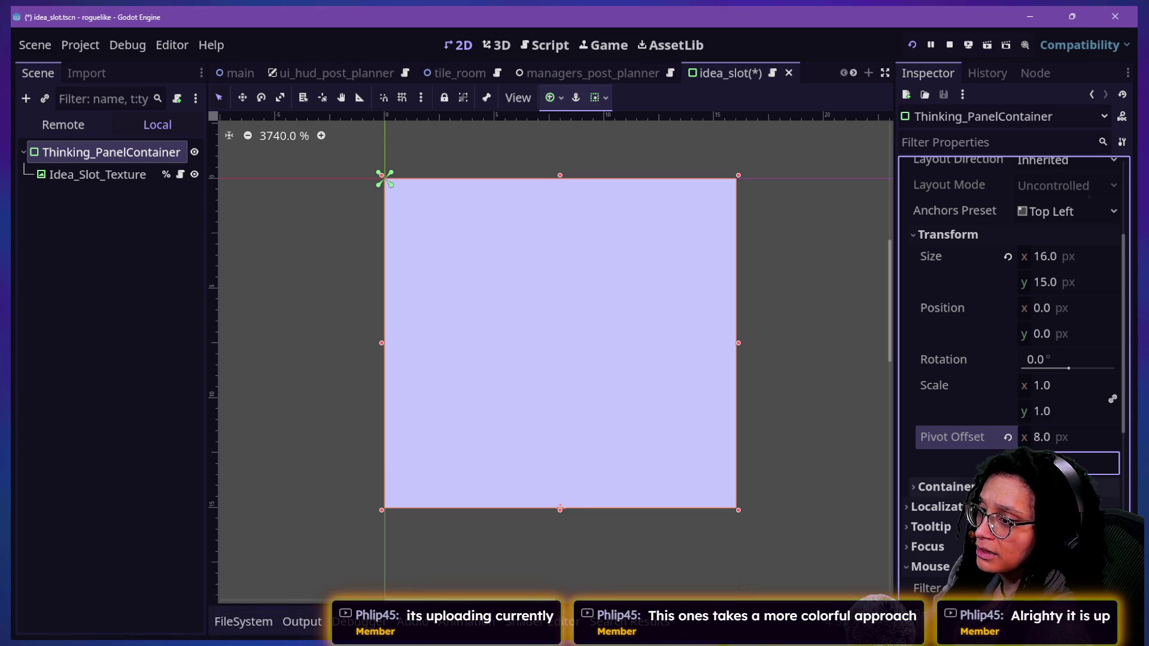
text(6)
key(Return)
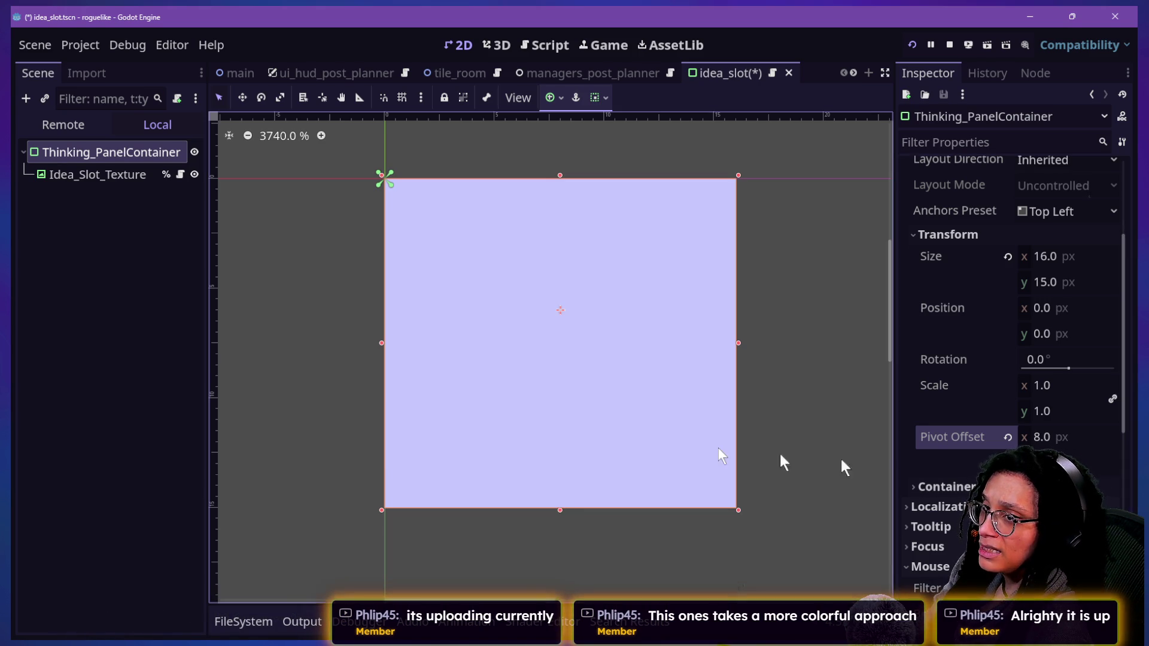
click(1007, 437)
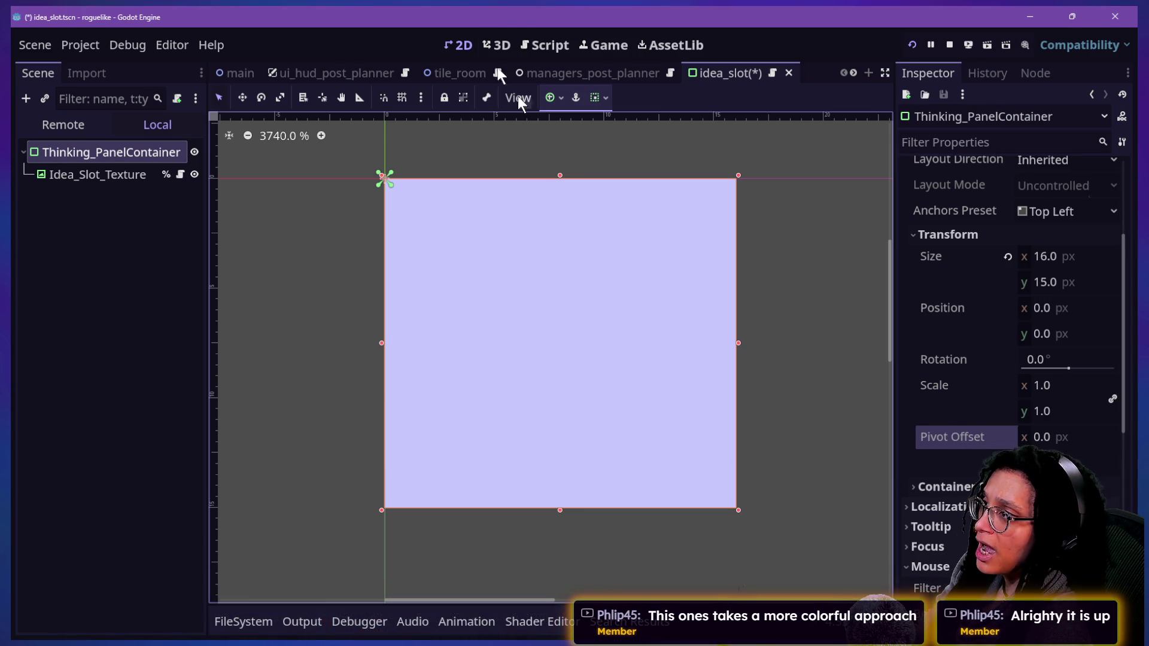
click(541, 45)
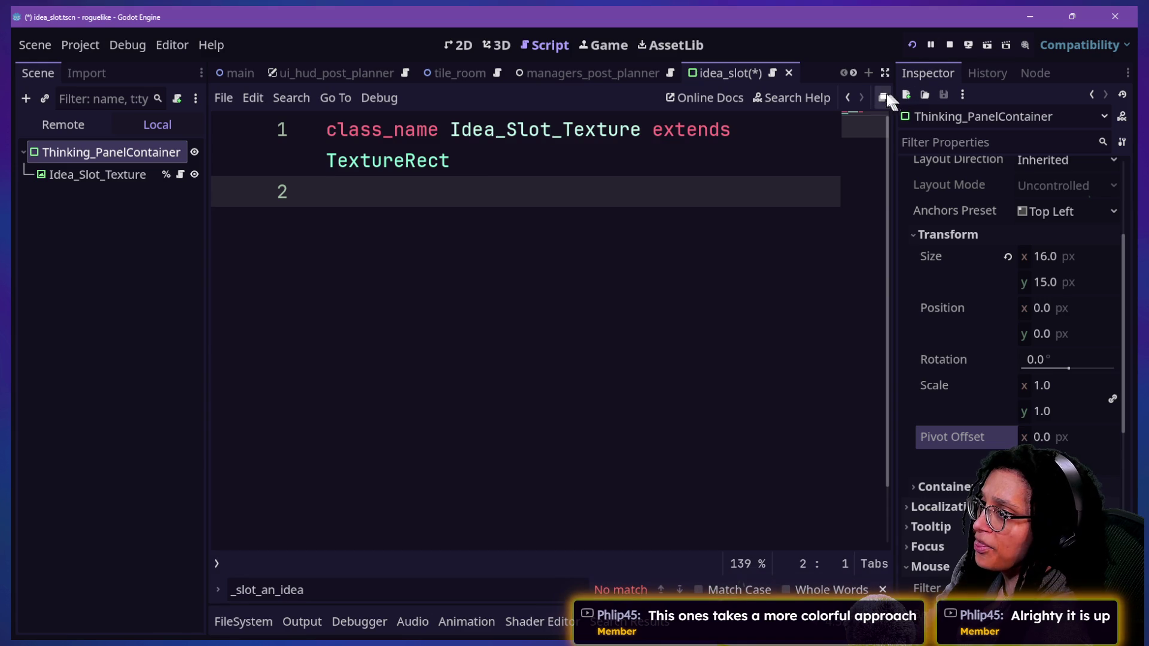
Restore slot_center_pos on lines 75 and 78 via undo/redo, then enter distraction-free mode
click(847, 97)
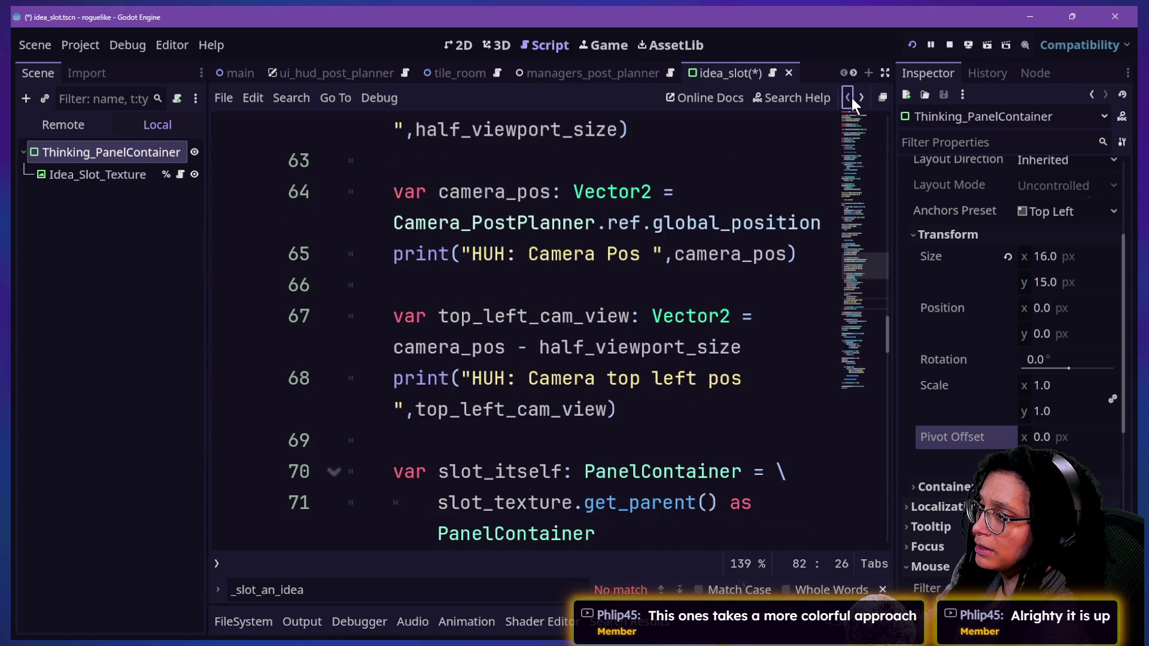
click(862, 97)
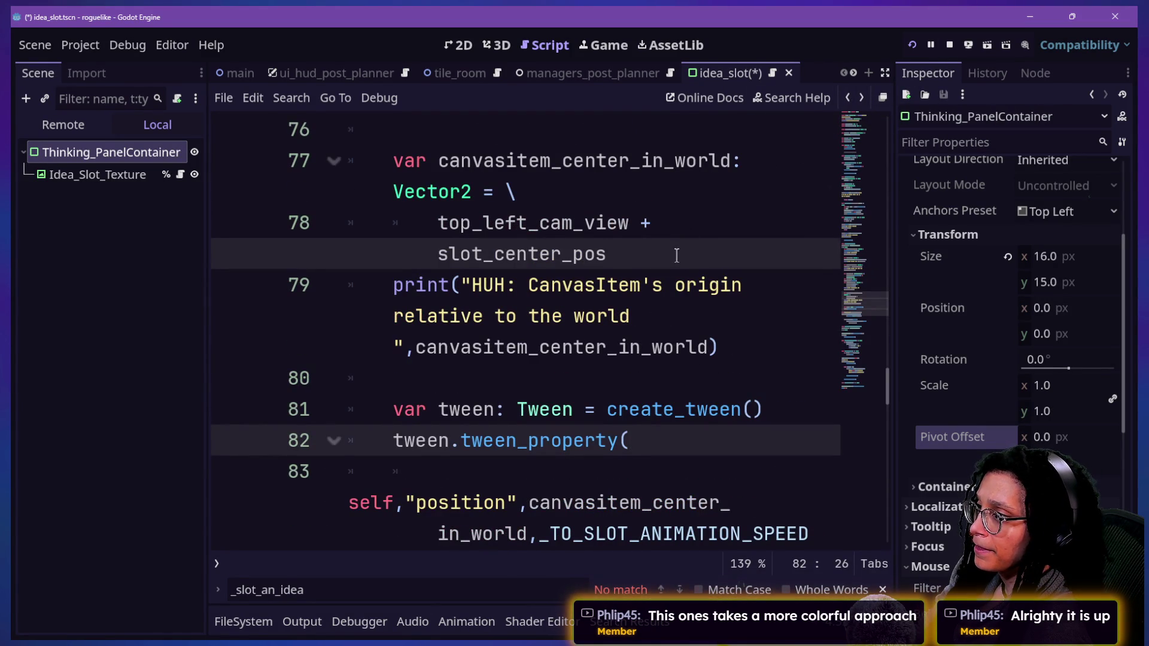
key(ctrl+z)
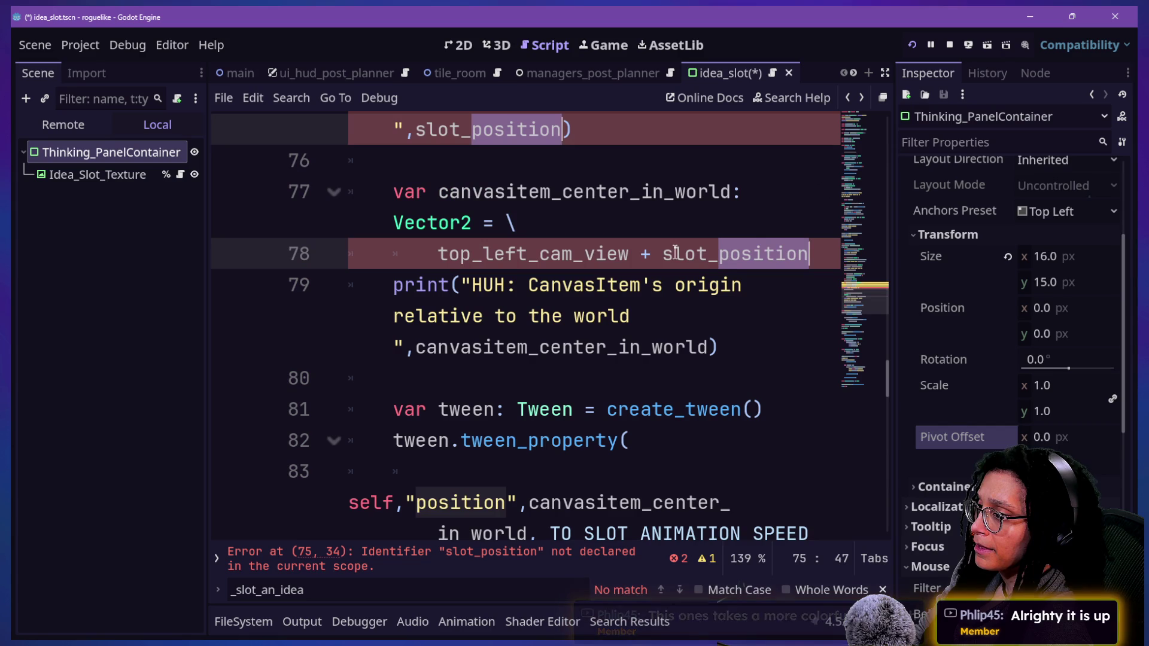
key(ctrl+y)
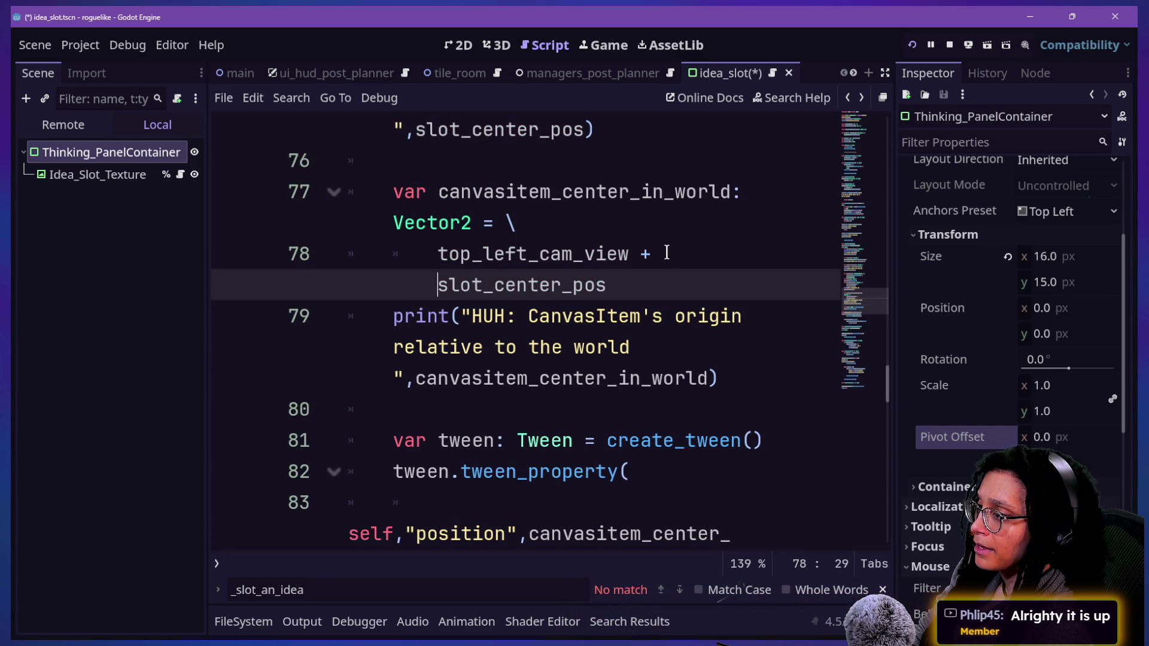
key(ctrl+shift+F11)
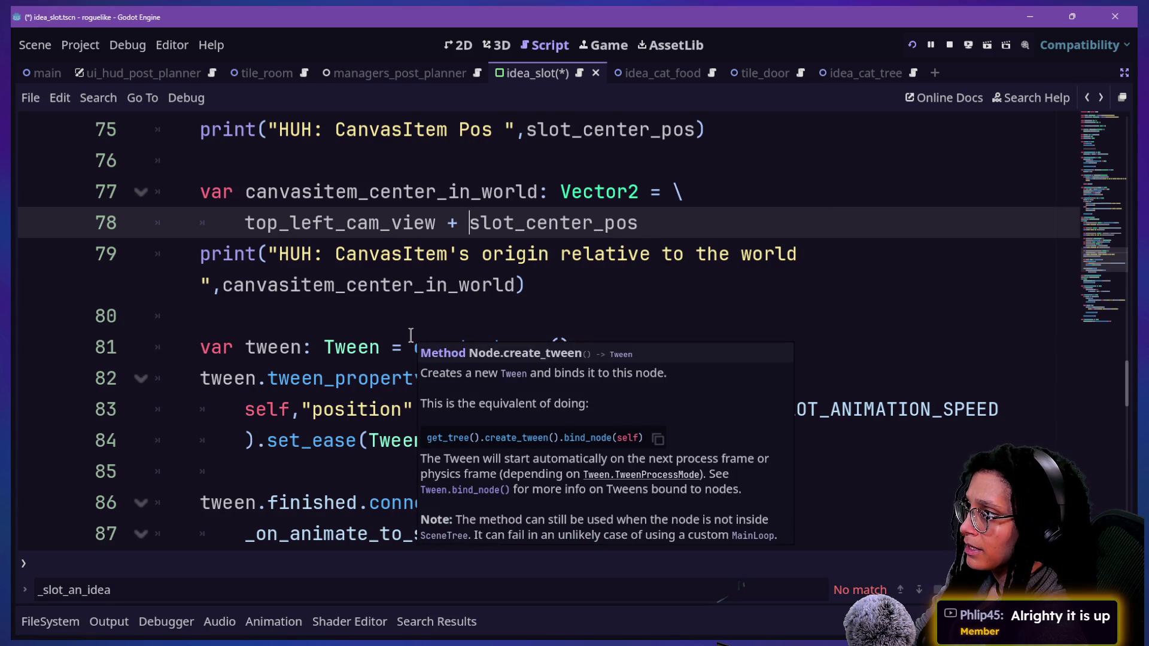
scroll(445, 324, up, 1)
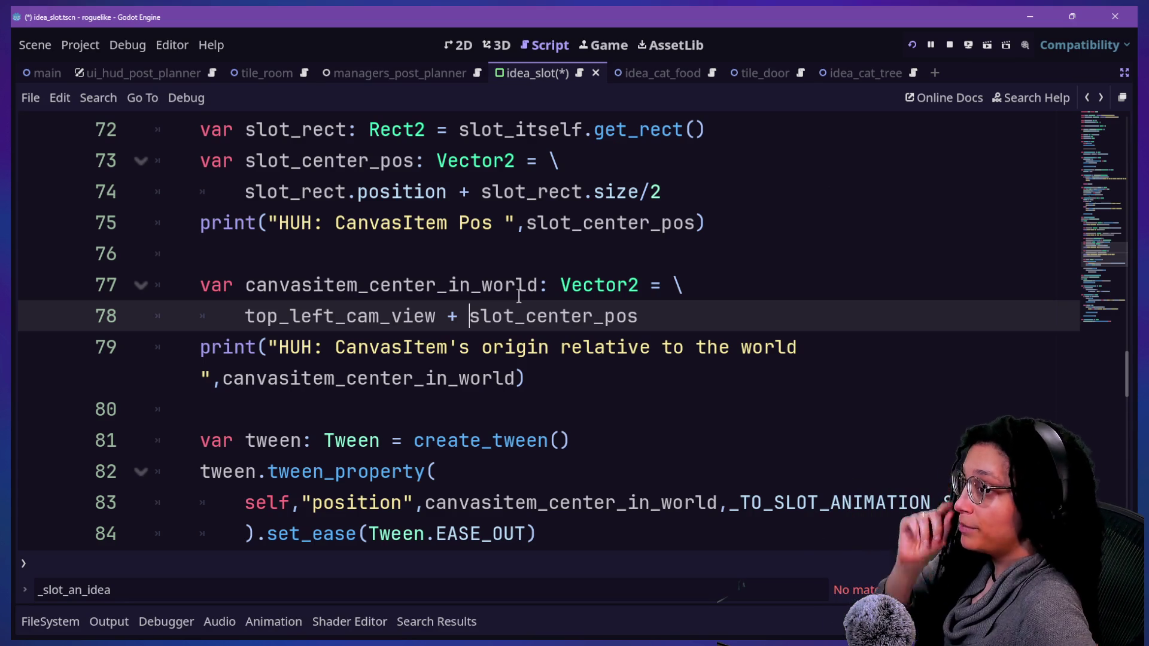
drag(577, 318, 569, 347)
click(595, 282)
click(639, 240)
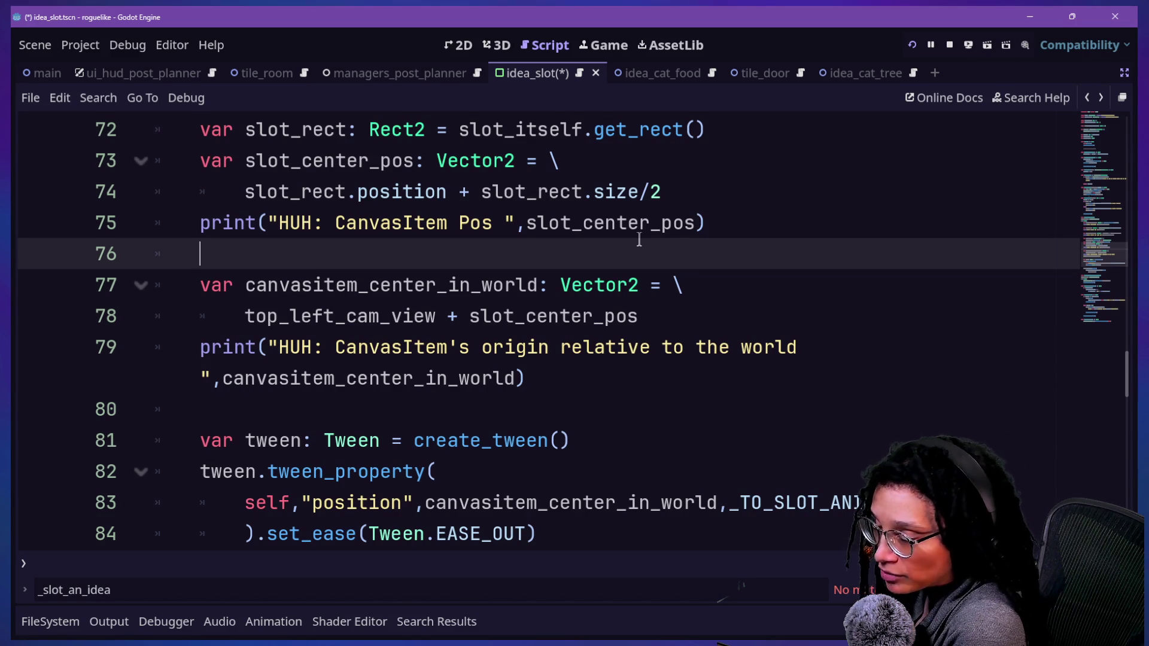
click(638, 222)
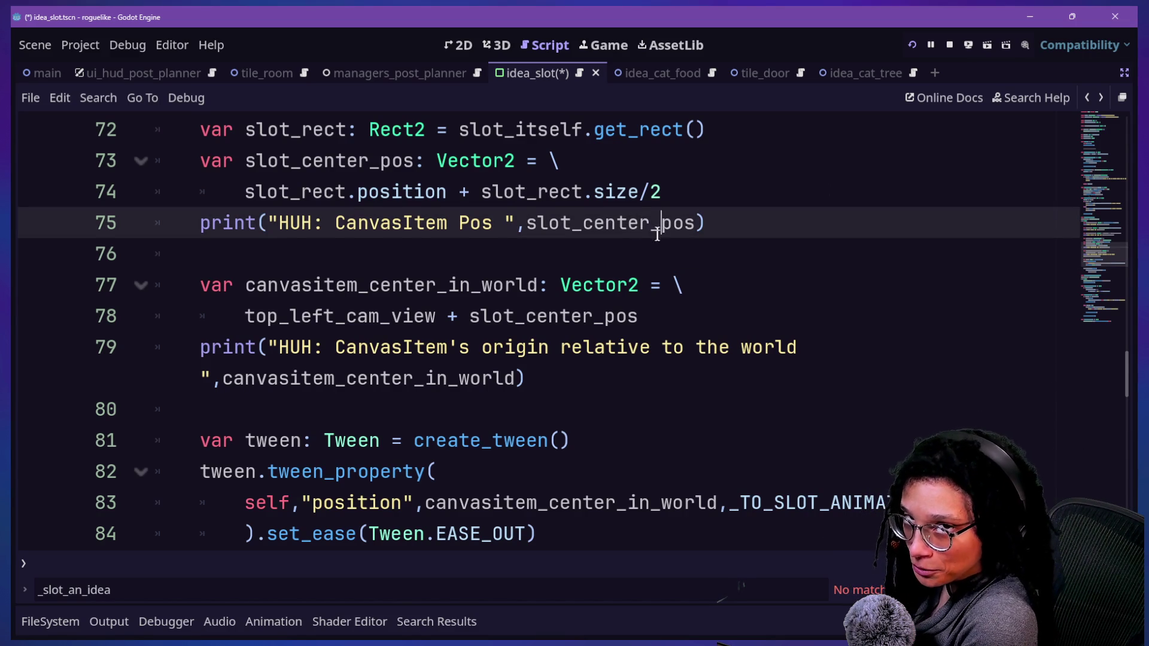
click(667, 255)
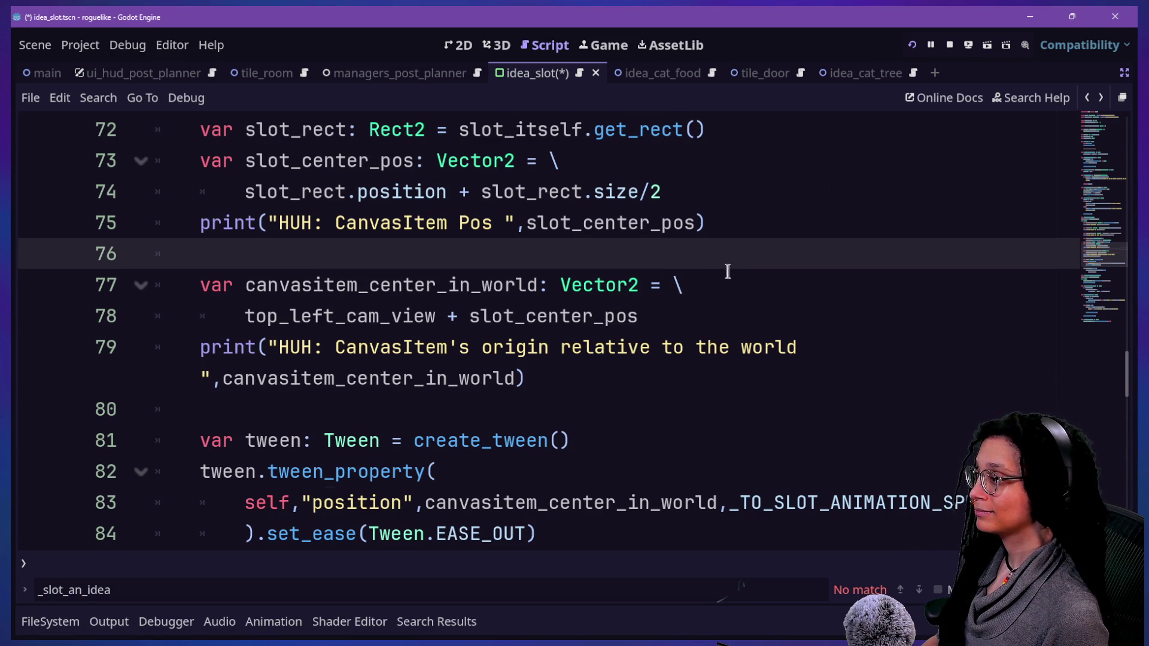
key(ctrl+z)
key(ctrl+shift+z)
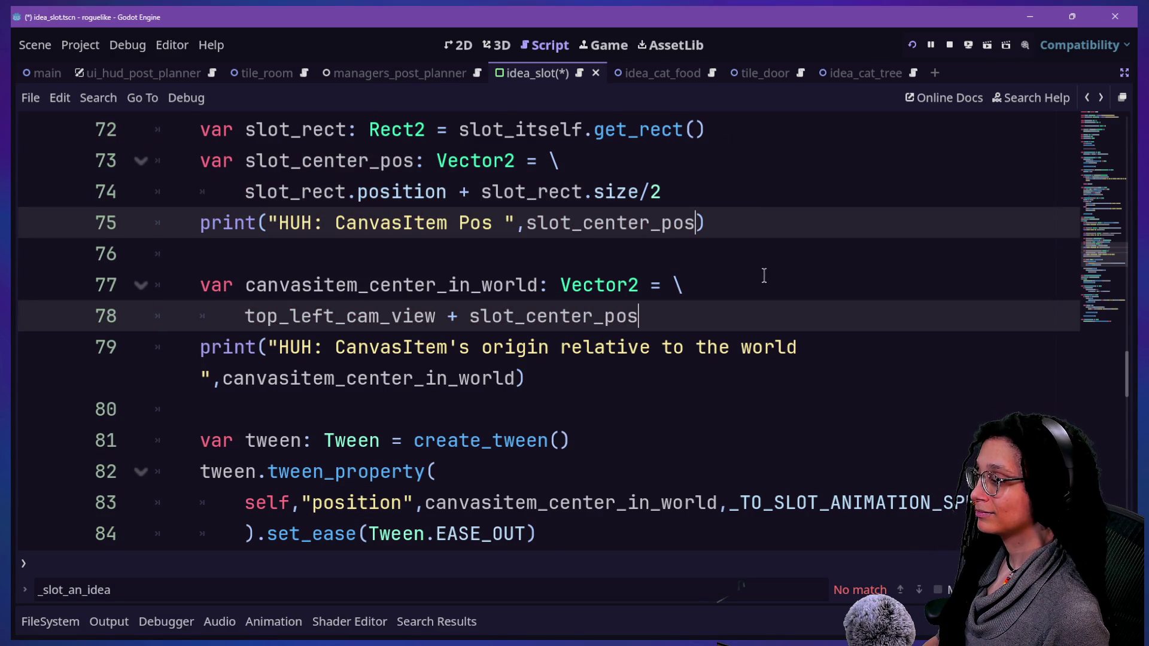
scroll(597, 265, up, 1)
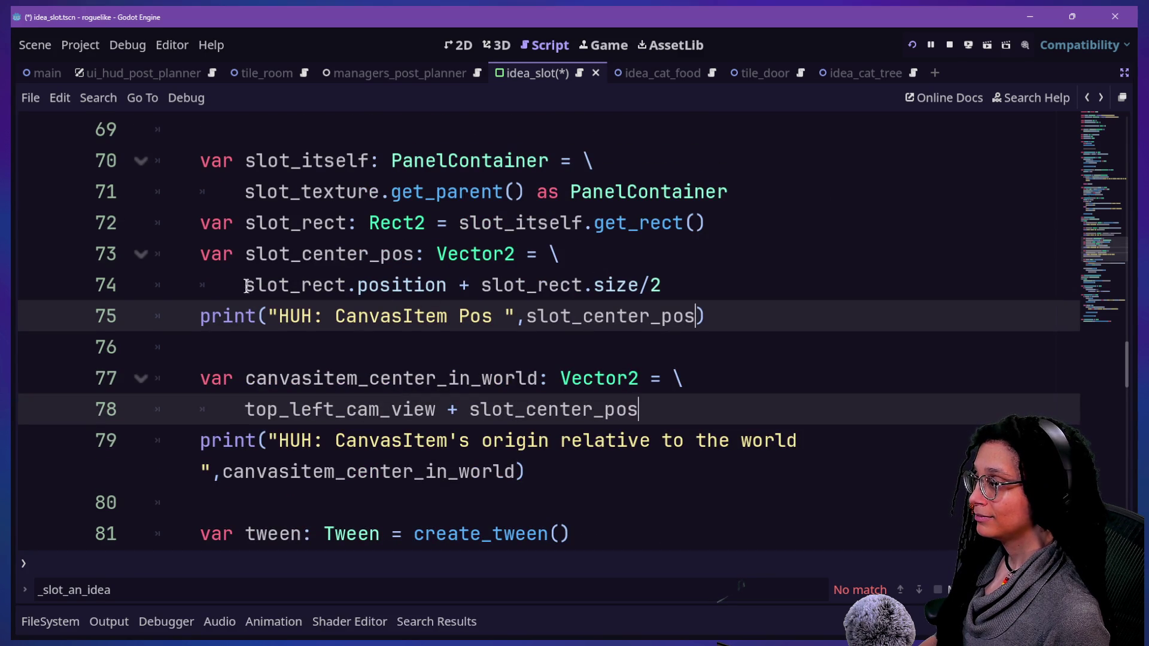
Run the game with the current slot-centre expression on line 74
mouse_move(241, 286)
mouse_down()
mouse_move(487, 310)
mouse_move(664, 287)
mouse_up()
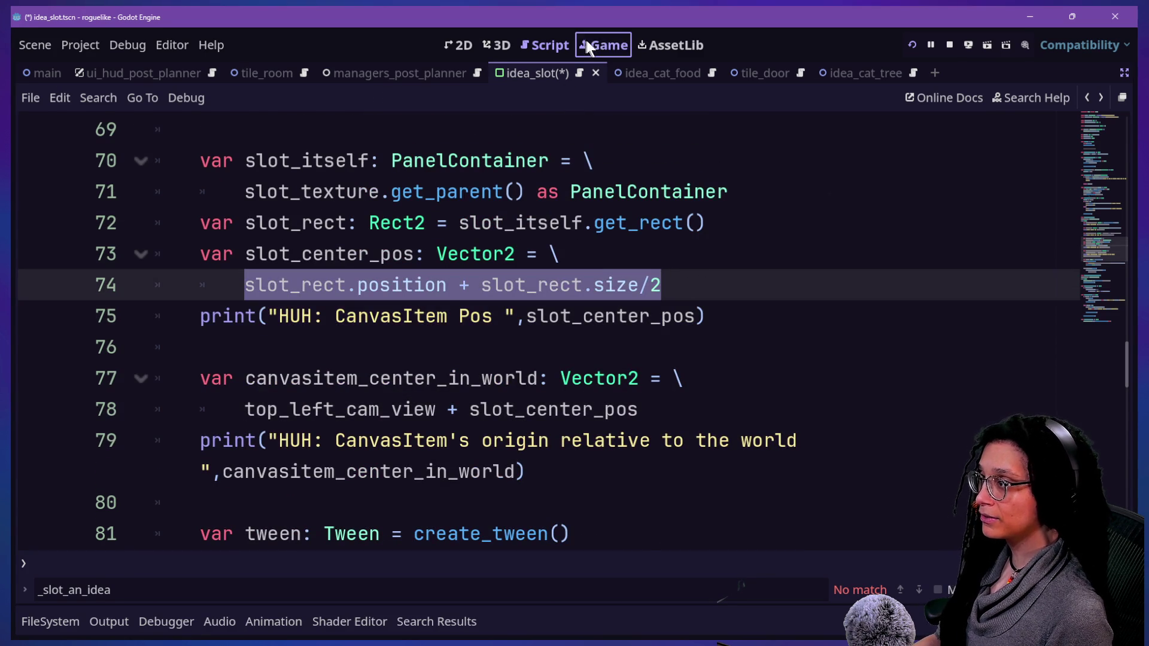
click(586, 43)
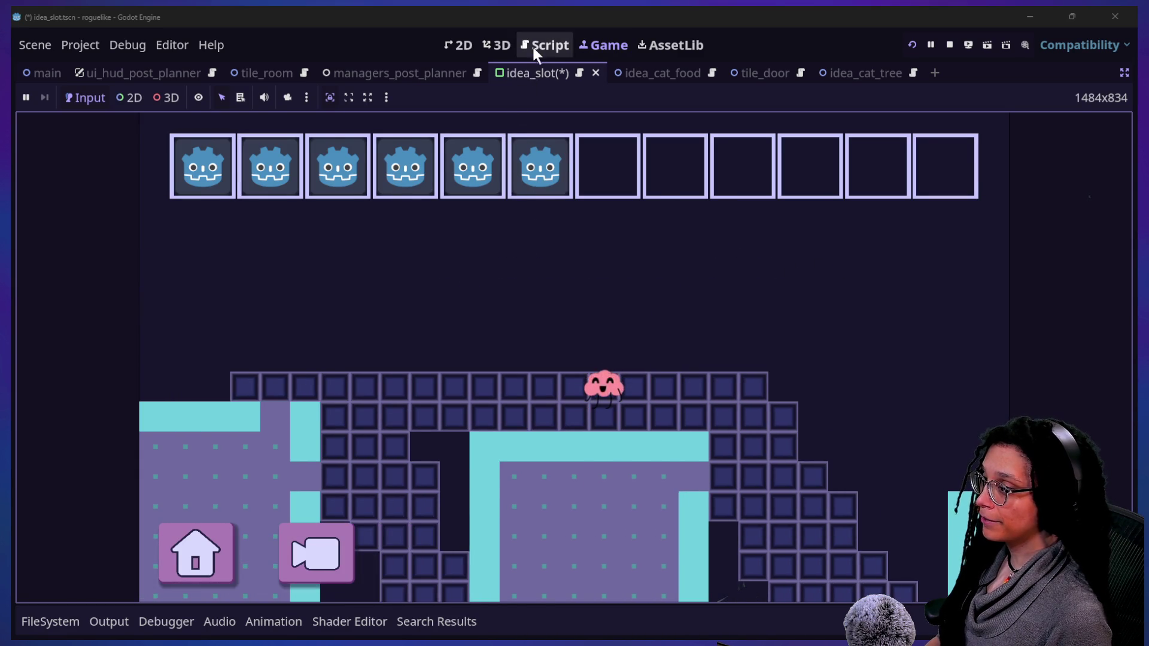
click(534, 45)
click(679, 296)
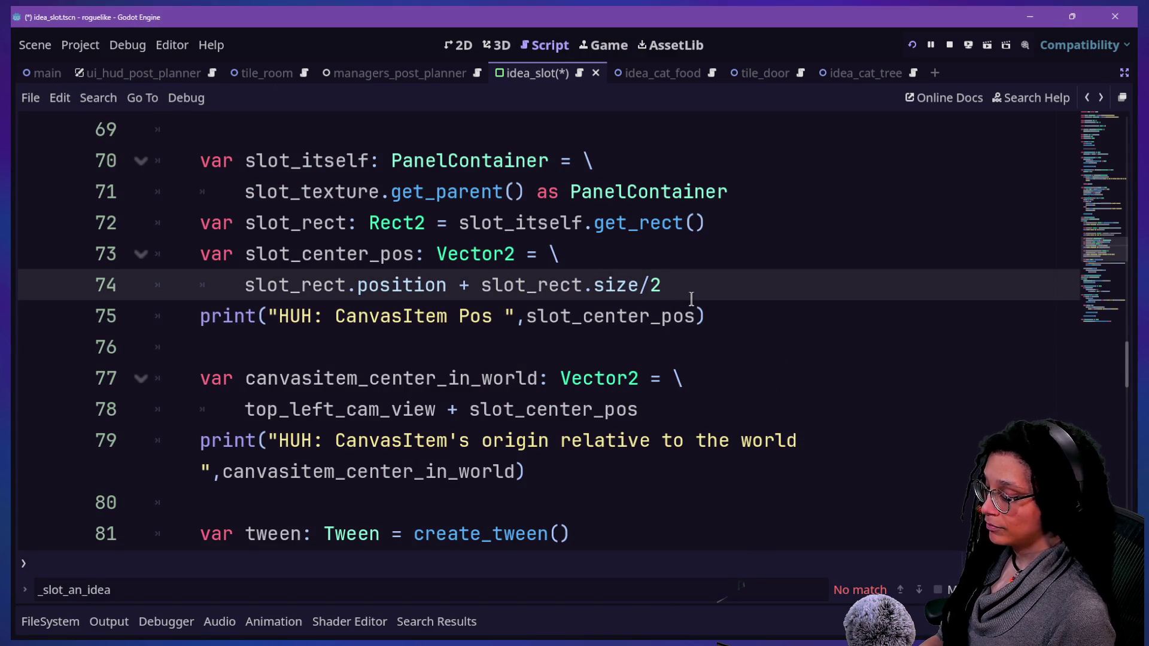
key(F5)
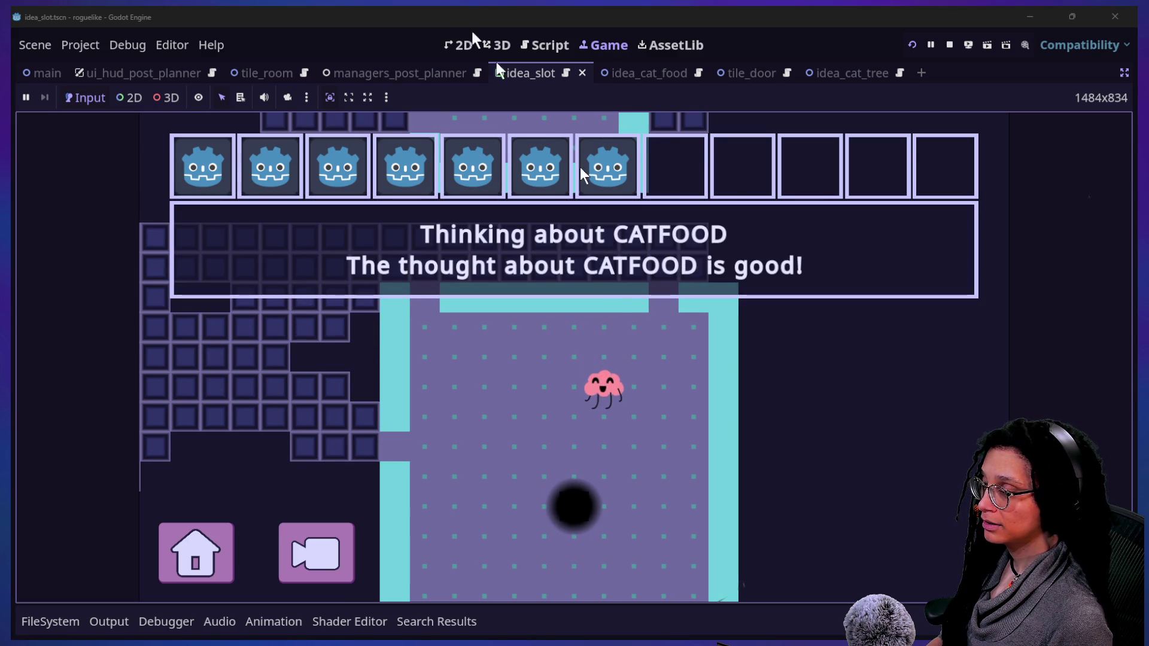
Change line 74 to slot_rect.size/1.8, save, and test the slotting in the game
click(542, 45)
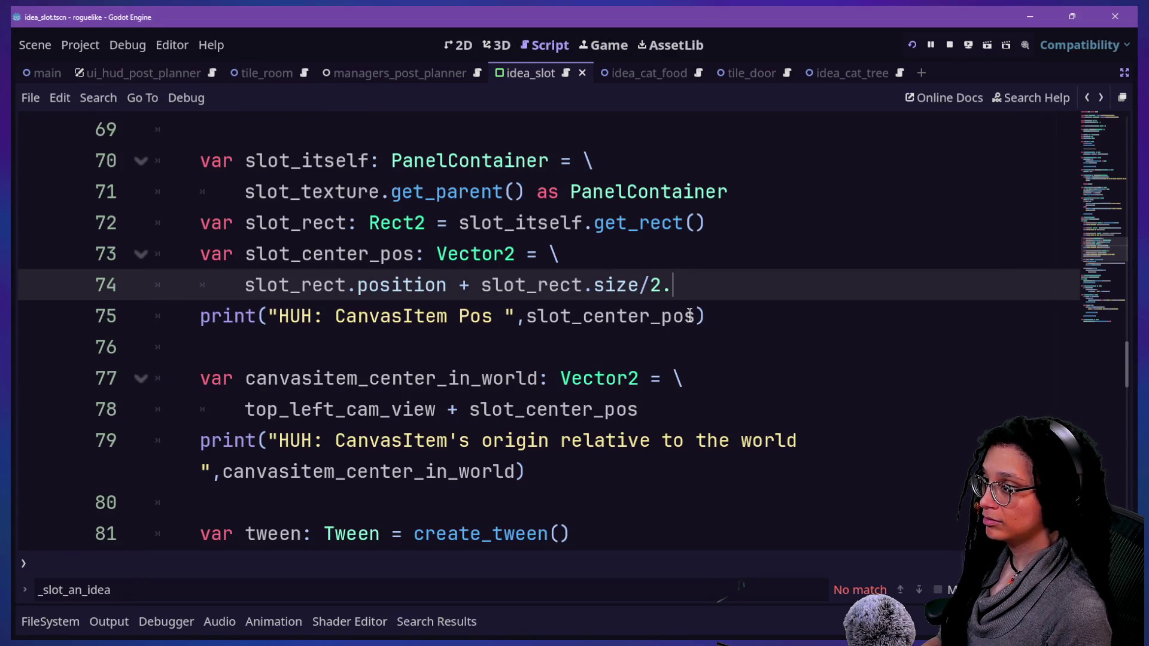
text(.8)
key(ctrl+s)
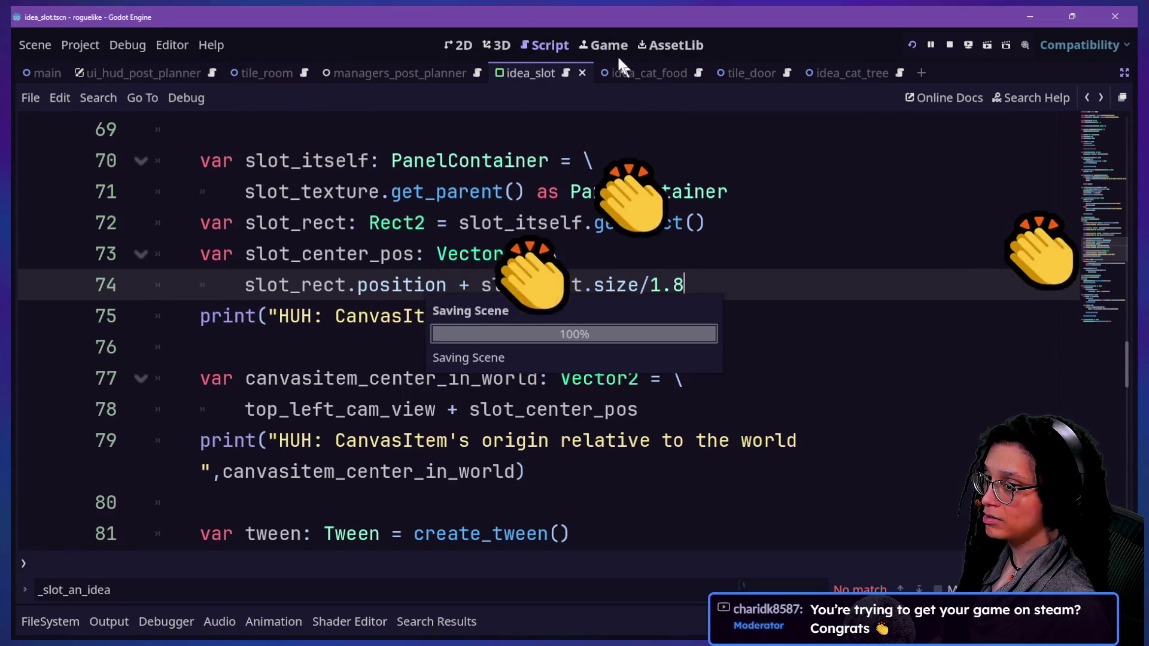
click(607, 47)
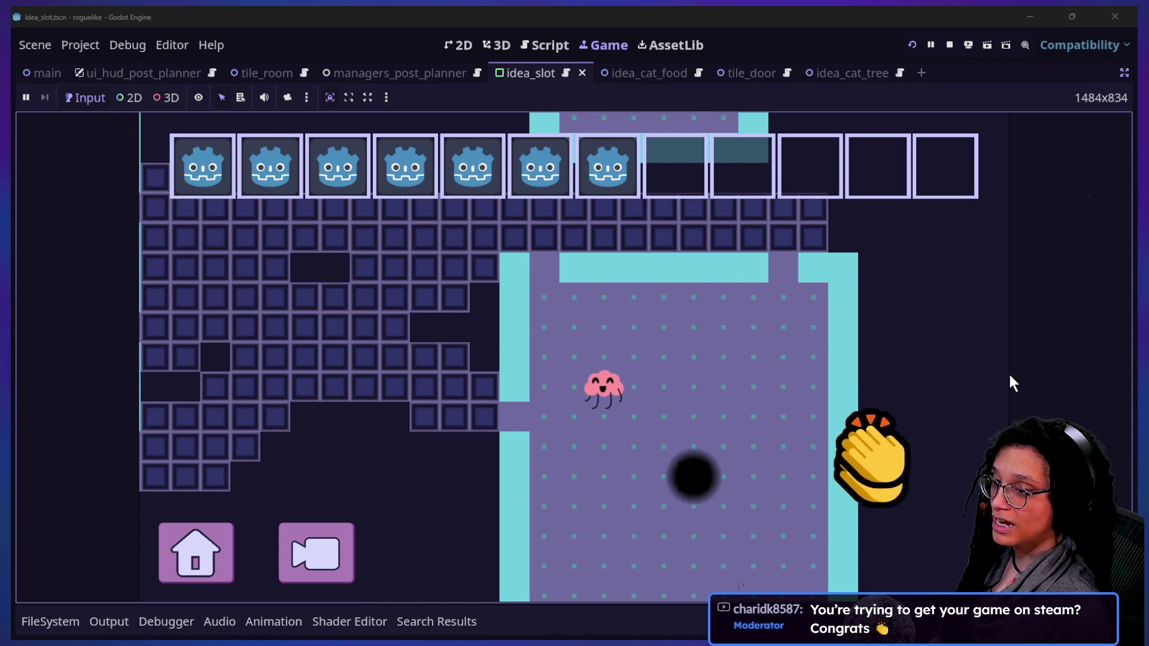
key(Left)
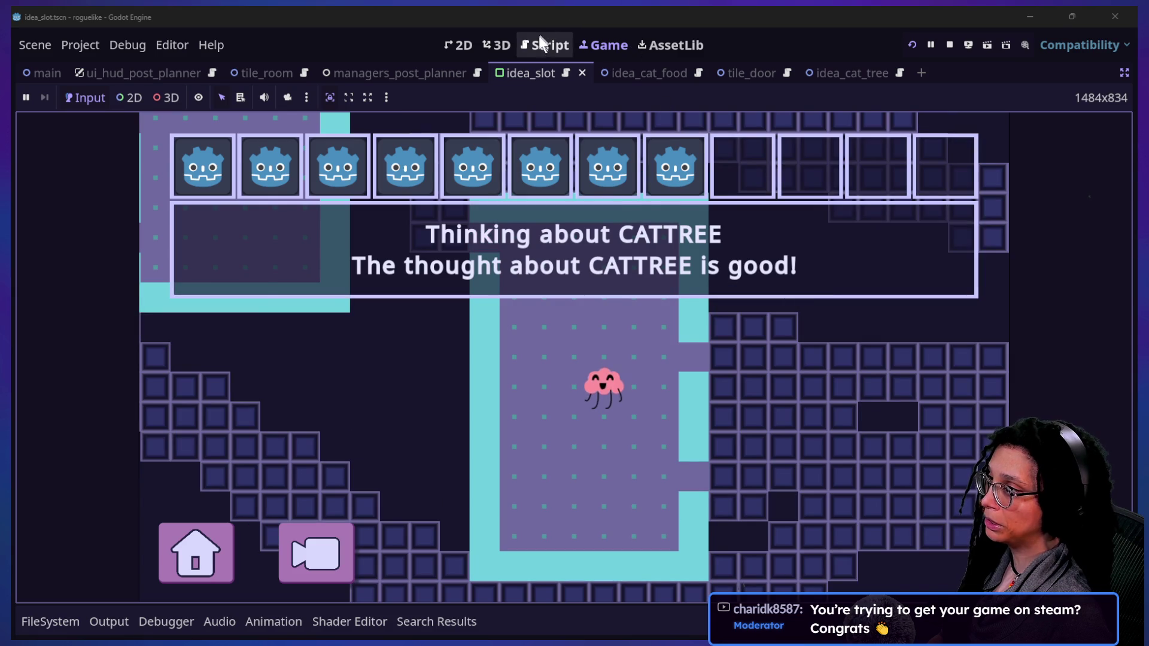
Glance at the idea_slot script, return to the game, and restore the Scene and Inspector docks
click(538, 37)
key(ctrl+F4)
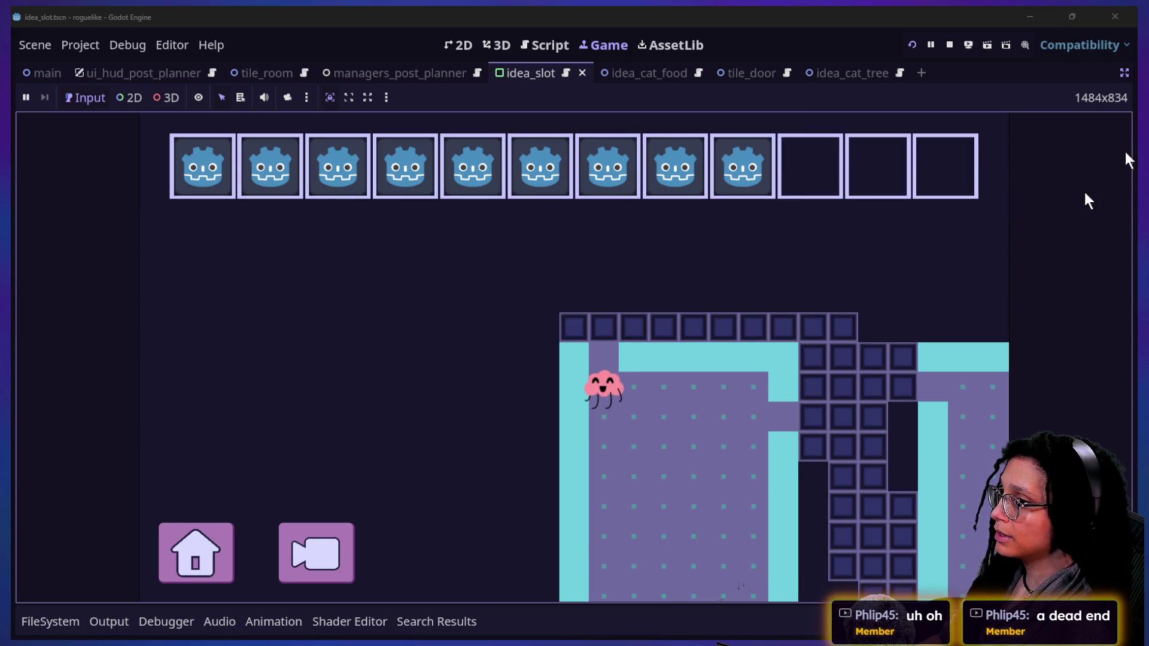
click(1122, 75)
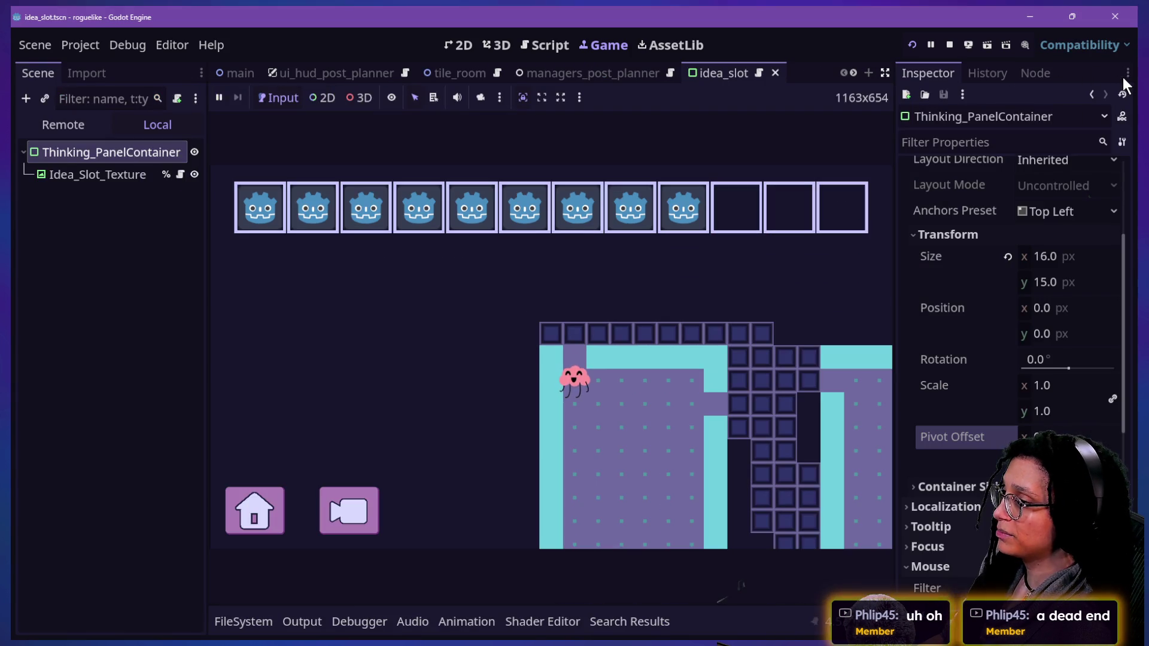
Set ManagePaths' Path Brush Shrink to -7.0 in the managers_post_planner scene
click(531, 145)
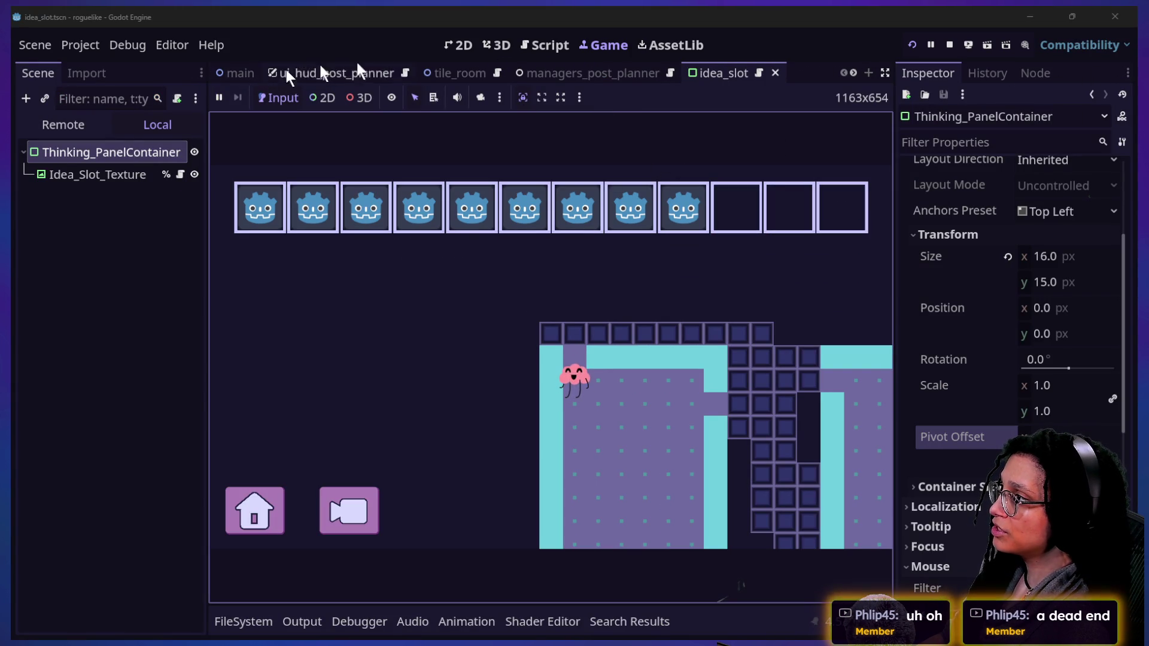
click(559, 75)
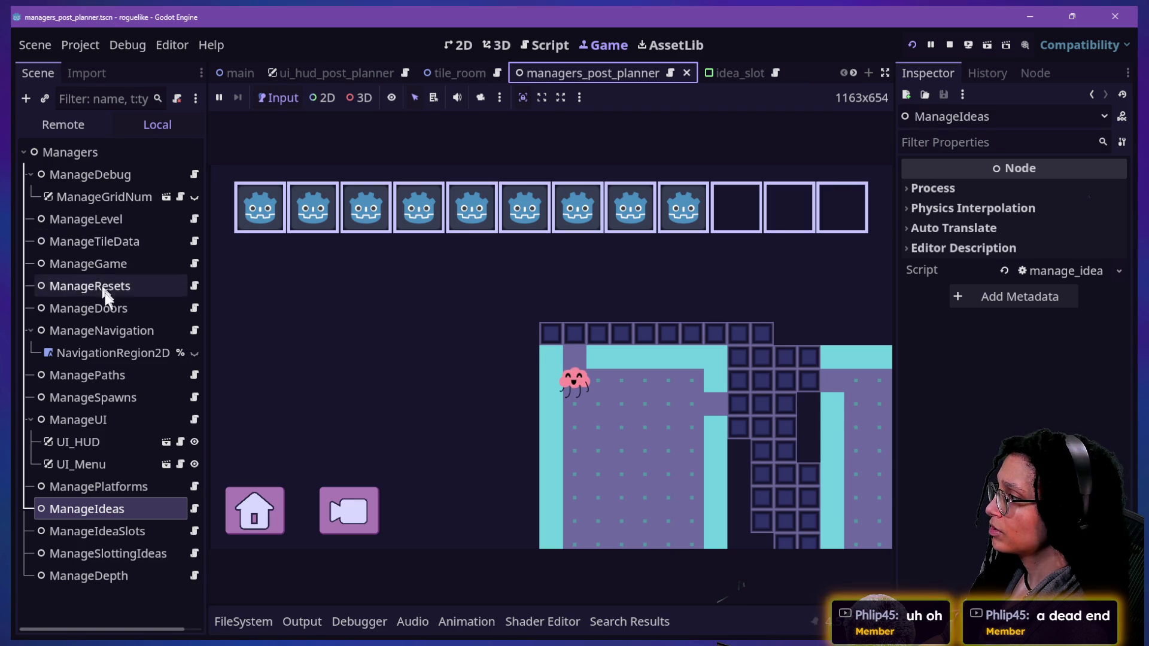
click(95, 374)
click(539, 306)
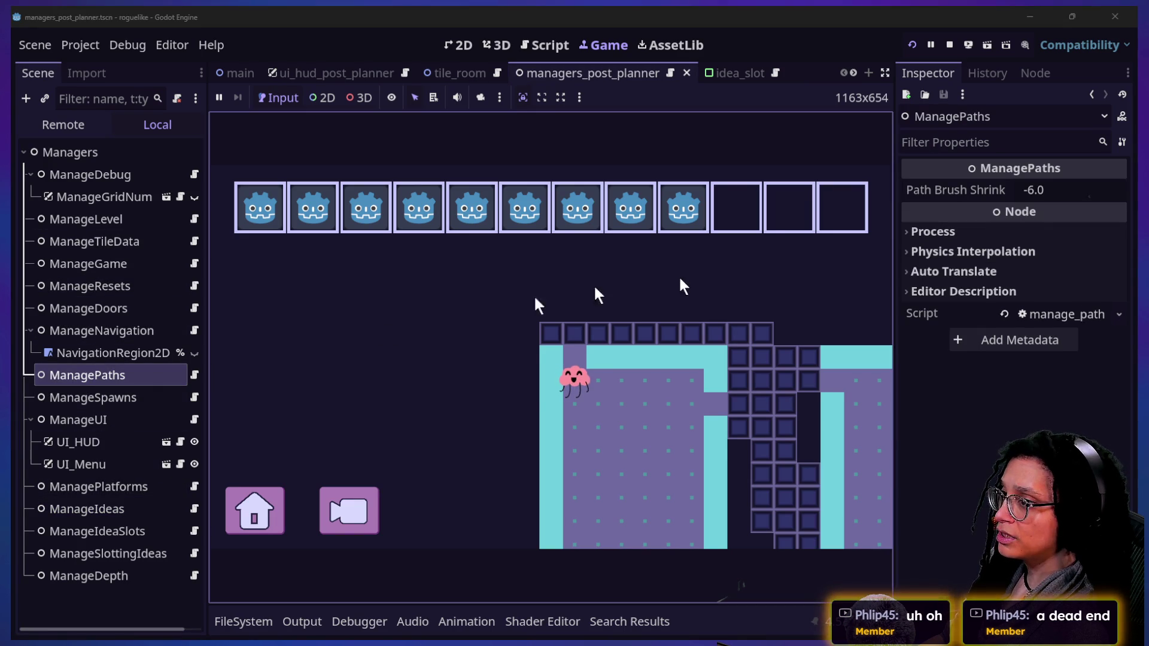
click(1071, 192)
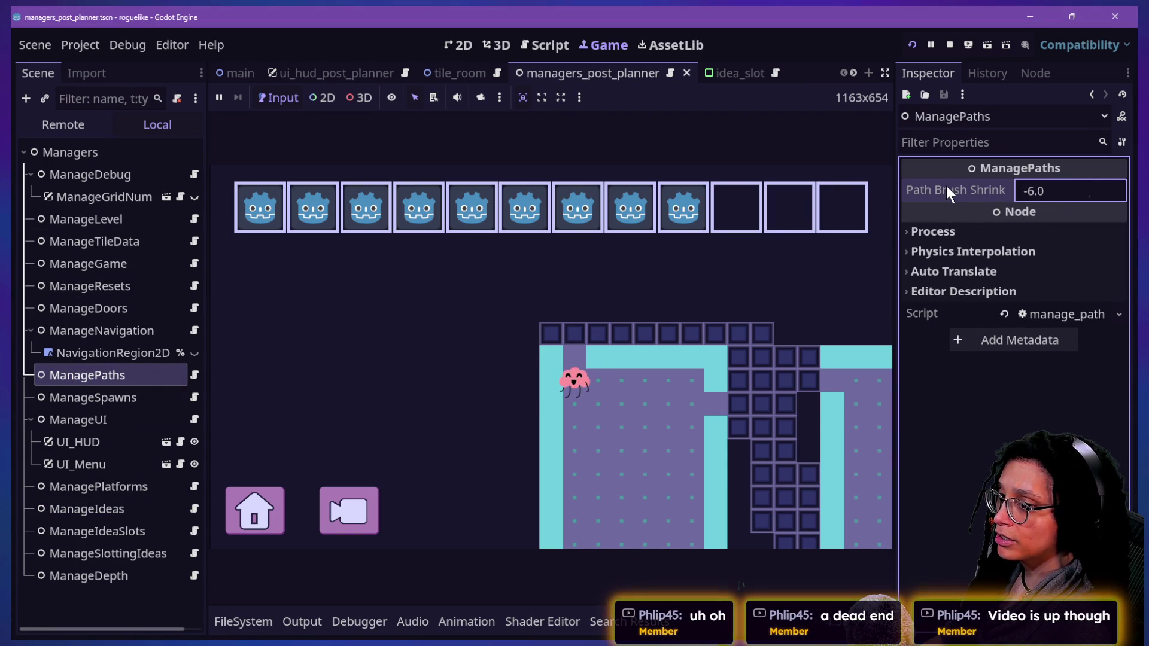
mouse_move(946, 186)
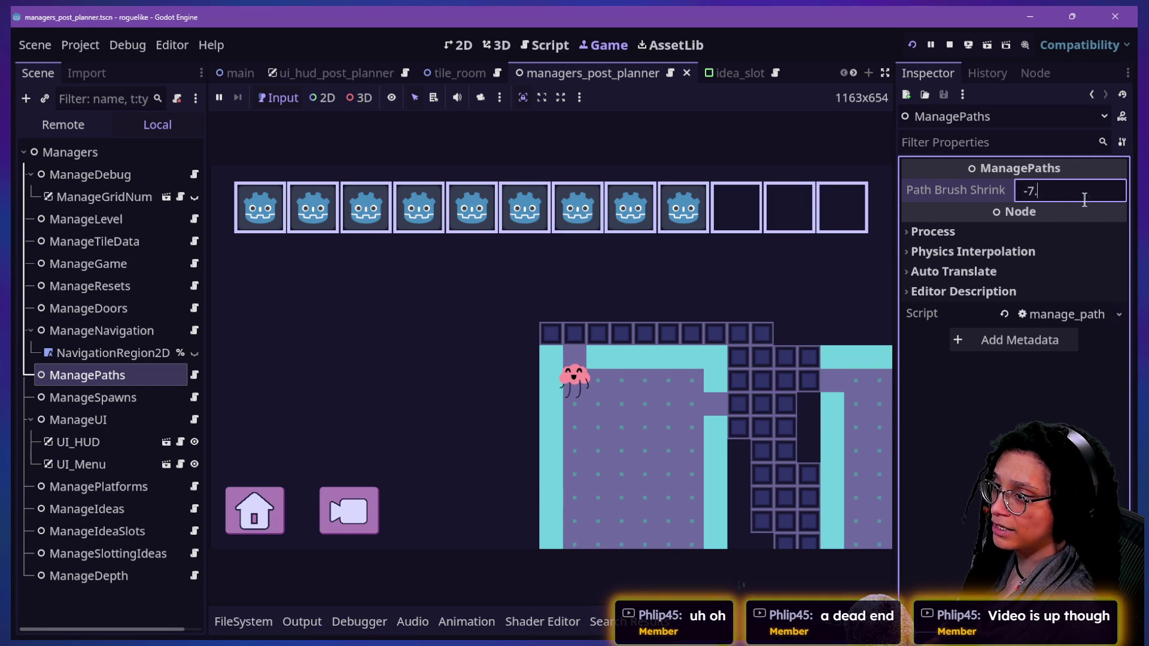
click(435, 355)
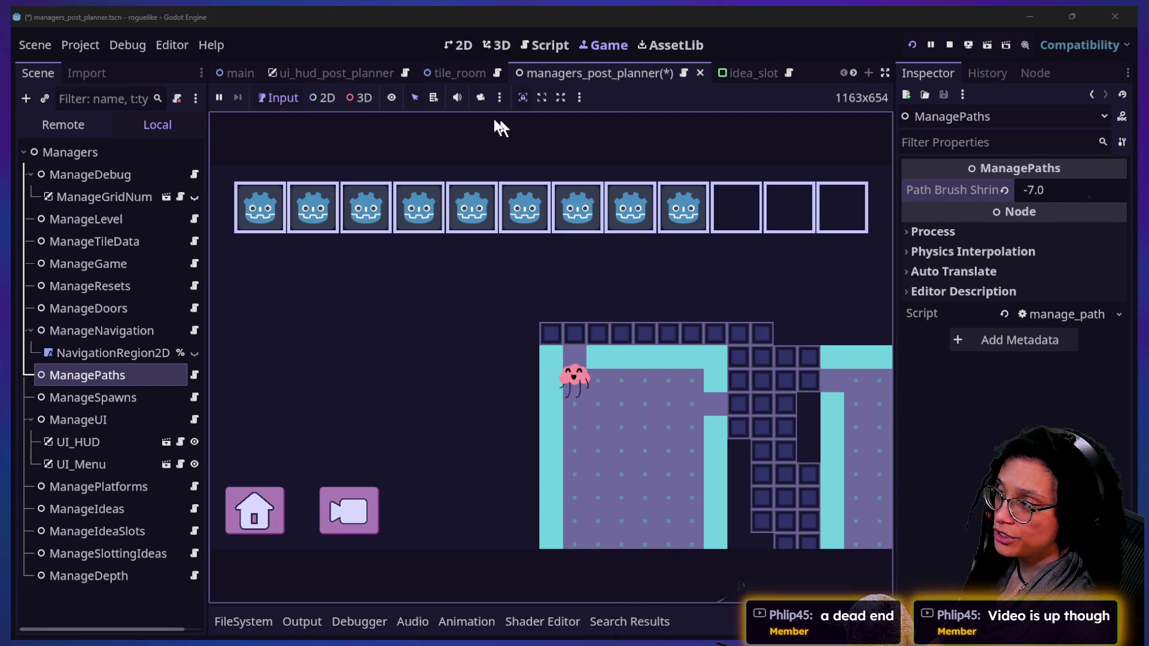
Return to the running game and expand it to fill the editor
click(464, 47)
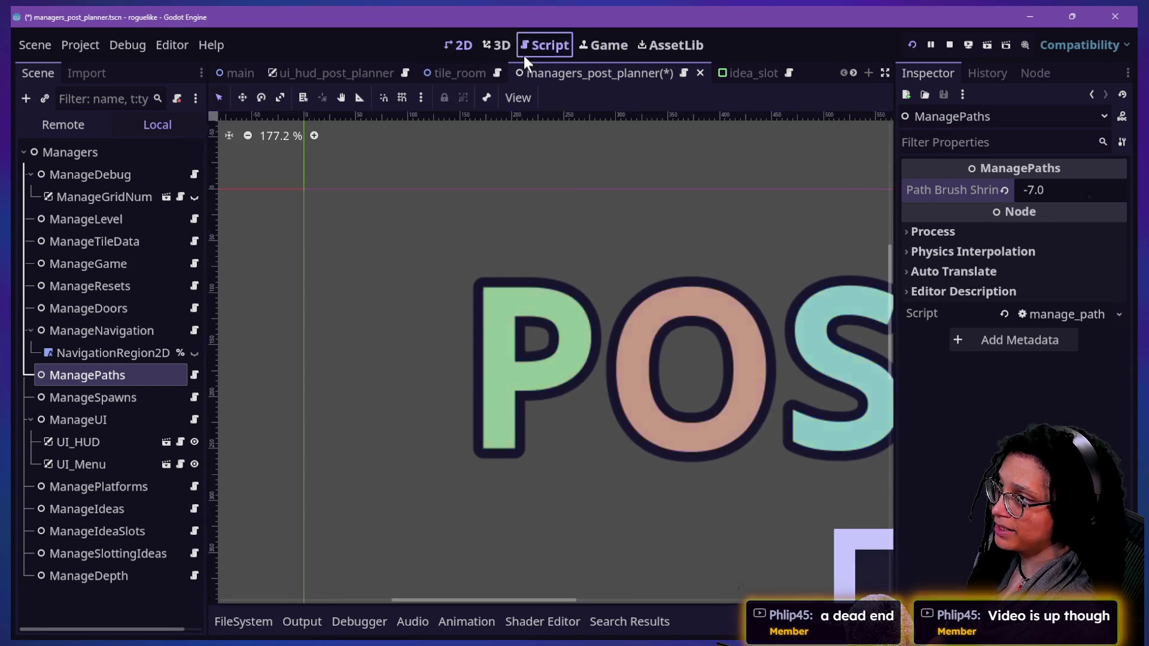
click(526, 51)
click(501, 48)
click(541, 47)
click(606, 48)
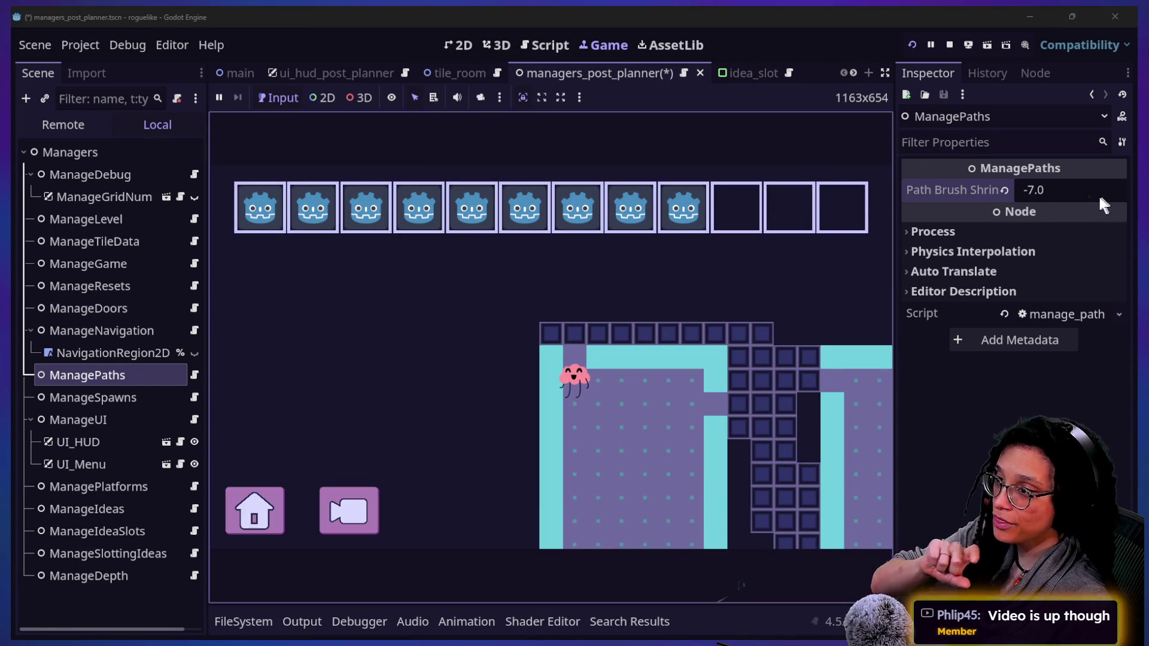
mouse_move(988, 191)
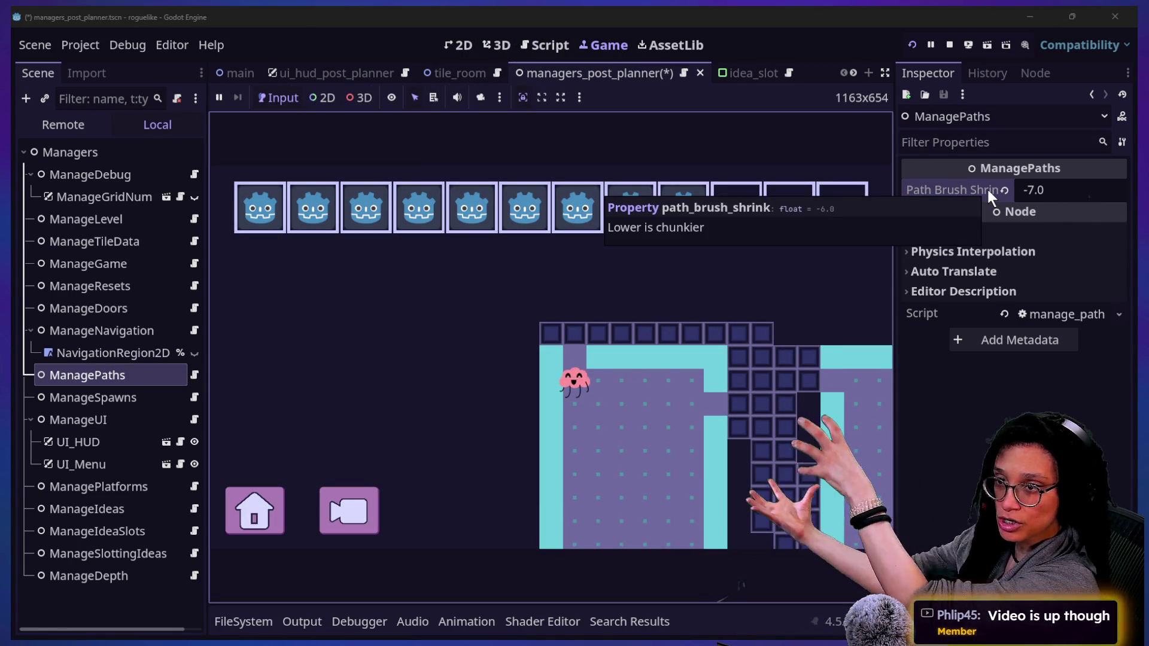
click(884, 73)
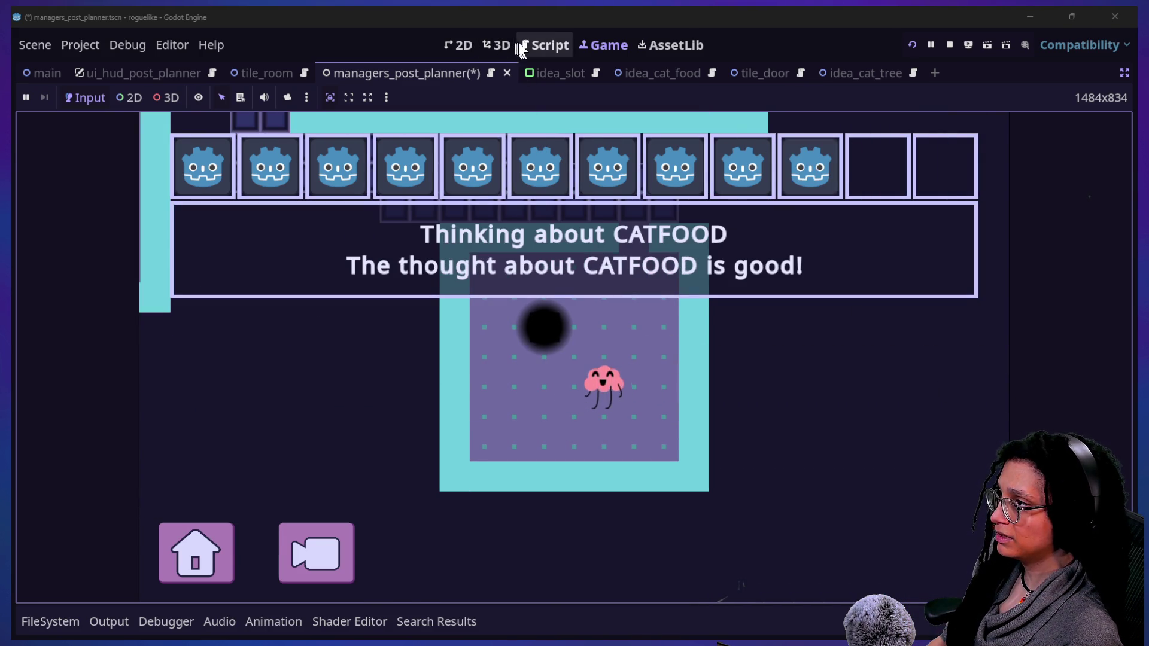
click(544, 45)
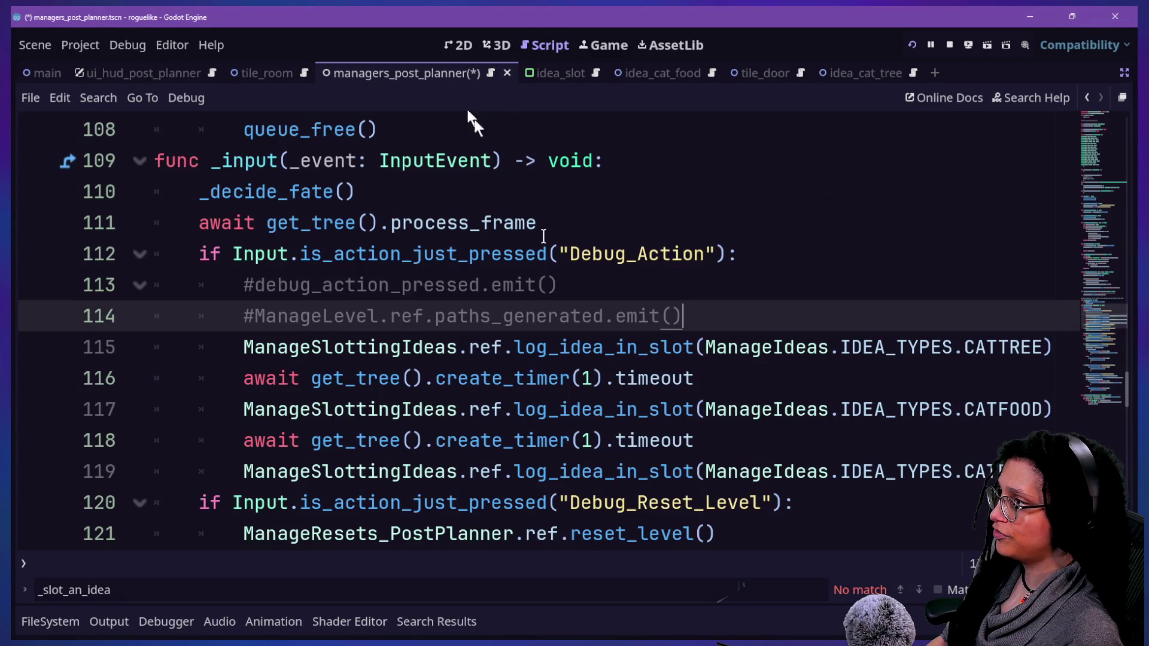
Return to line 74's slot_rect.size/1.5 calculation and launch the game with F5
scroll(596, 386, up, 8)
scroll(595, 386, down, 4)
scroll(596, 386, up, 1)
scroll(595, 388, up, 2)
key(shift+alt+o)
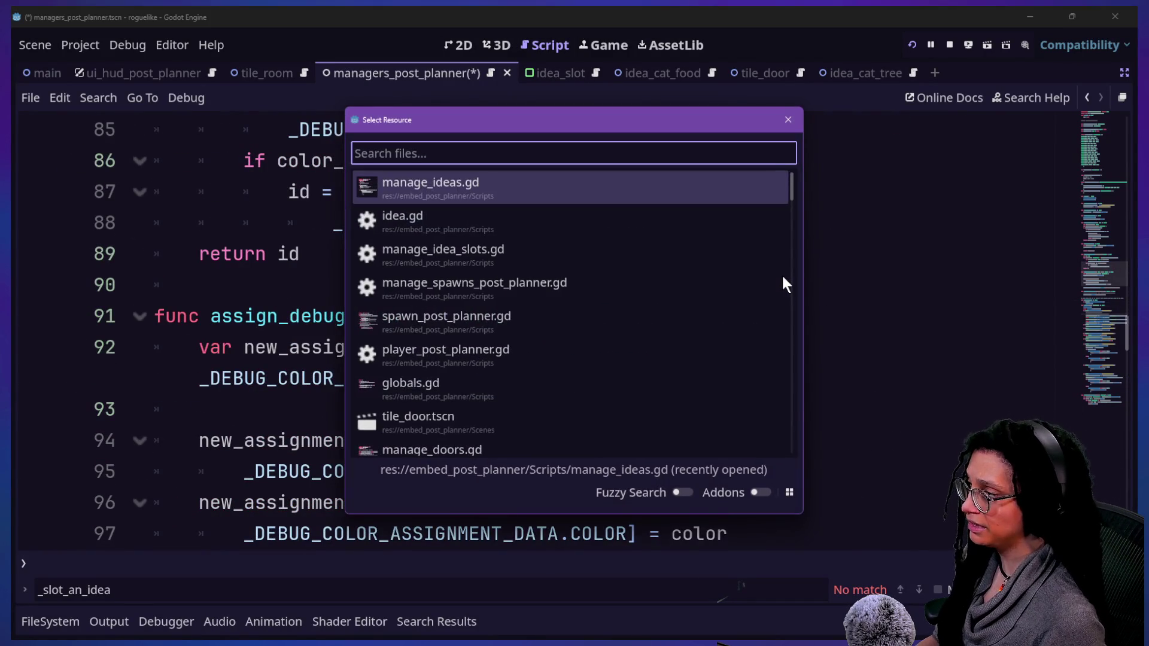
key(Escape)
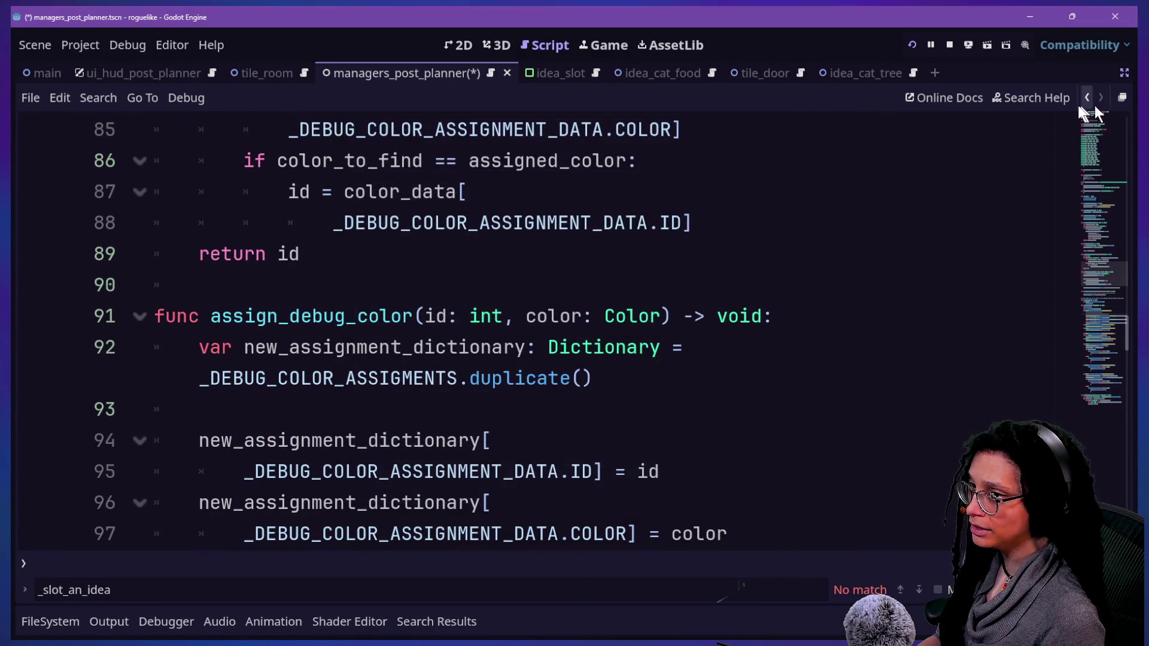
click(1086, 98)
click(694, 283)
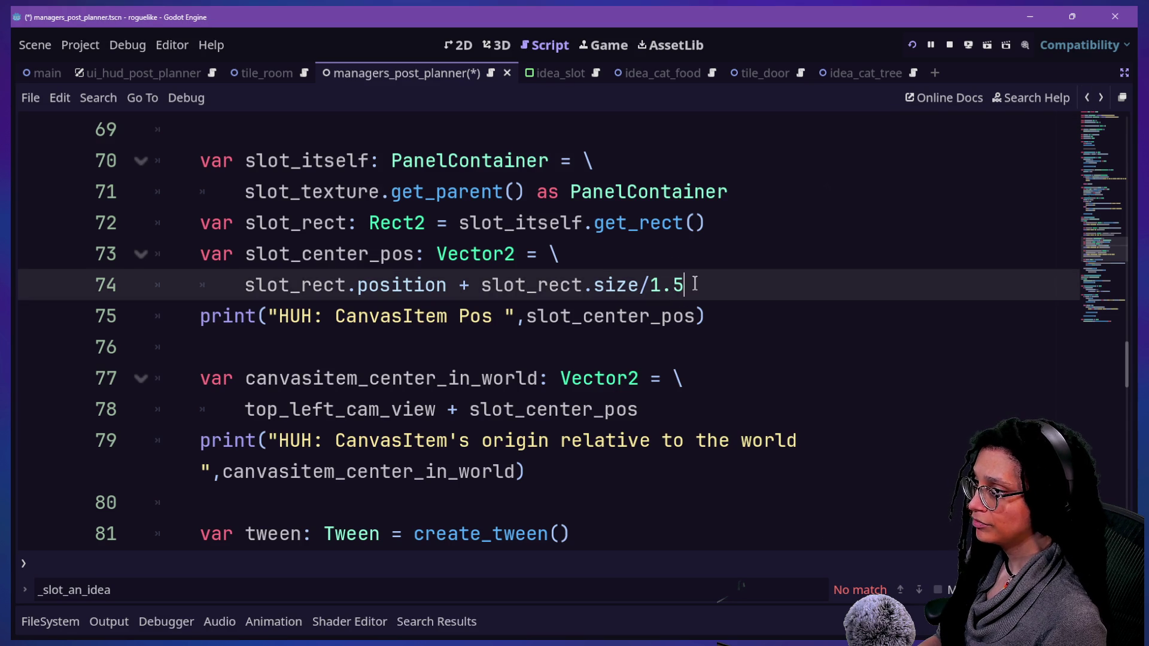
key(F5)
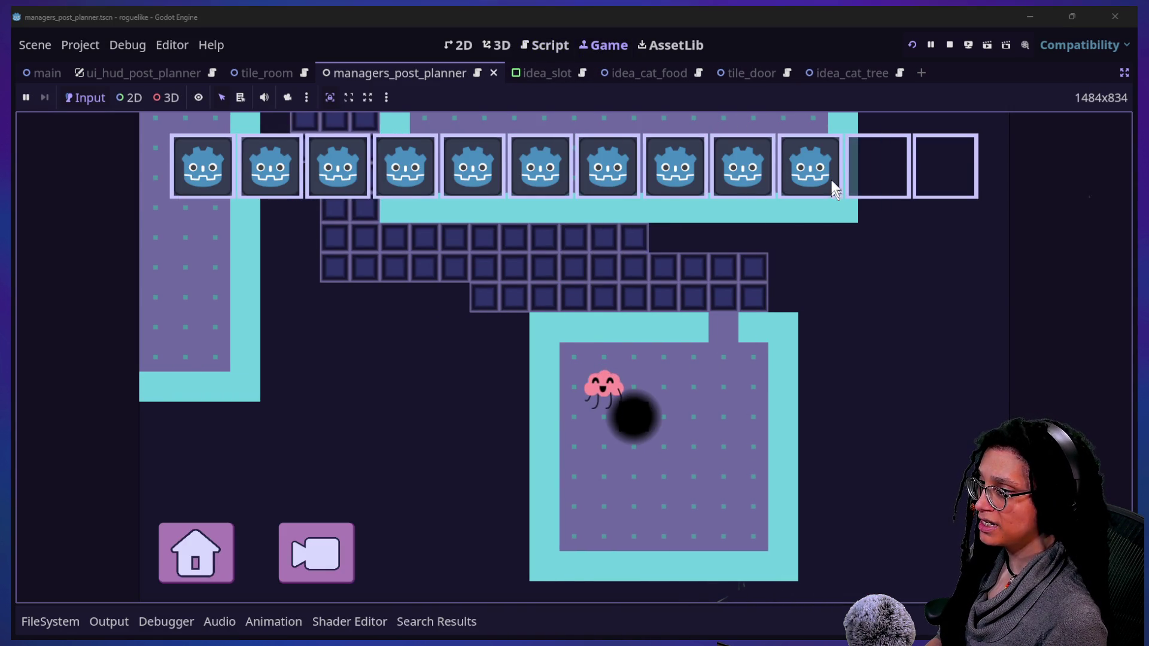
Restart the game and start planning on the cubstack platform
click(913, 45)
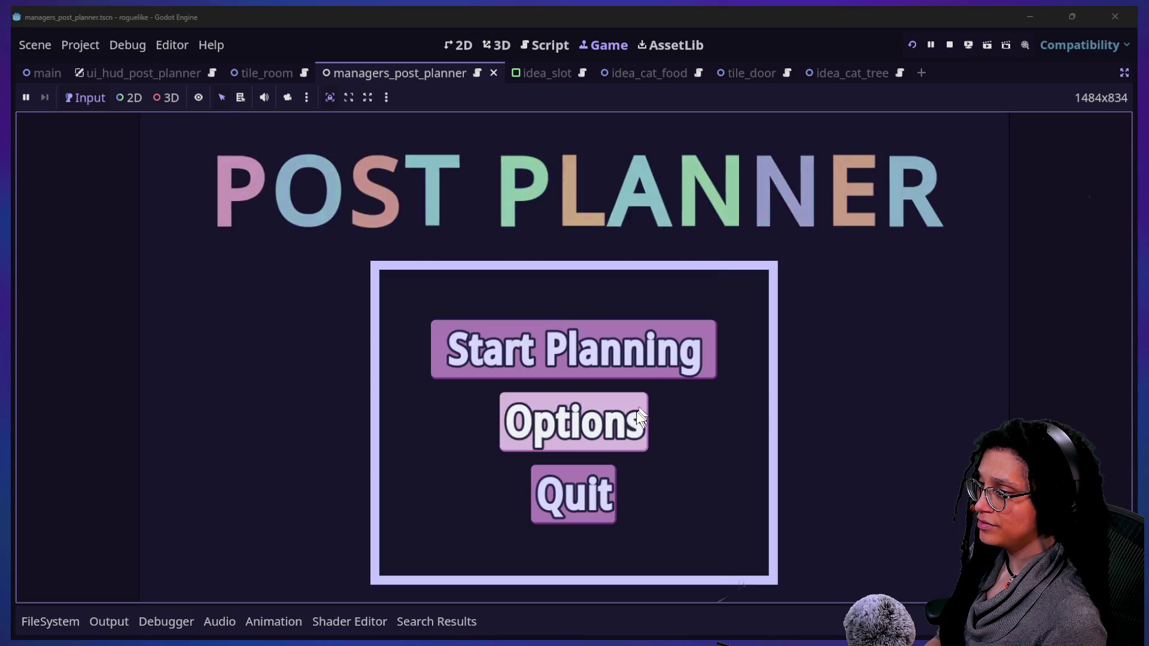
click(598, 363)
click(662, 465)
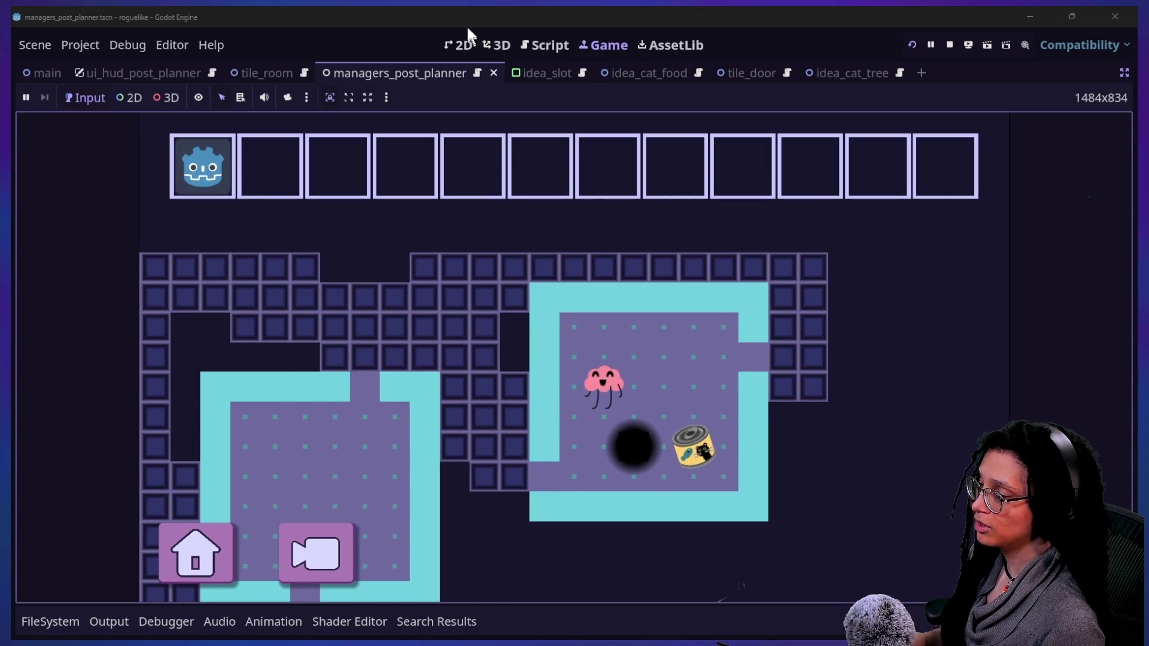
click(523, 48)
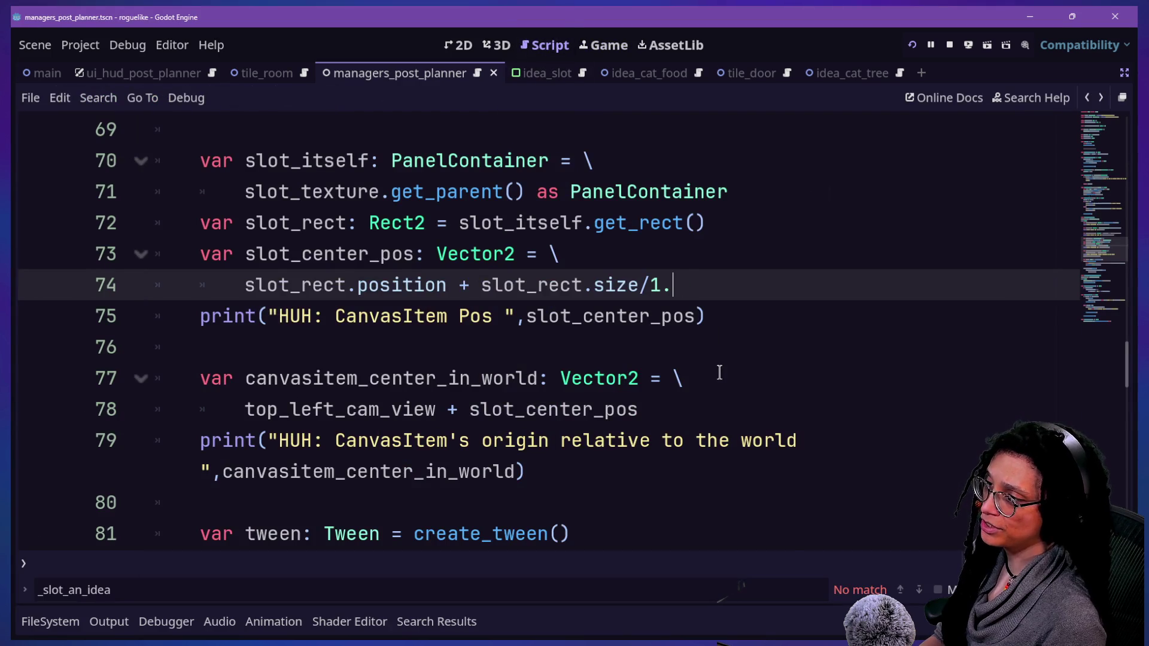
Relaunch with the size/2 divisor and playtest cubstack again
key(F5)
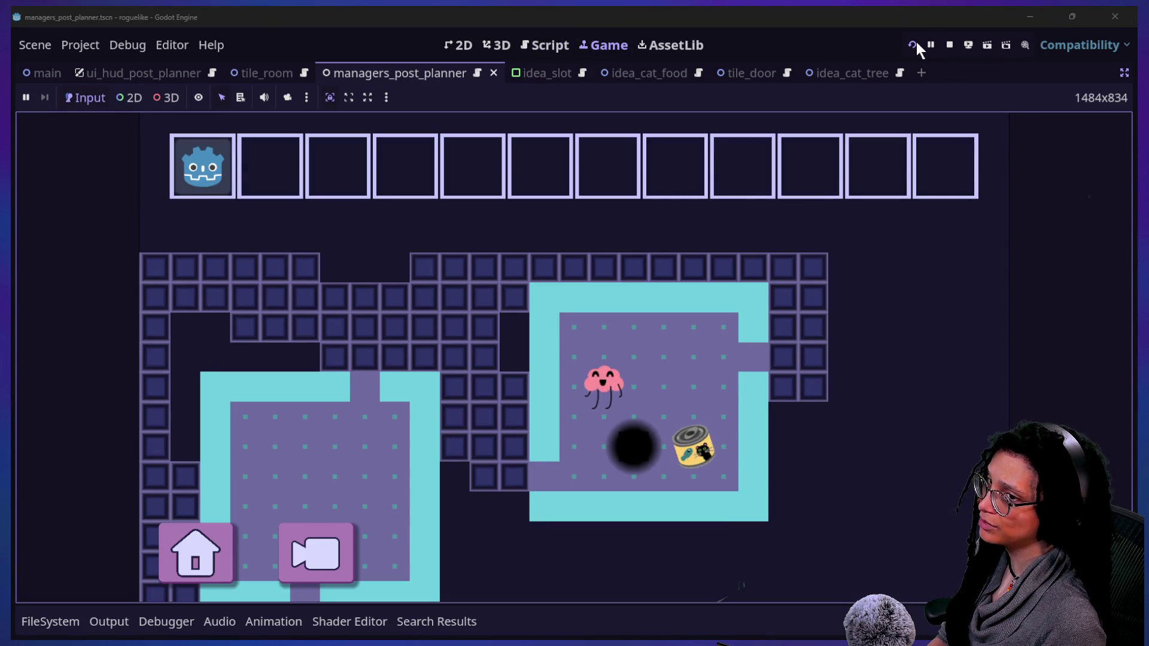
click(916, 43)
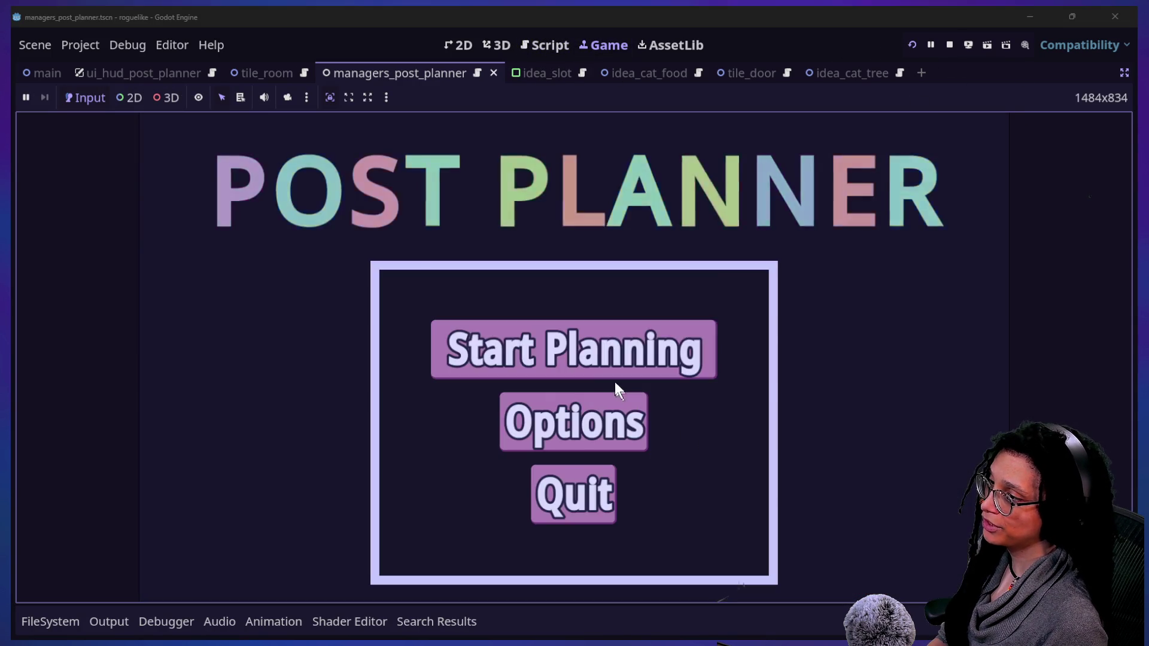
click(628, 376)
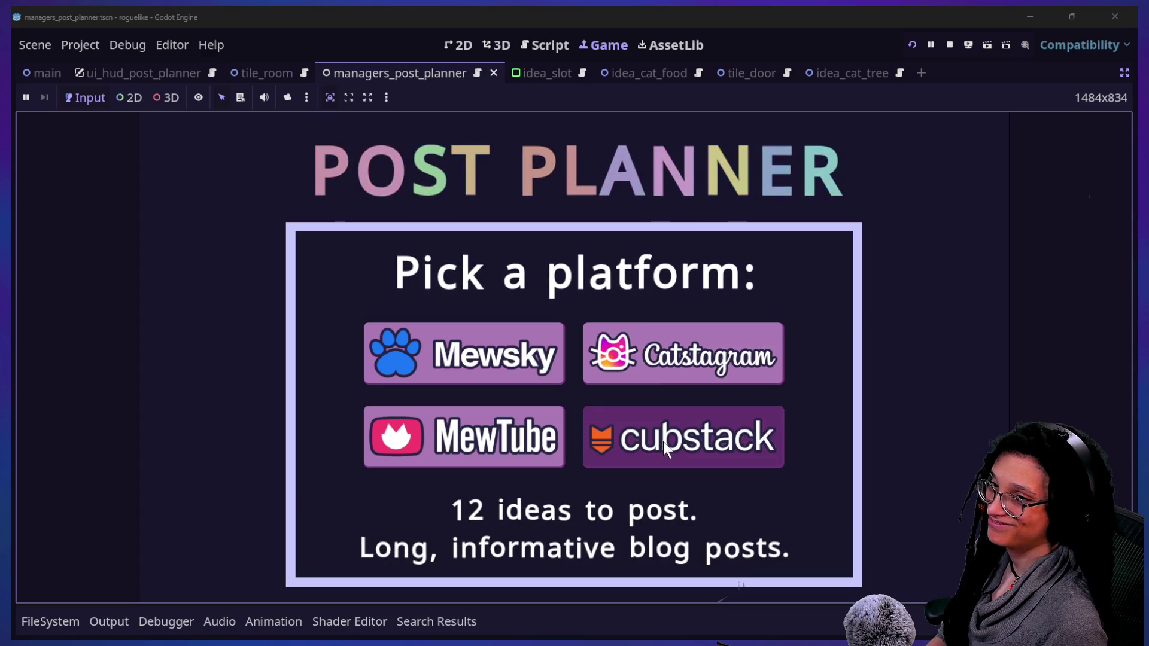
click(663, 442)
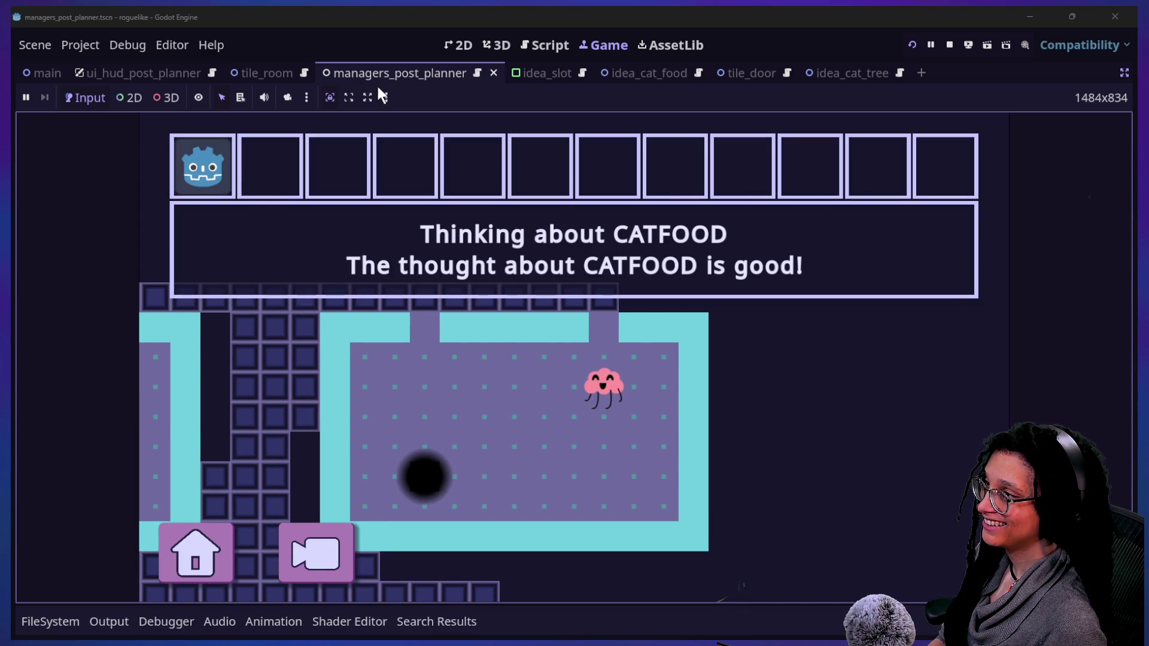
click(538, 44)
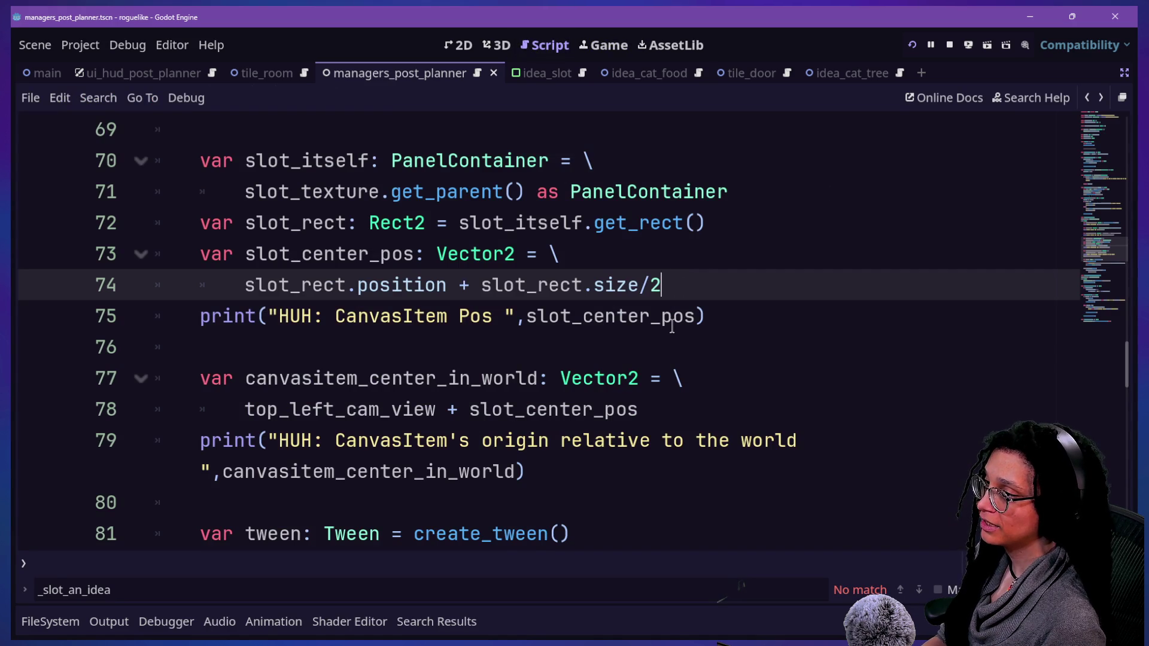
Change the divisor to size/2.5, save, and playtest it on Catstagram
text(.5)
key(ctrl+s)
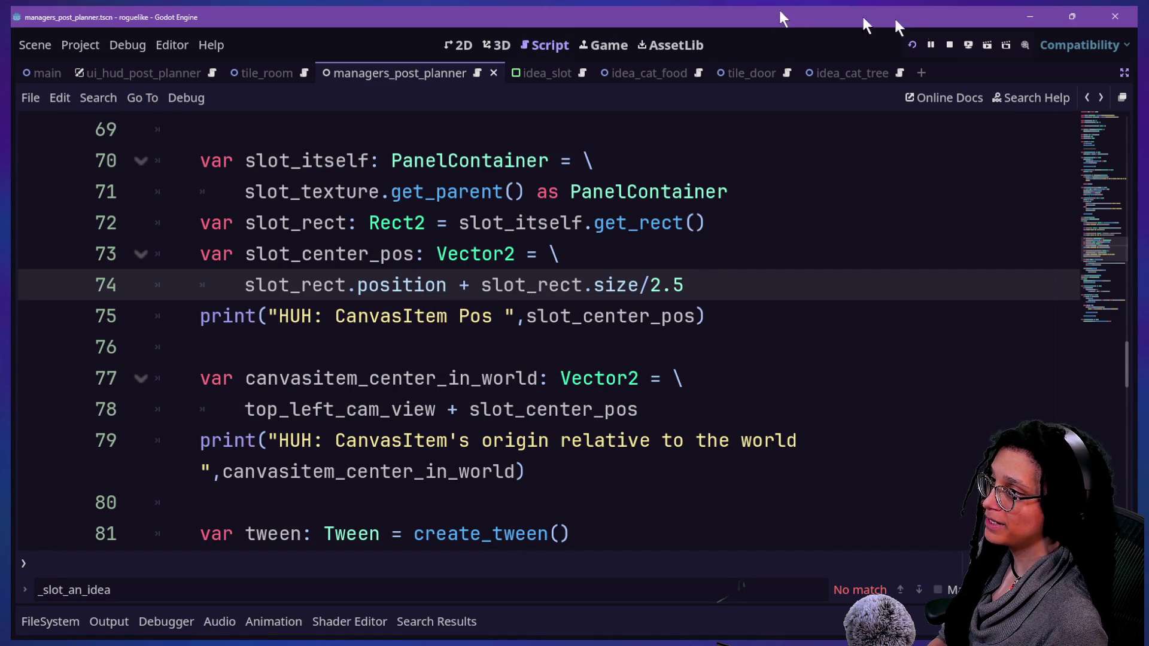
click(916, 46)
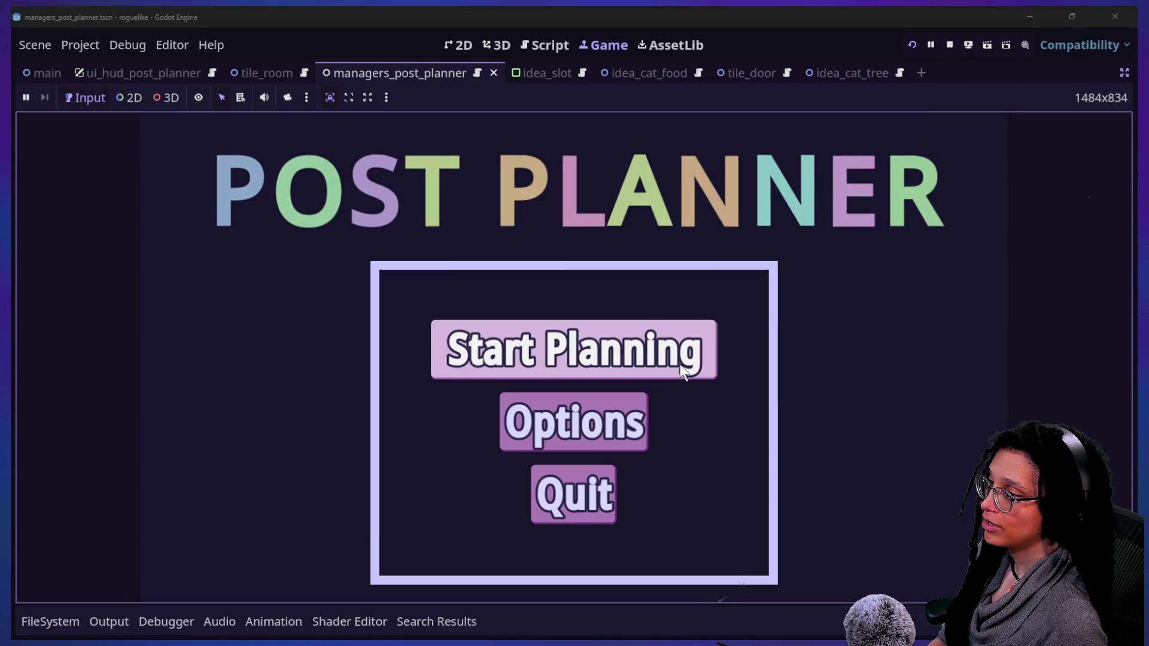
click(681, 364)
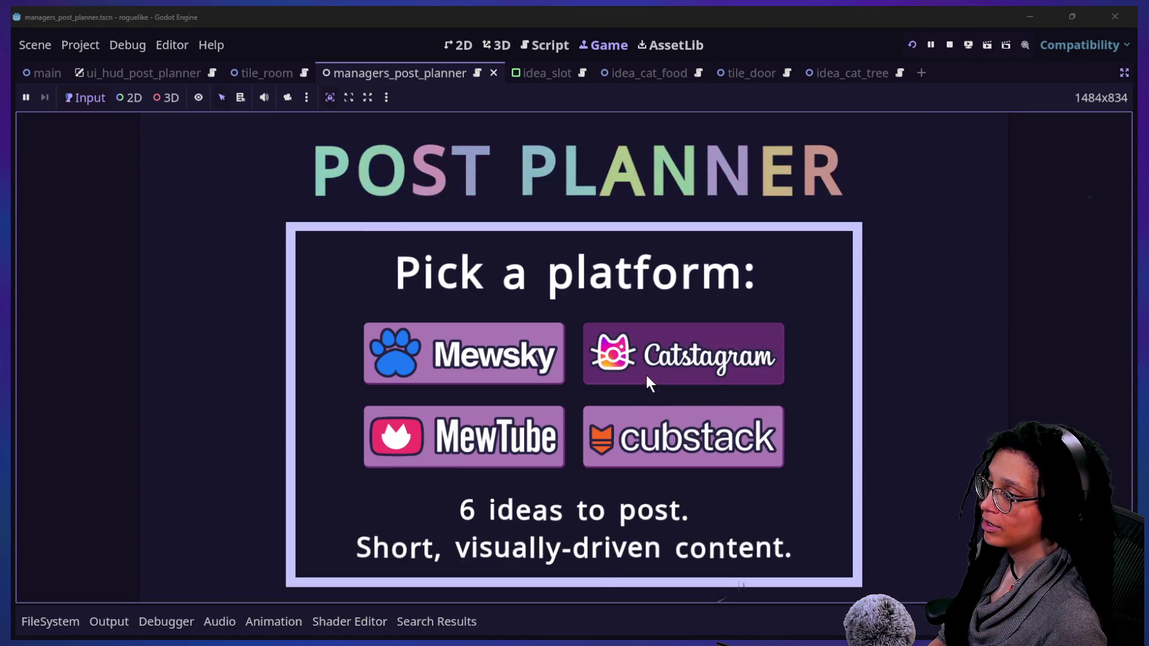
click(650, 383)
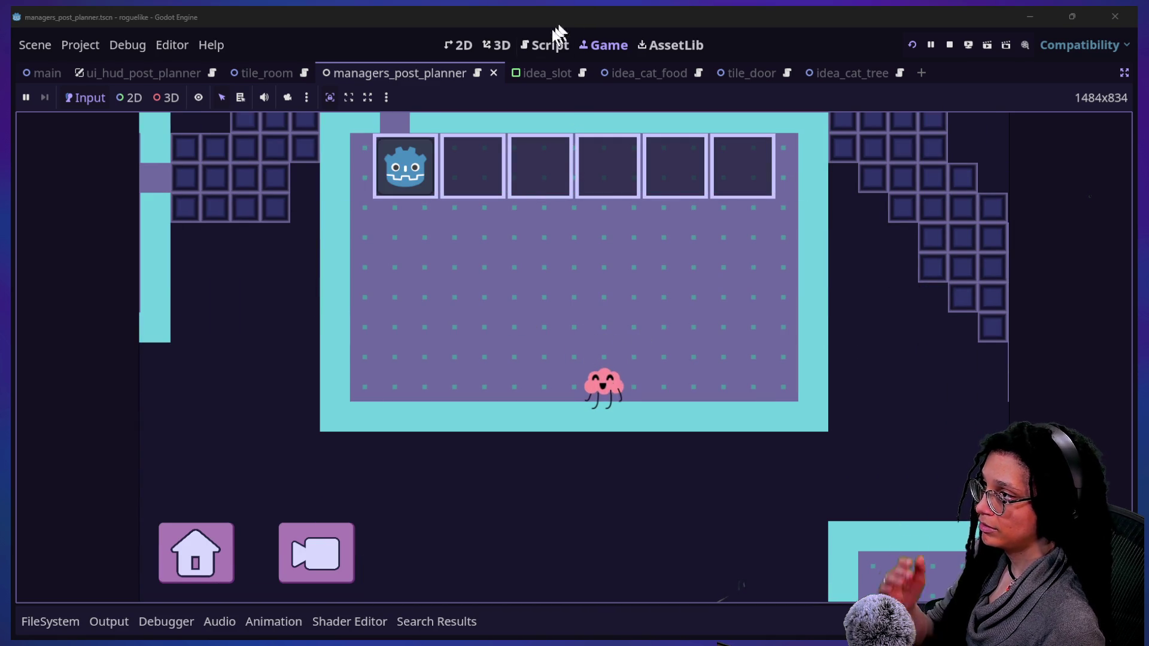
click(485, 48)
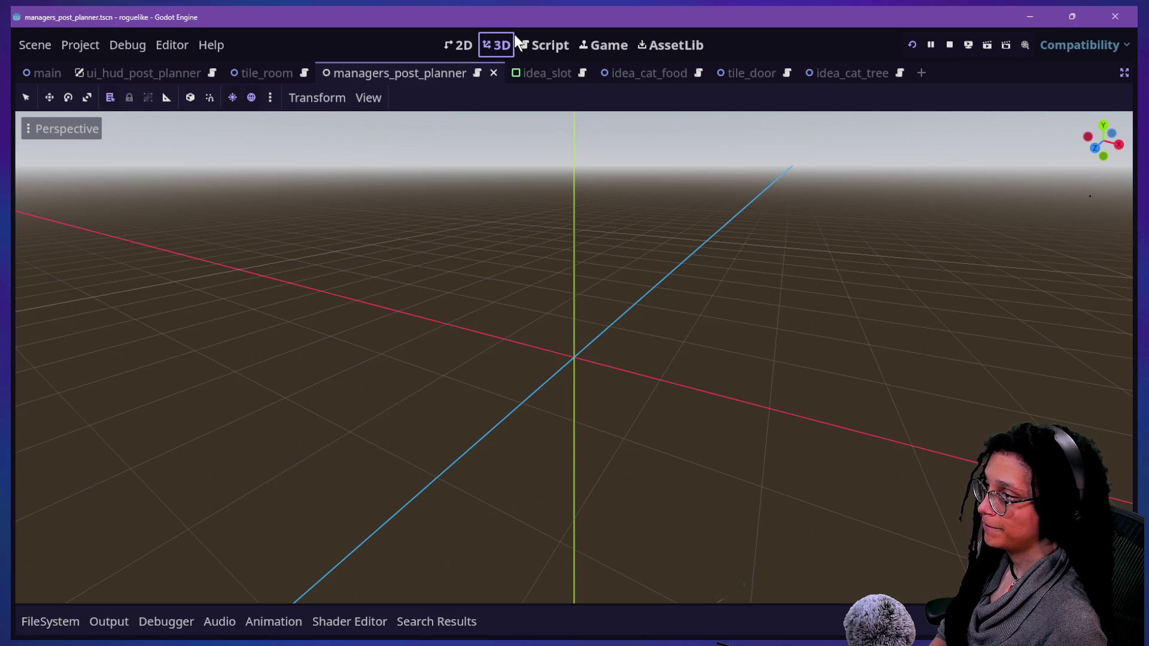
click(527, 43)
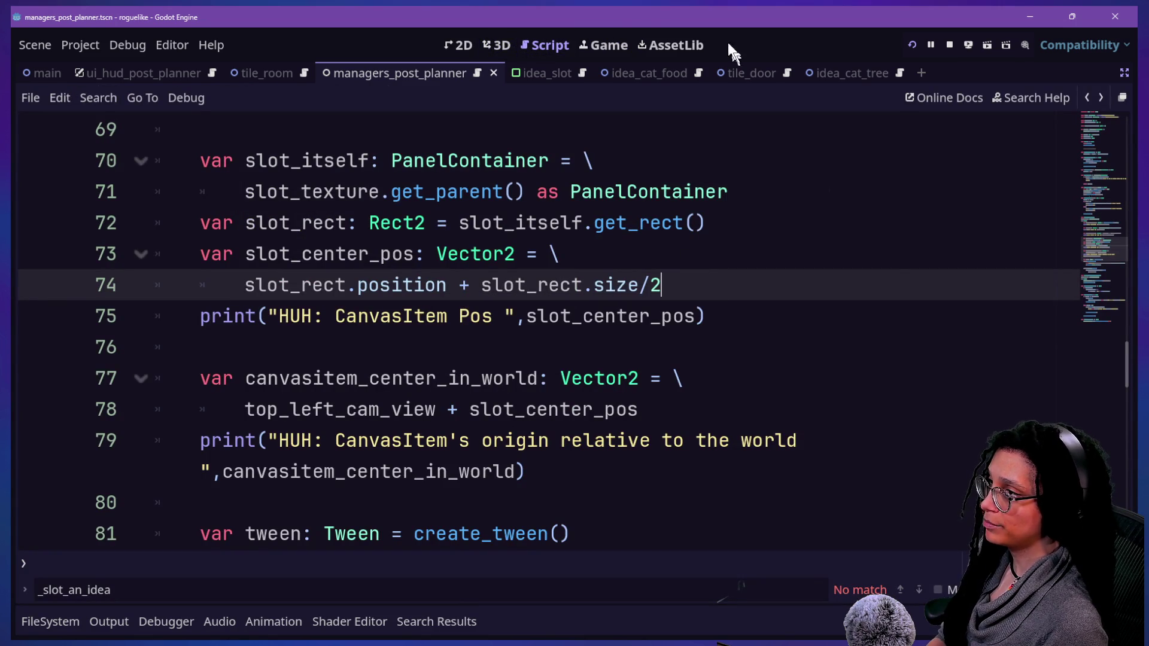
Rerun the game with size/2 on cubstack, then stop it
click(917, 43)
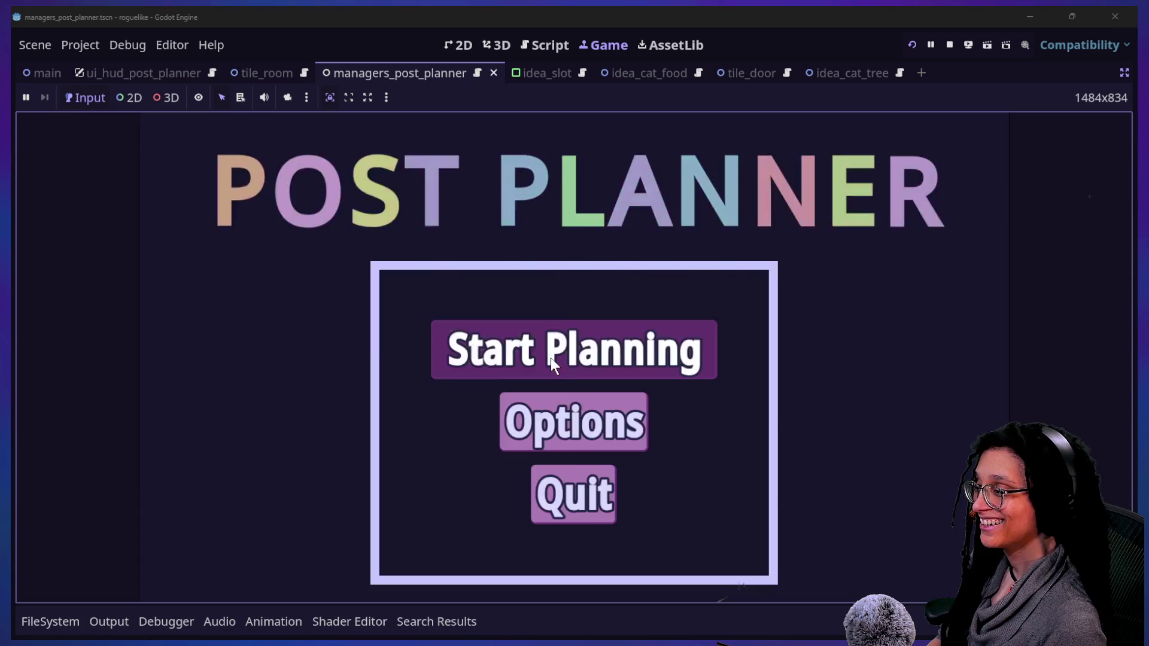
click(550, 358)
click(691, 434)
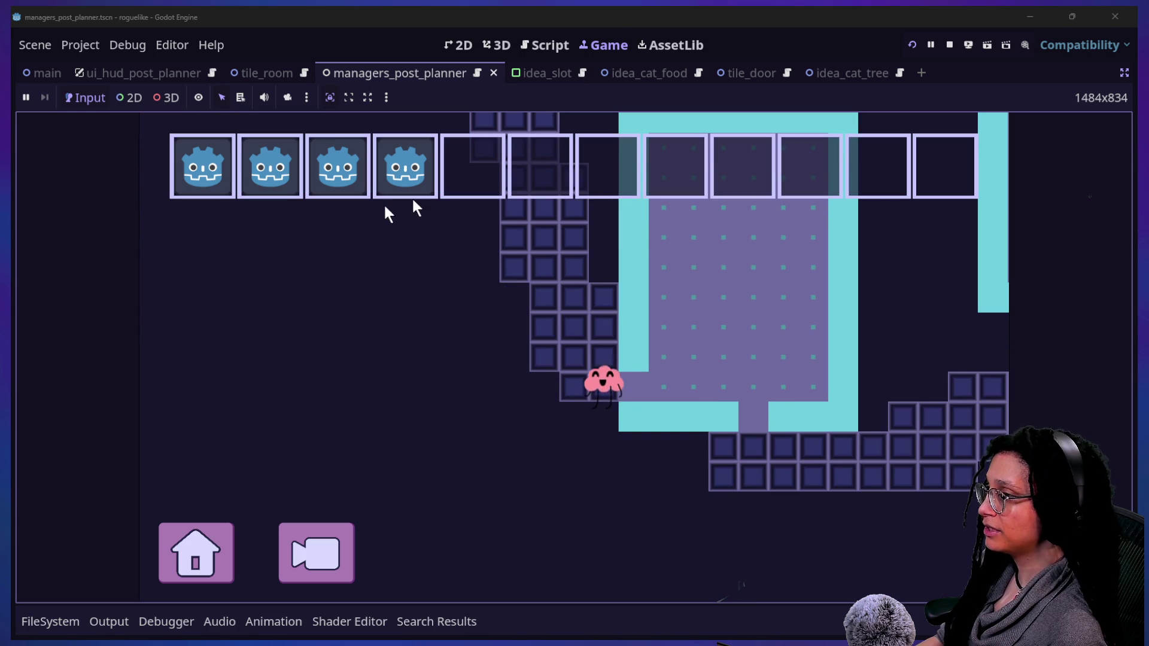
click(951, 46)
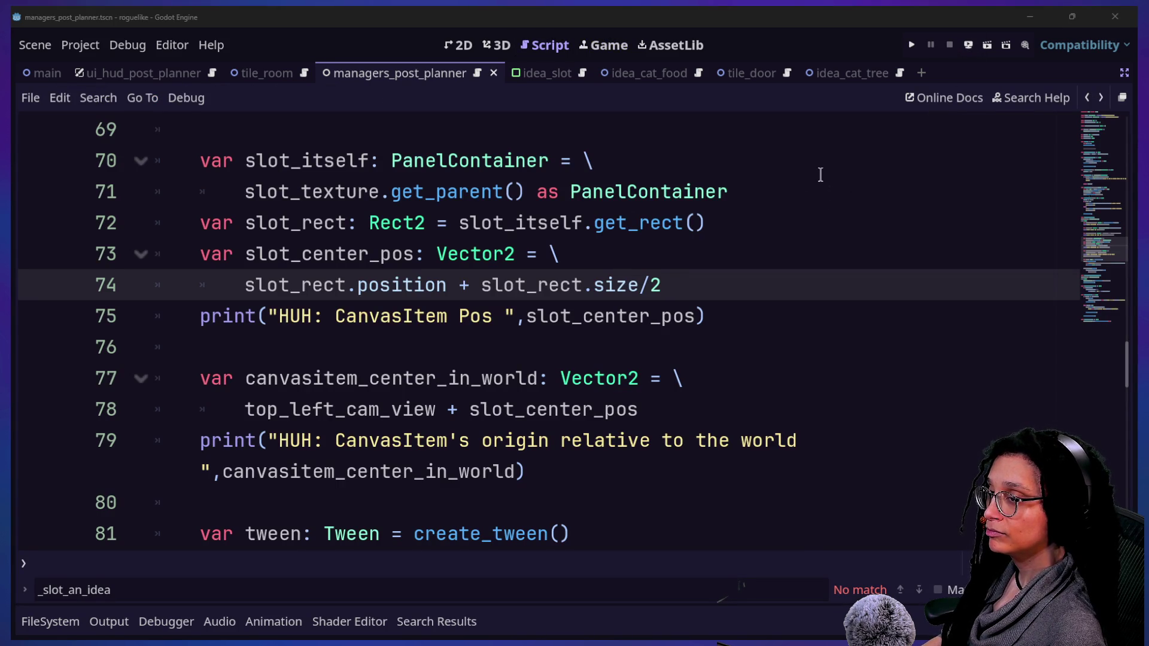
Play the Aseprite video attachment in #live_text from the start and watch it full screen
key(alt+Tab)
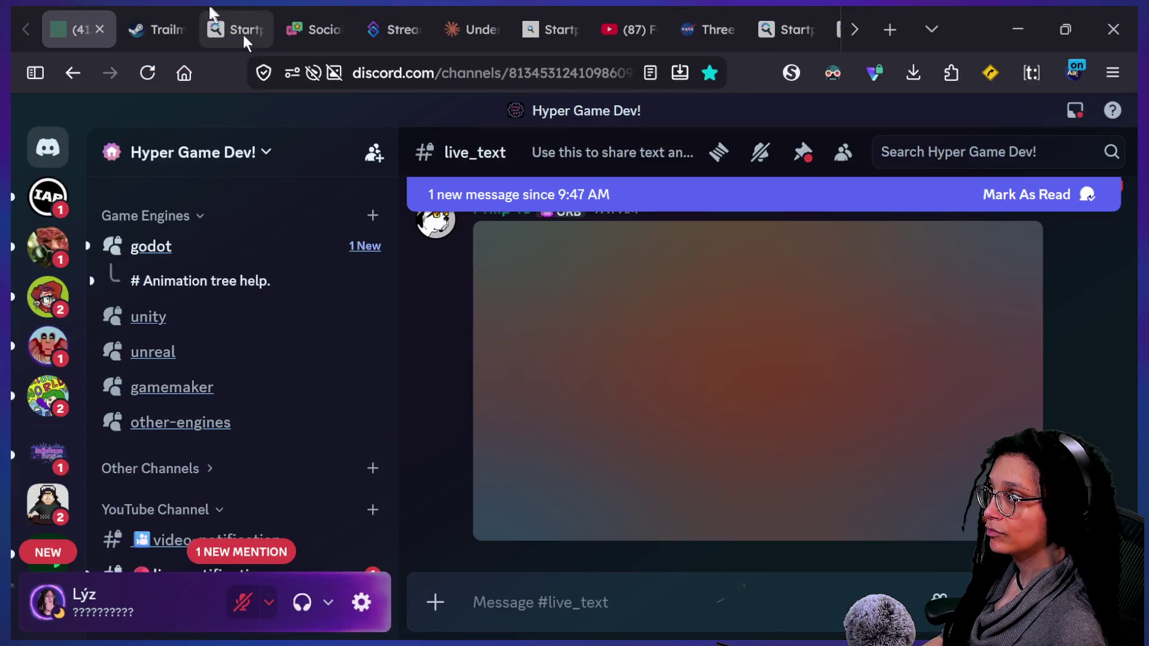
click(838, 418)
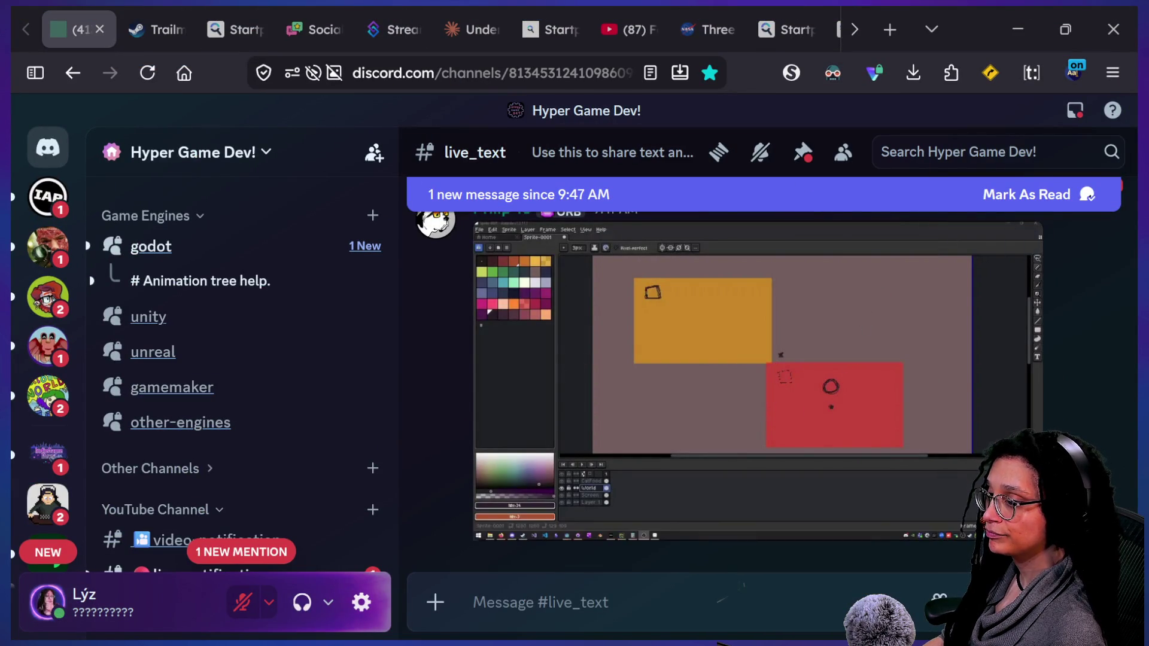
key(alt+Tab)
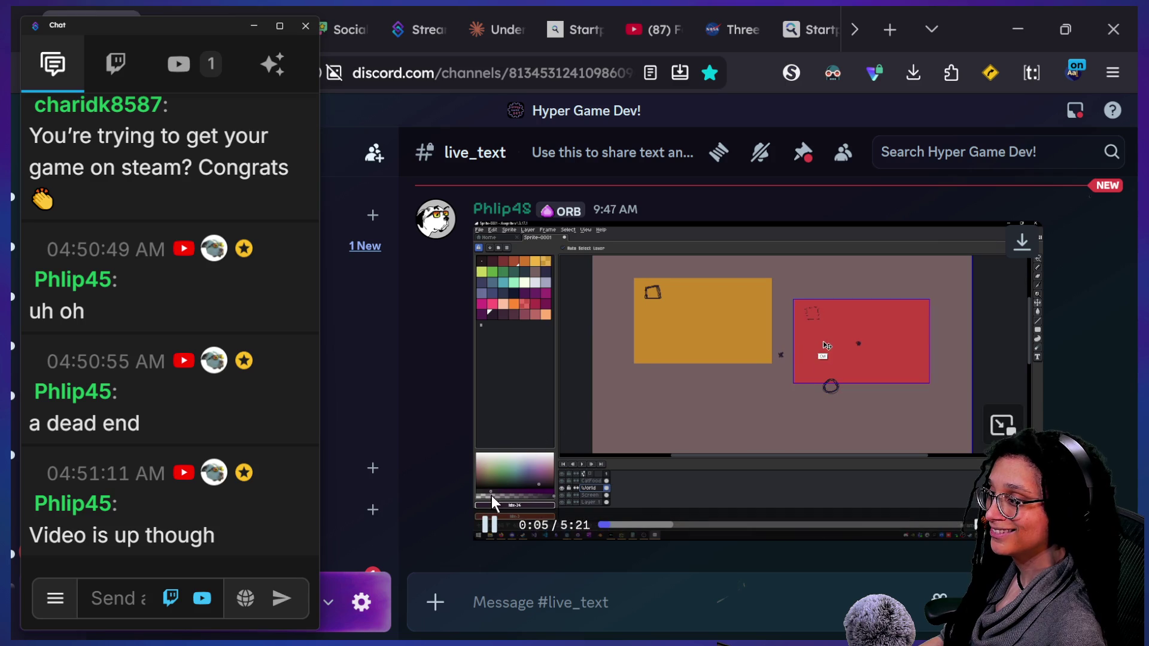
click(598, 523)
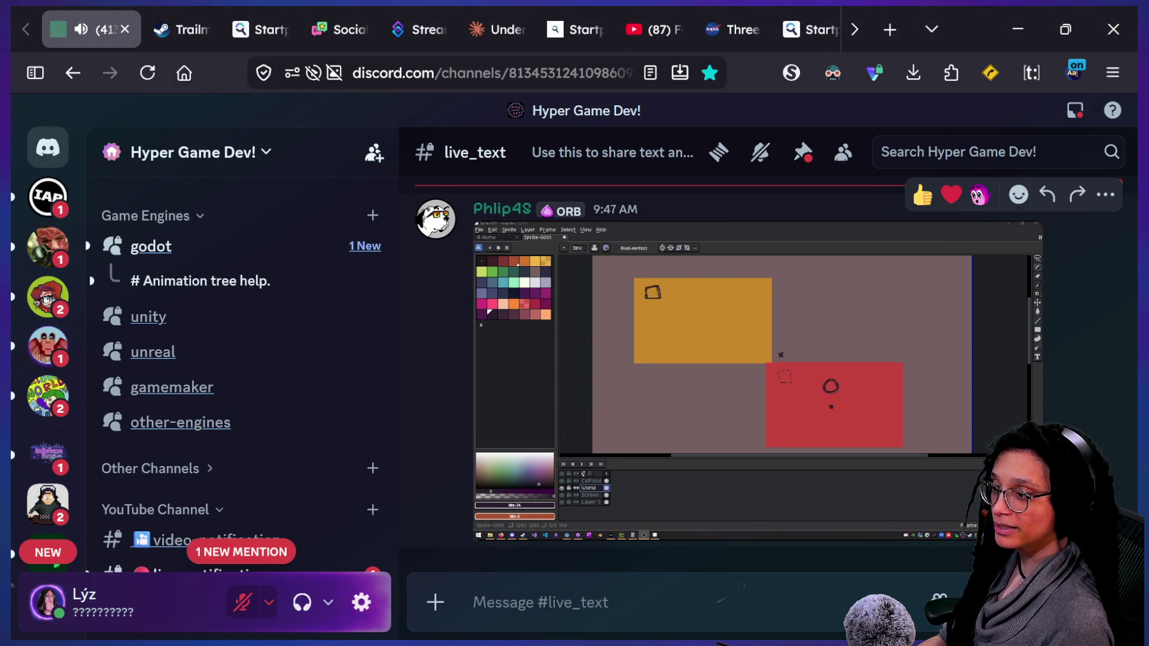
click(1024, 523)
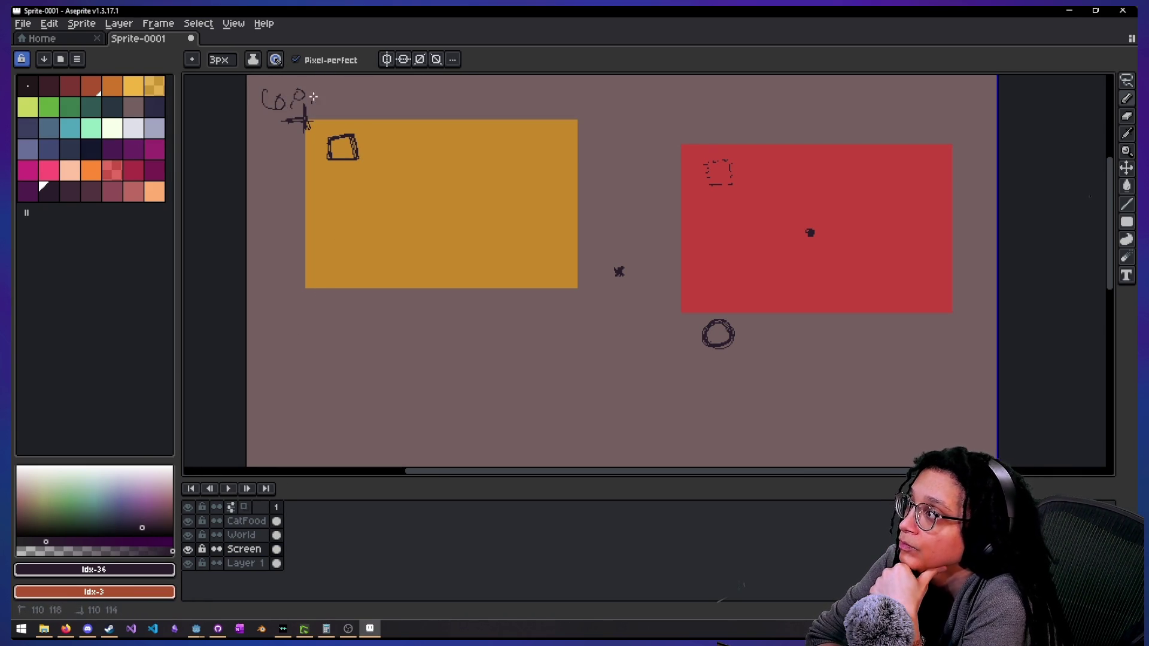
On the World layer, undo the scribbled loops and move the red rectangle left and down
click(246, 535)
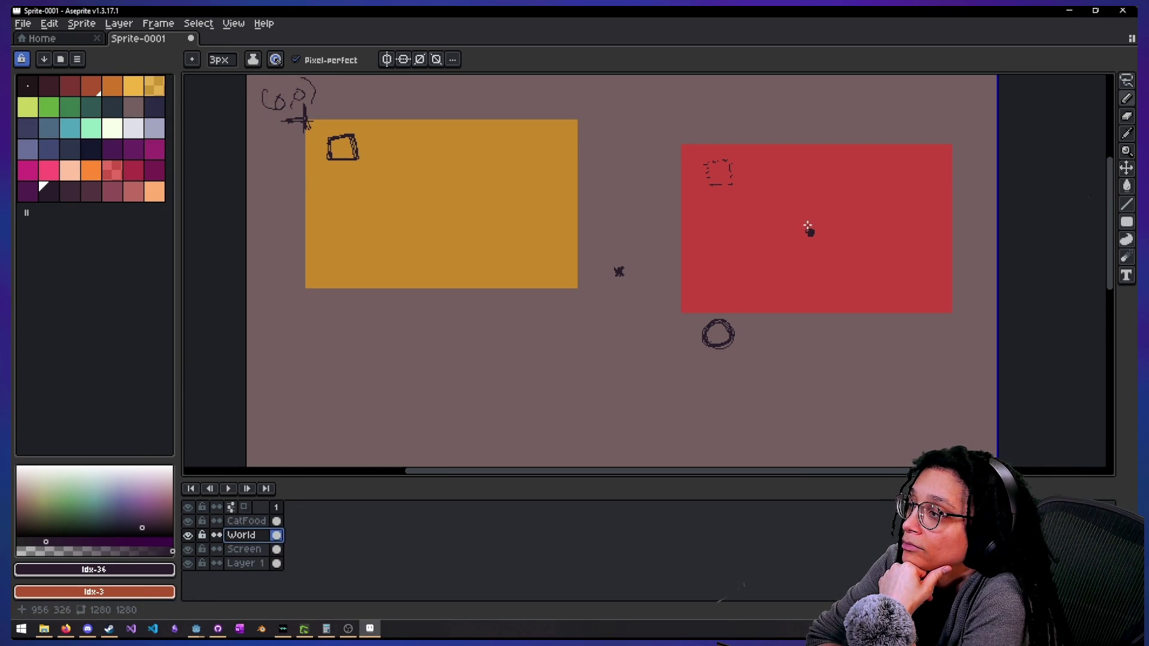
key(ctrl+z)
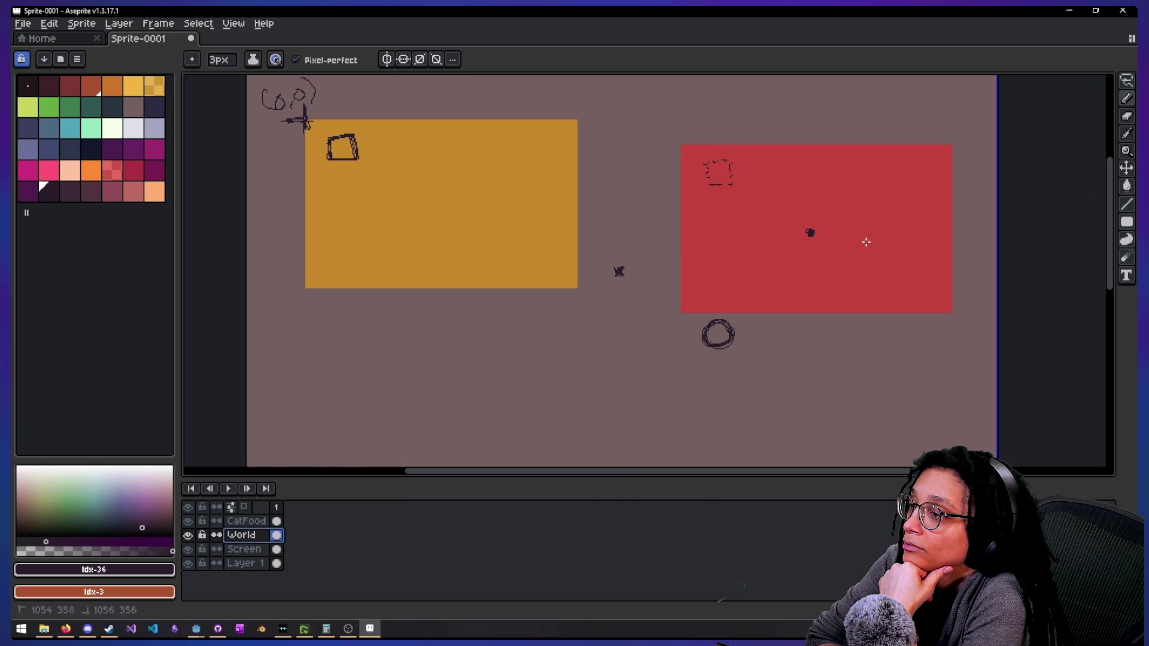
mouse_move(850, 272)
mouse_down()
mouse_move(822, 289)
mouse_move(799, 349)
mouse_up()
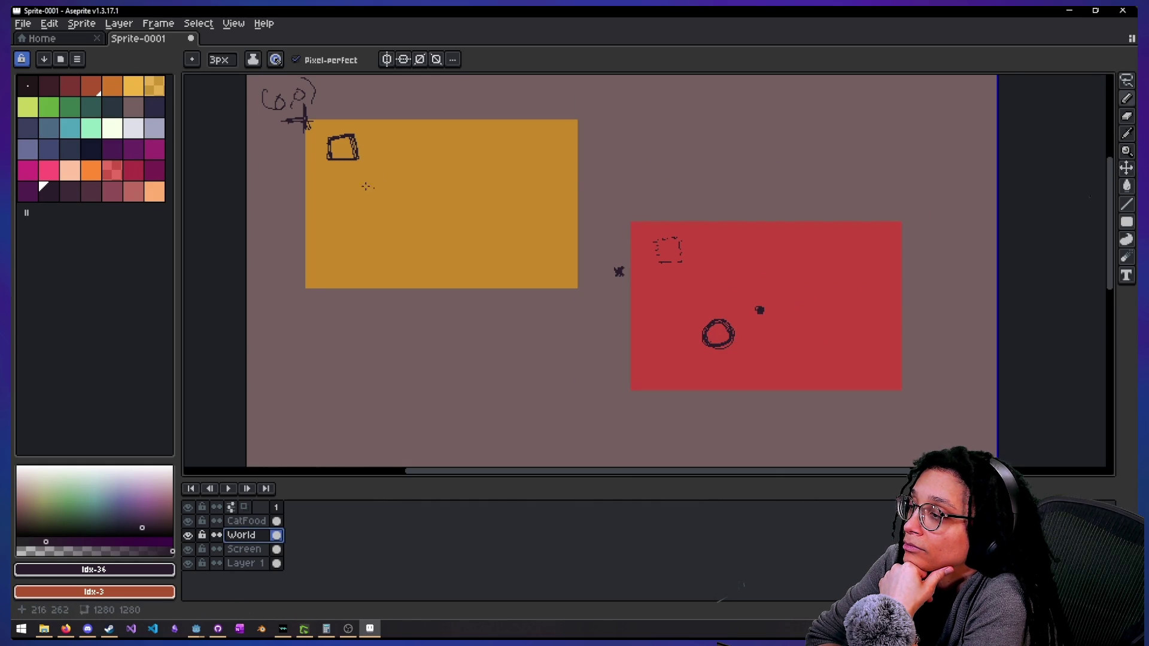
mouse_move(792, 286)
mouse_down()
mouse_move(780, 368)
mouse_move(708, 353)
mouse_move(780, 287)
mouse_move(716, 235)
mouse_move(706, 325)
mouse_move(595, 359)
mouse_move(557, 253)
mouse_move(600, 313)
mouse_move(605, 380)
mouse_move(693, 259)
mouse_move(656, 190)
mouse_move(762, 337)
mouse_move(798, 326)
mouse_move(744, 228)
mouse_move(768, 291)
mouse_move(736, 282)
mouse_move(497, 396)
mouse_move(586, 360)
mouse_move(764, 334)
mouse_move(772, 318)
mouse_up()
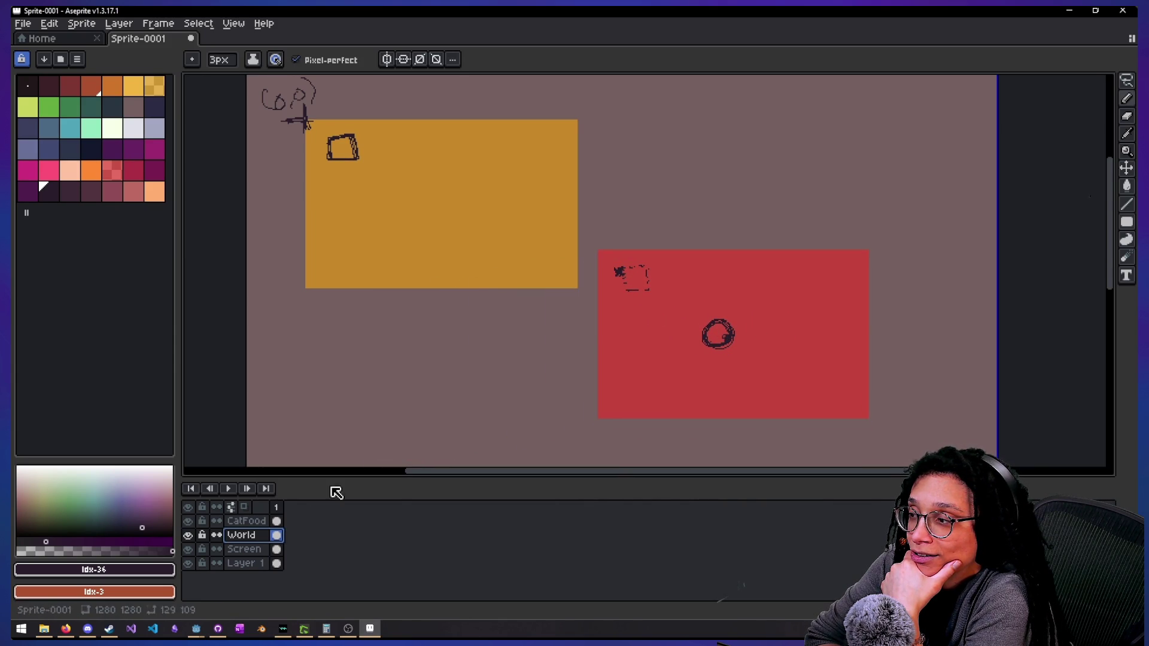
On the CatFood layer, lasso the circle and drop it onto the red rectangle, ready to pencil
click(255, 523)
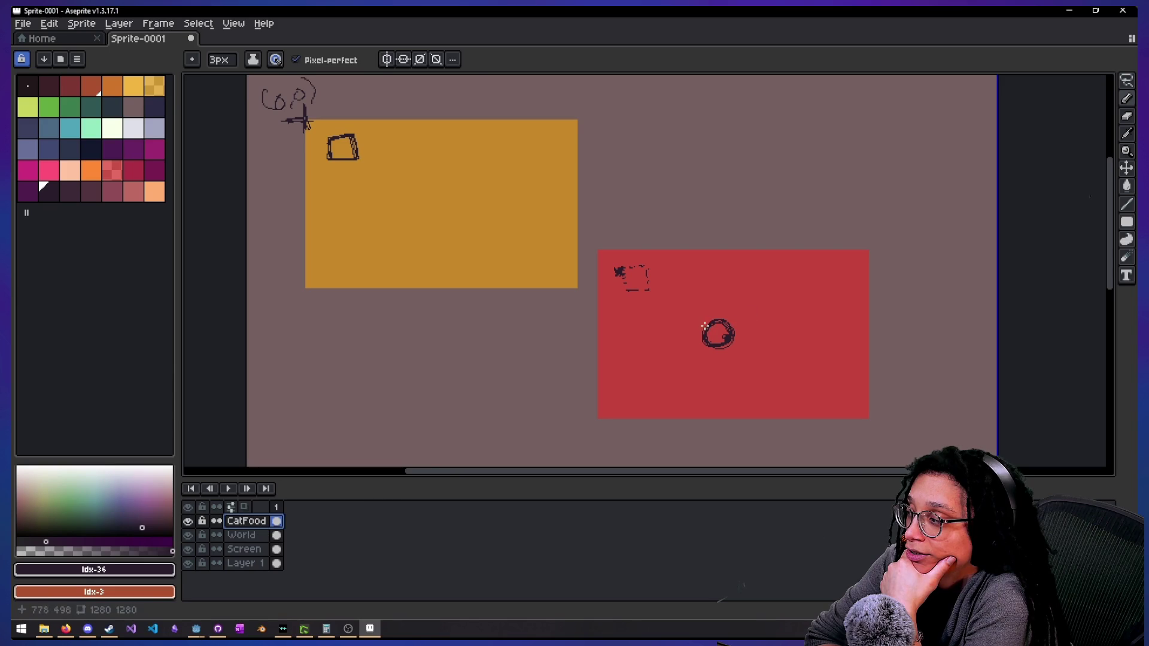
key(q)
mouse_move(694, 315)
mouse_down()
mouse_move(756, 349)
mouse_move(724, 342)
mouse_move(662, 294)
mouse_move(759, 357)
mouse_up()
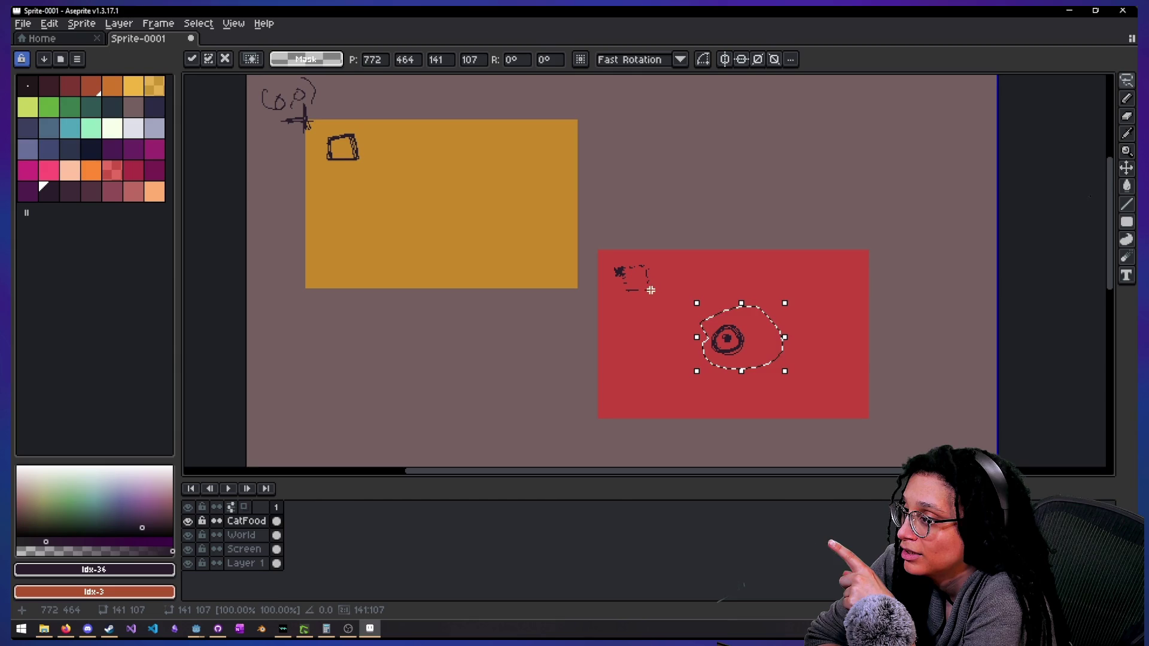
click(360, 462)
click(243, 535)
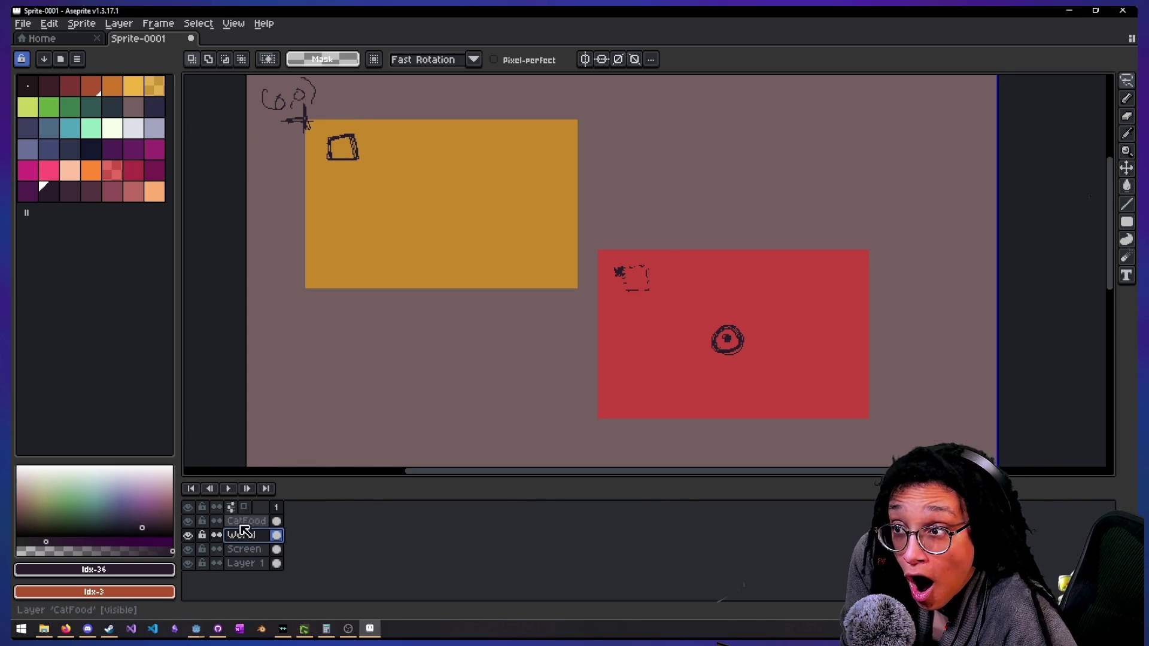
key(b)
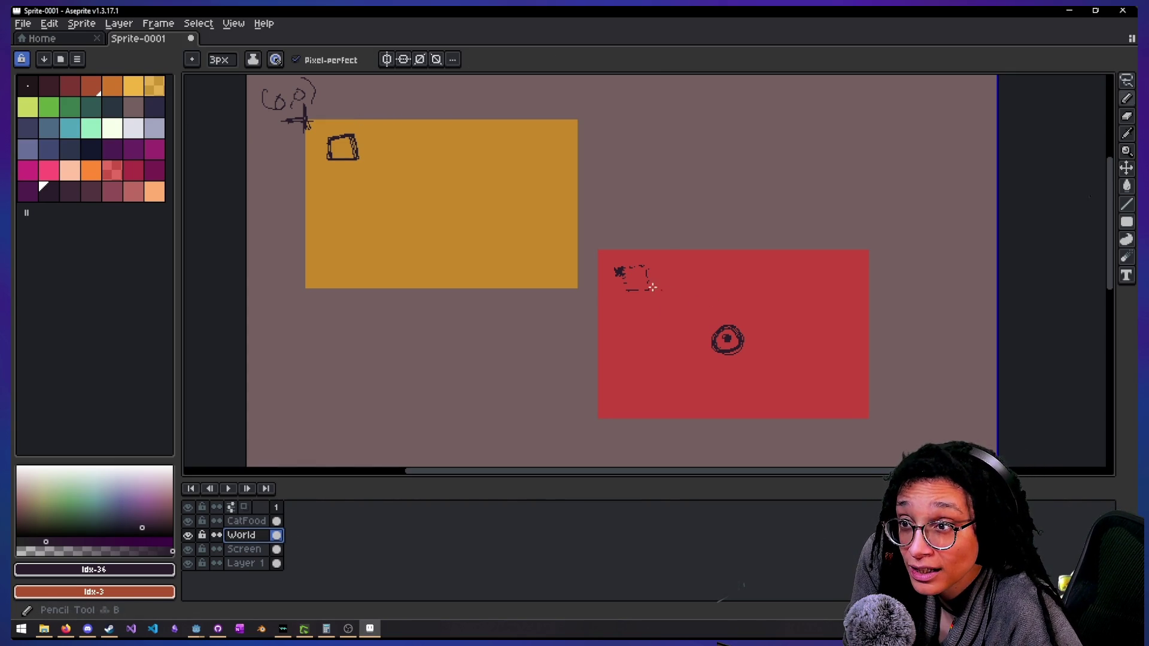
Reposition the World layer drawings and undo the stray scribble, arrows and diagonal line
drag(689, 320, 590, 400)
drag(614, 290, 618, 283)
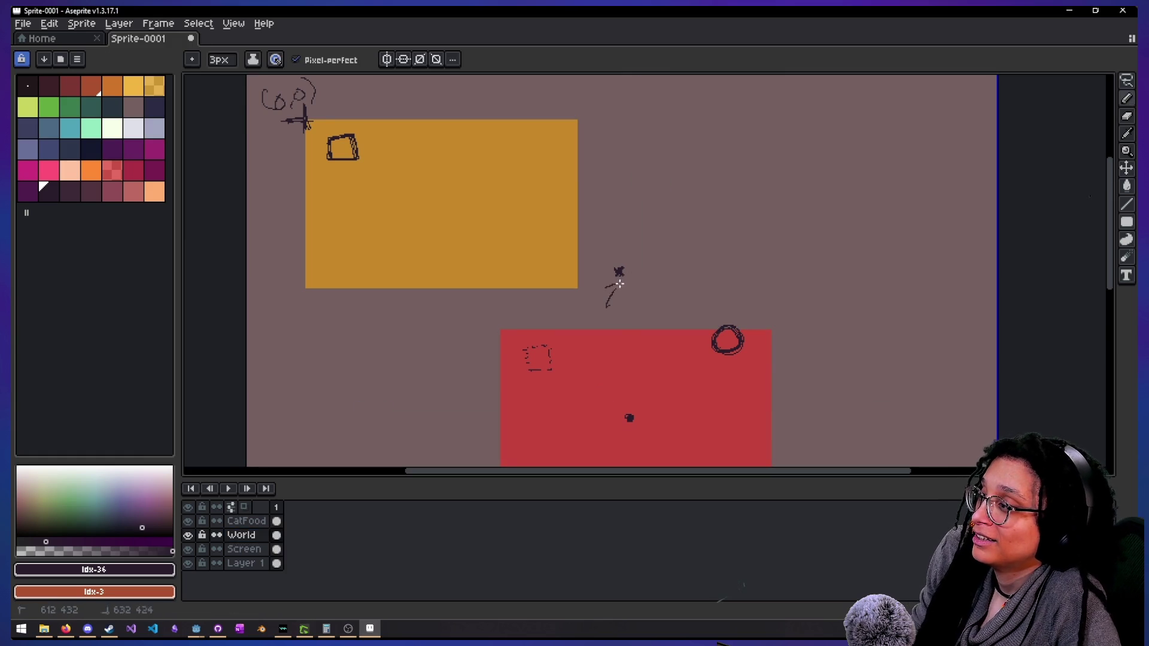
mouse_move(623, 366)
mouse_down()
mouse_move(547, 354)
mouse_move(659, 318)
mouse_move(623, 366)
mouse_move(713, 274)
mouse_move(688, 290)
mouse_move(712, 295)
mouse_up()
key(ctrl+z)
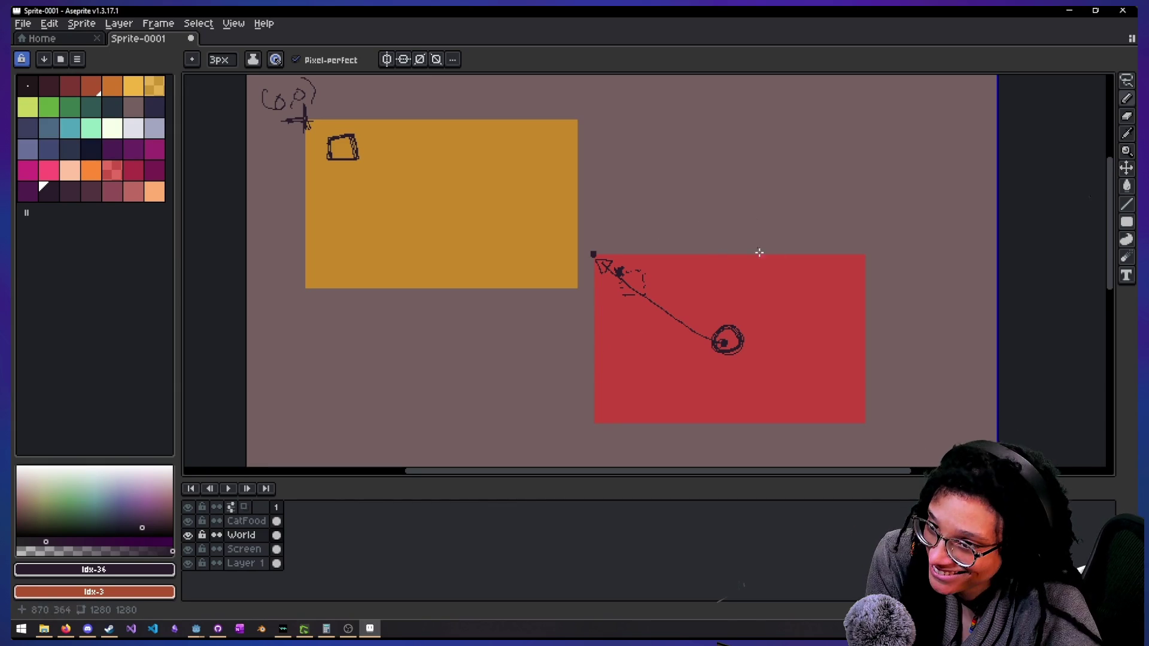
key(ctrl+z)
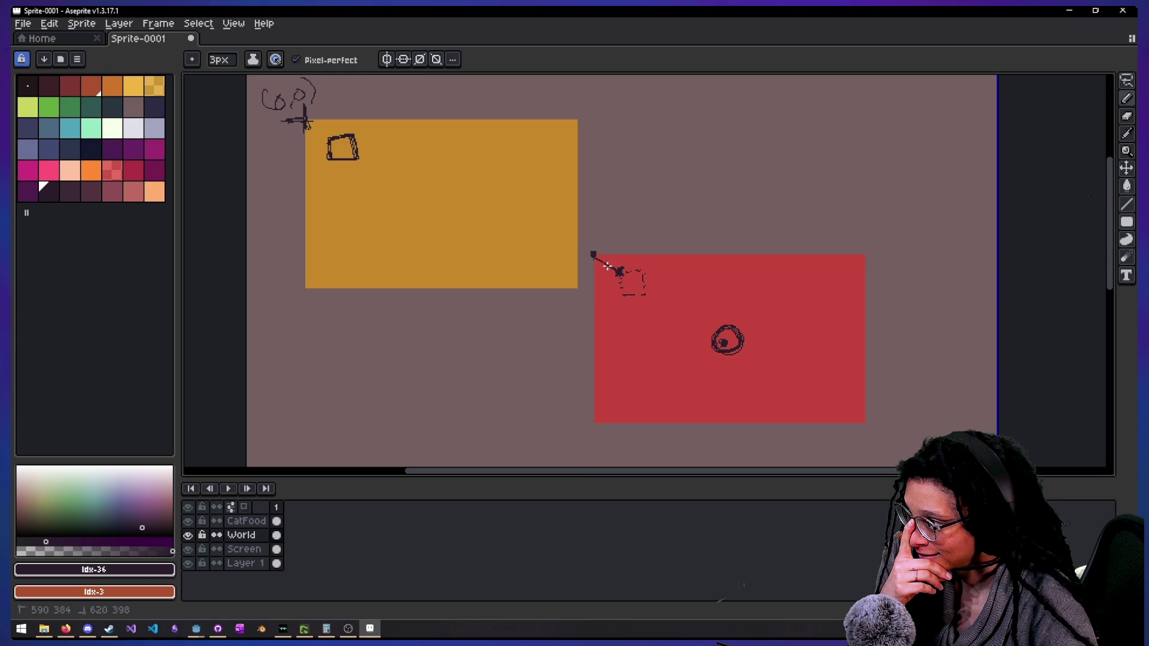
key(ctrl+z)
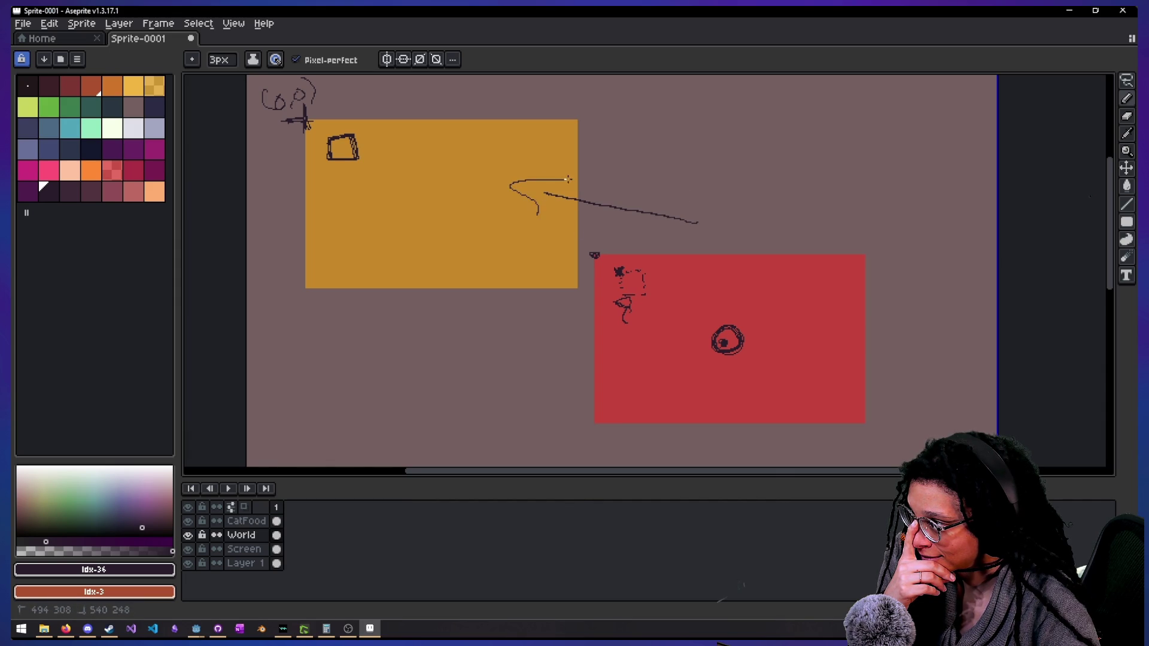
key(ctrl+z)
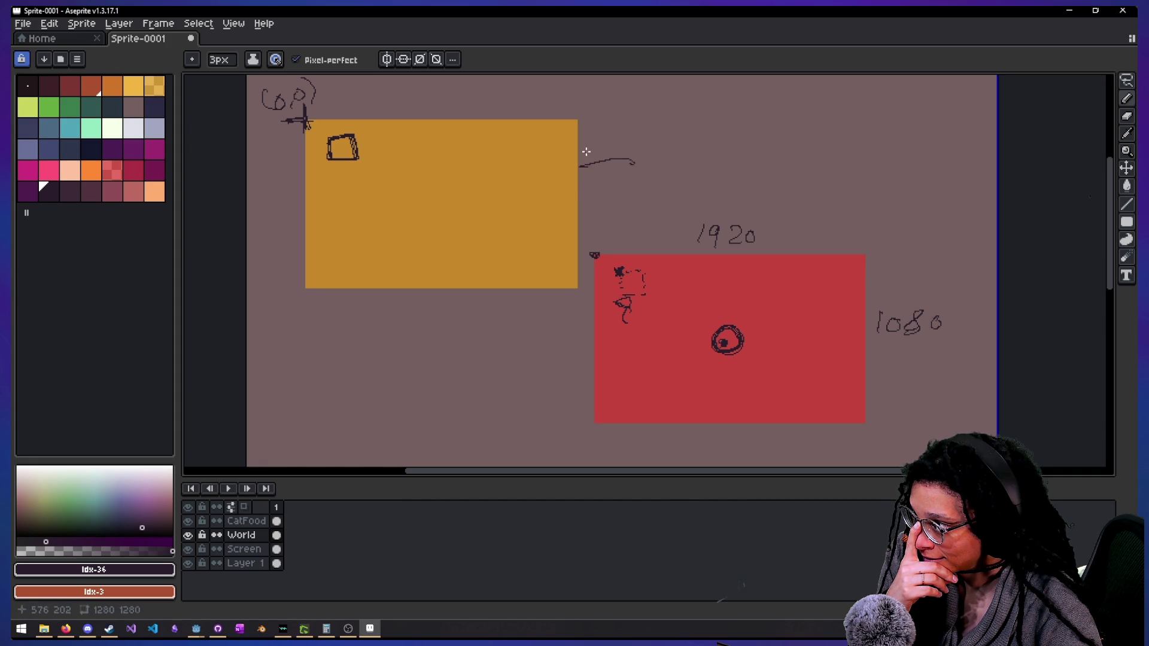
Undo the curved stroke and write 1920 above the orange rectangle
key(ctrl+z)
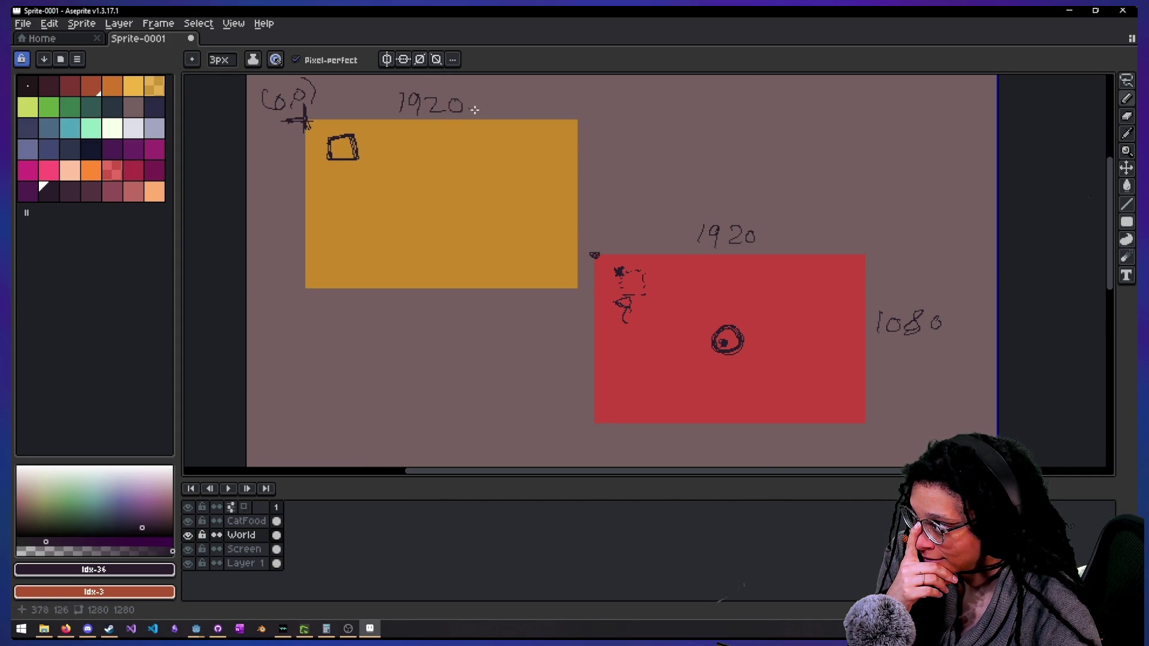
drag(589, 176, 586, 192)
drag(601, 175, 598, 189)
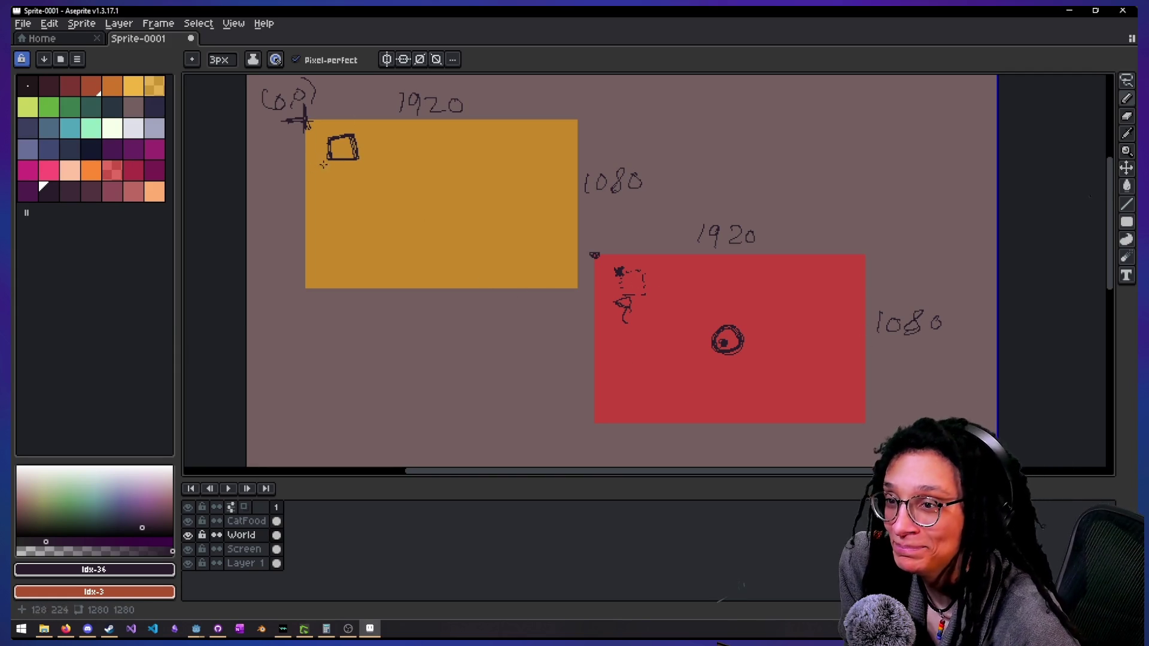
Link the orange and red corner marks to their small squares and draw an arrow up at the square
drag(593, 255, 605, 237)
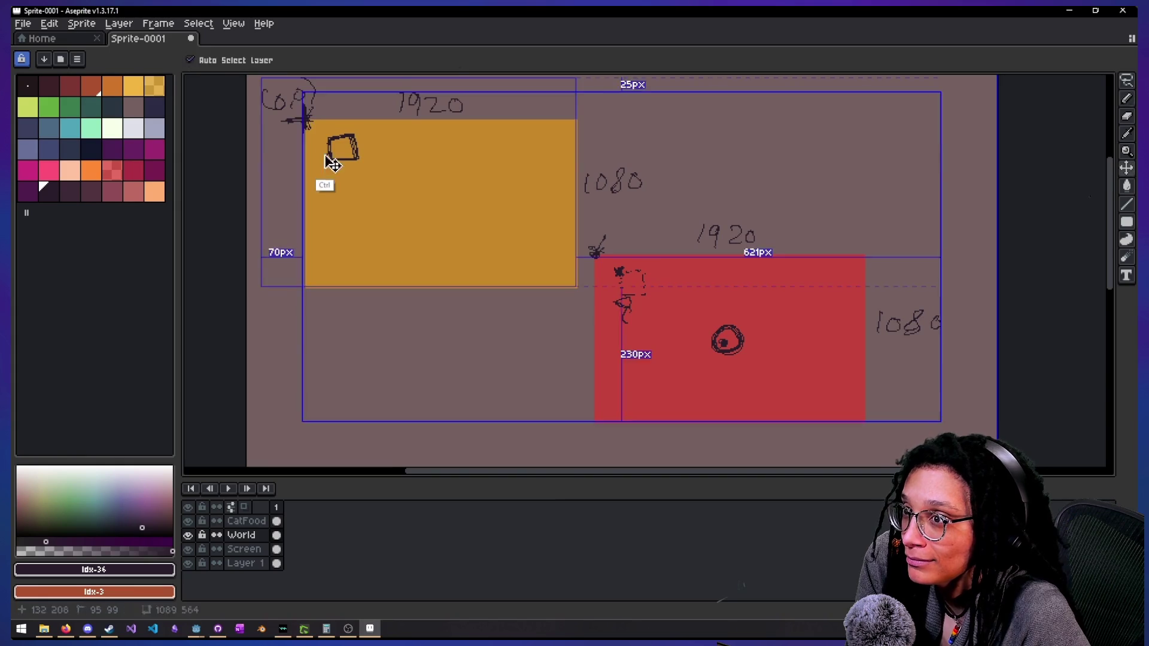
drag(306, 121, 329, 140)
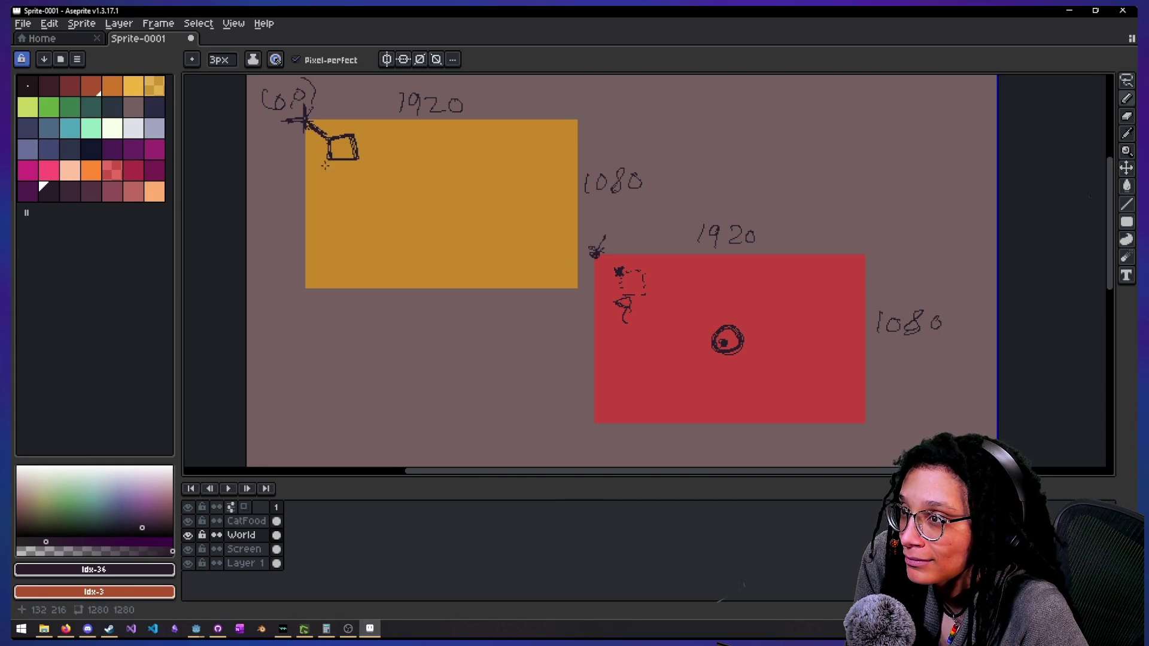
drag(596, 262, 619, 272)
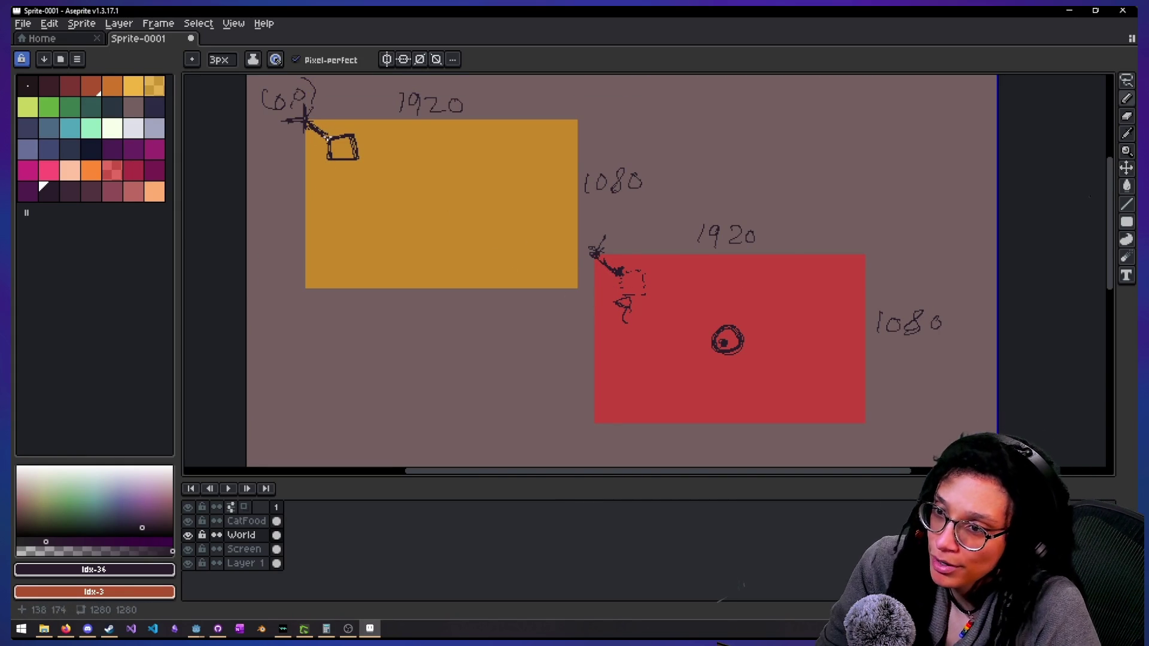
drag(336, 111, 328, 125)
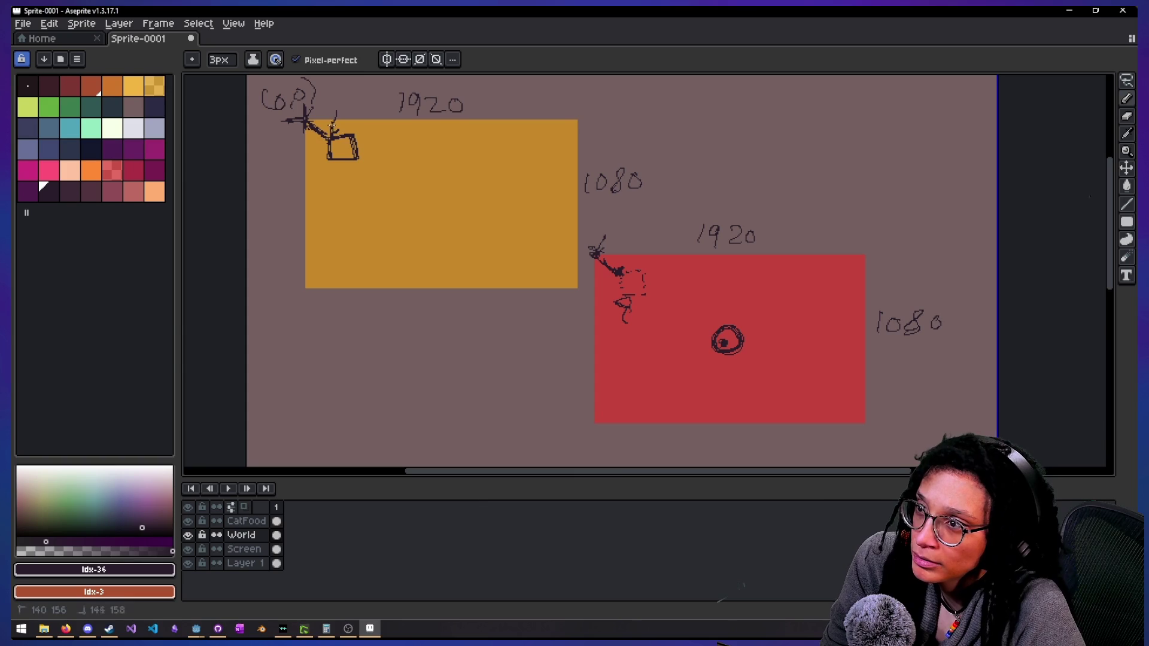
key(ctrl)
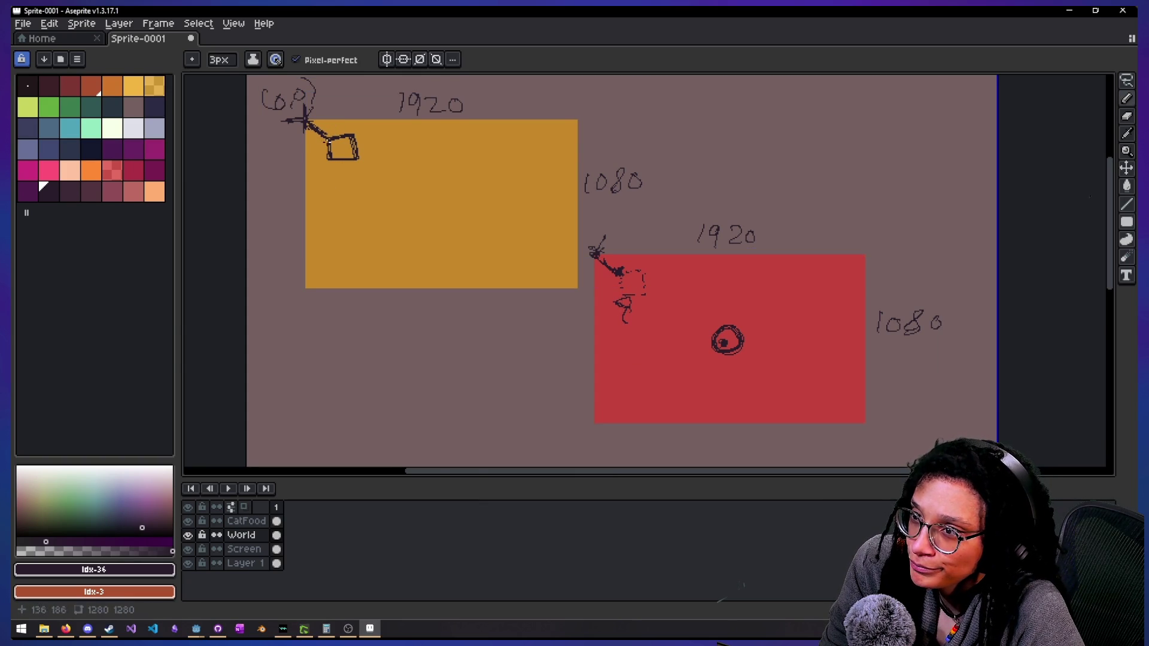
mouse_move(328, 211)
mouse_down()
mouse_move(338, 167)
mouse_move(353, 173)
mouse_move(331, 172)
mouse_up()
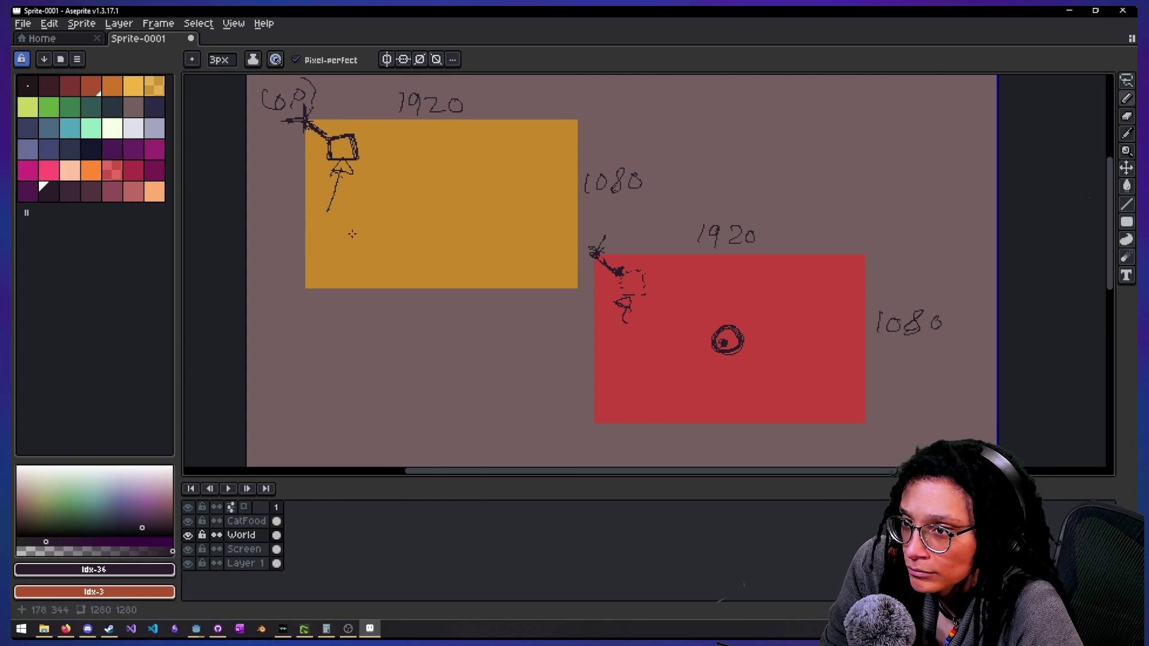
Write Posi beside the arrow and label the x and y axes at the orange rectangle's origin
mouse_move(360, 227)
mouse_down()
mouse_move(368, 211)
mouse_move(389, 216)
mouse_up()
drag(397, 205, 400, 197)
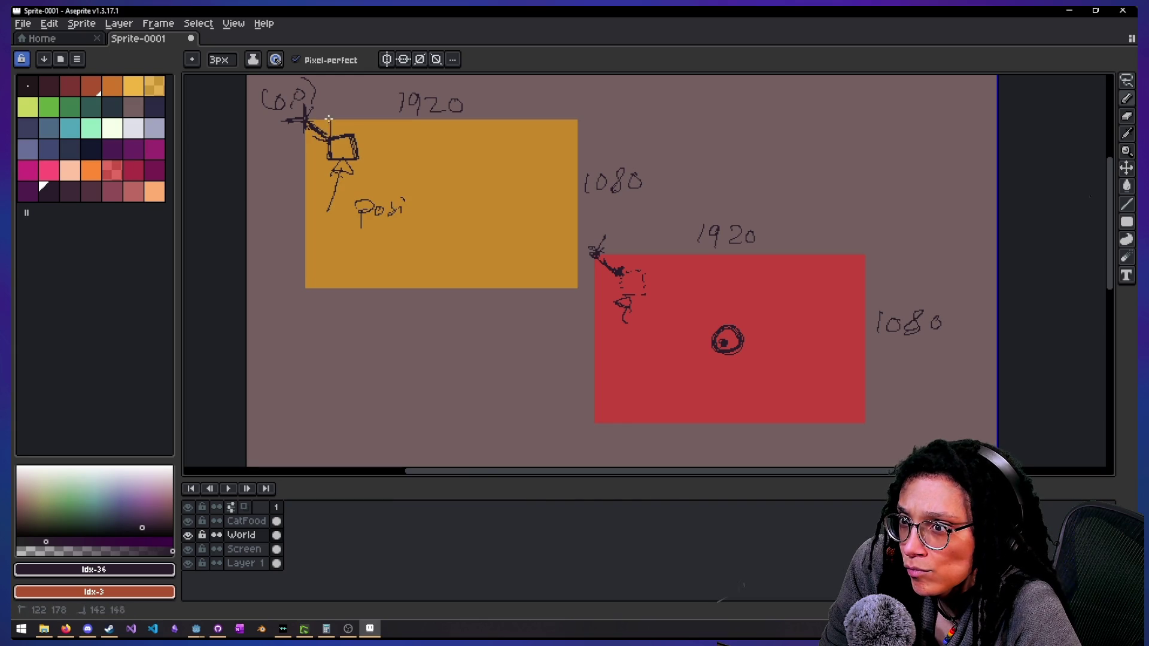
mouse_move(330, 121)
mouse_down()
mouse_move(329, 139)
mouse_move(300, 120)
mouse_up()
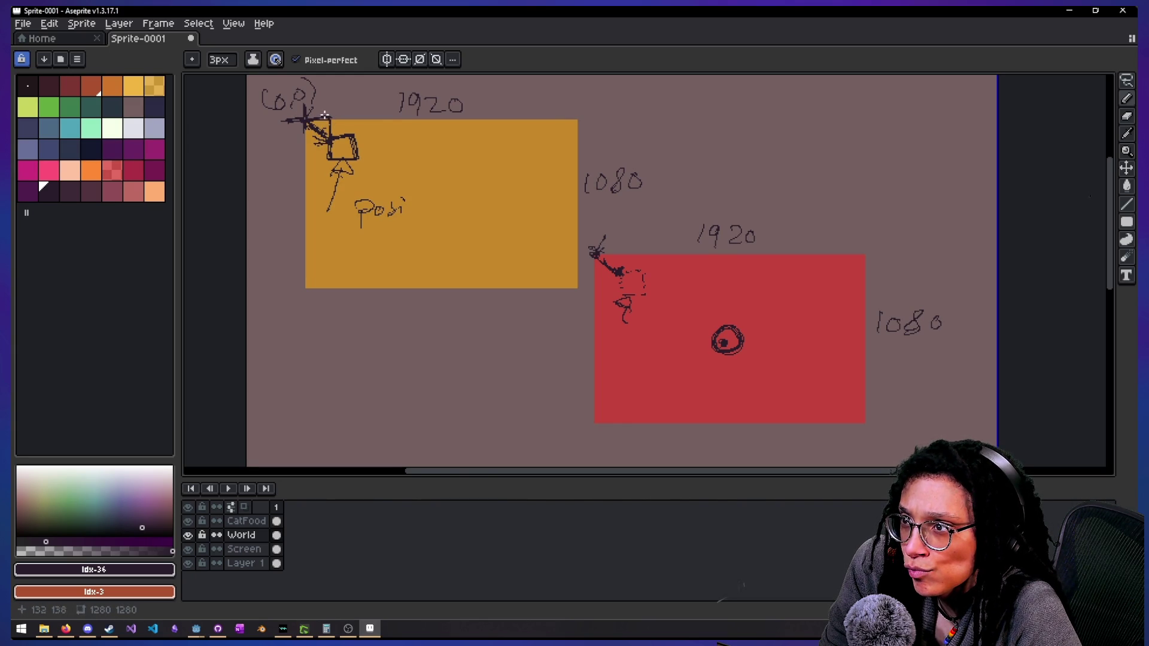
drag(322, 104, 330, 113)
mouse_move(330, 103)
mouse_down()
mouse_move(302, 151)
mouse_move(287, 150)
mouse_up()
drag(295, 138, 280, 162)
Add (20,20) coordinate notes at the orange square and above the red rectangle's corner mark
mouse_move(382, 148)
mouse_down()
mouse_move(379, 169)
mouse_move(428, 155)
mouse_move(440, 177)
mouse_up()
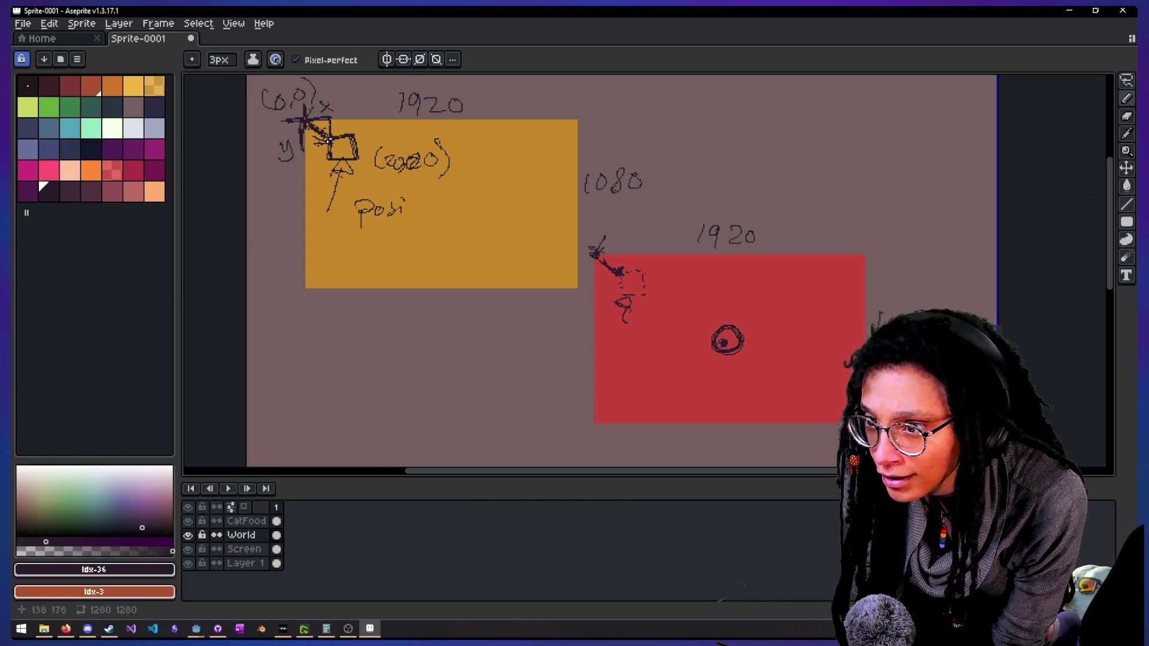
mouse_move(332, 114)
mouse_down()
mouse_move(373, 90)
mouse_move(398, 96)
mouse_up()
drag(402, 84, 404, 86)
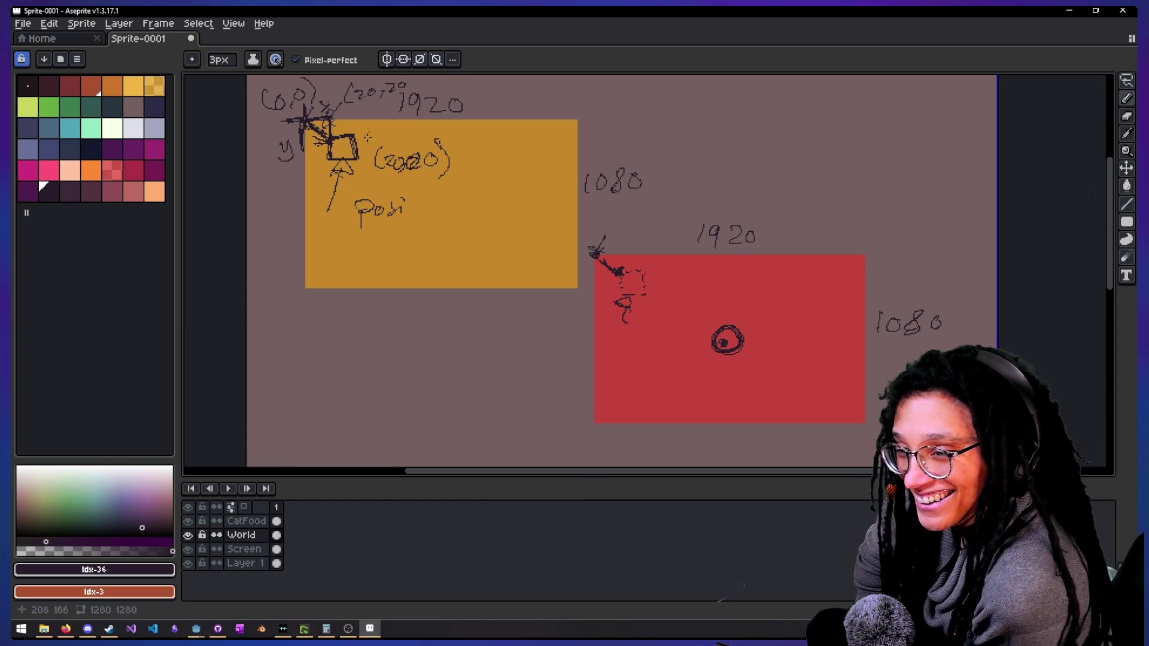
mouse_move(605, 244)
mouse_down()
mouse_move(619, 222)
mouse_move(622, 246)
mouse_up()
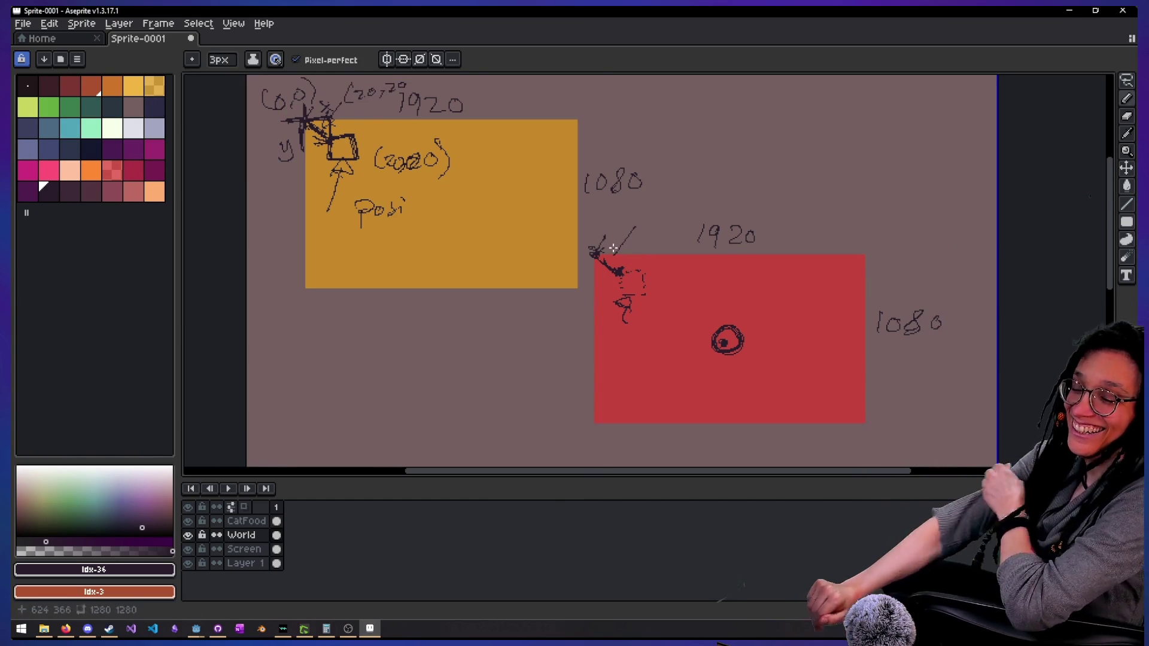
mouse_move(605, 232)
mouse_down()
mouse_move(611, 215)
mouse_move(627, 226)
mouse_move(667, 207)
mouse_move(666, 226)
mouse_up()
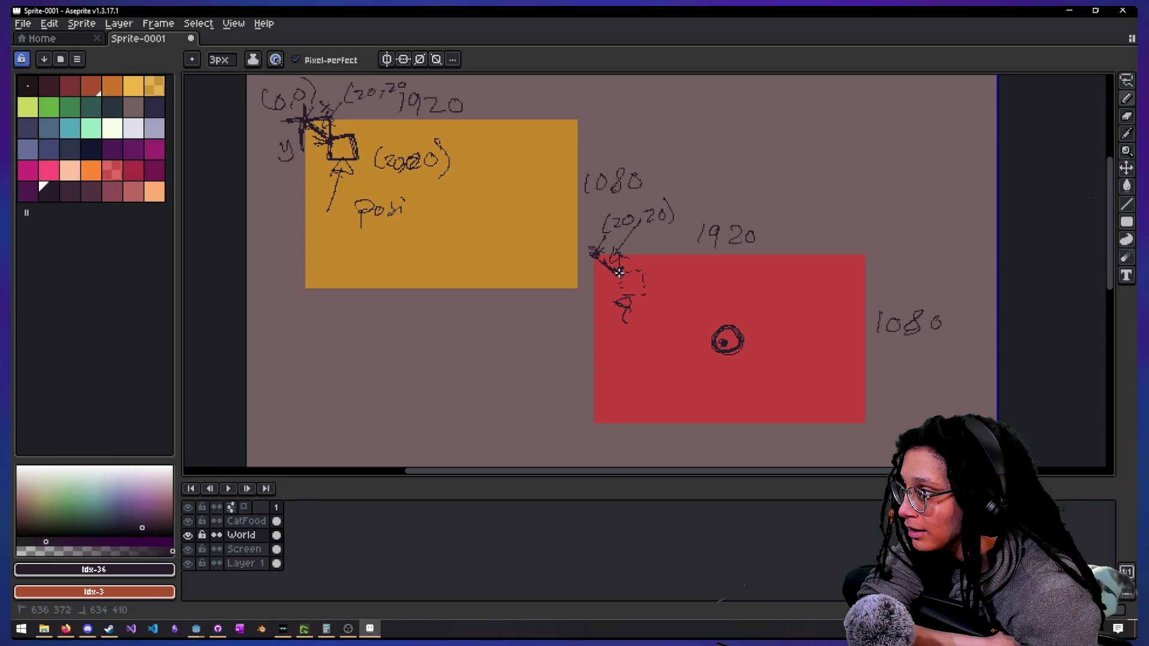
Mark the red corner, draw a line from the circle to the left edge, and write 960
drag(619, 277, 623, 276)
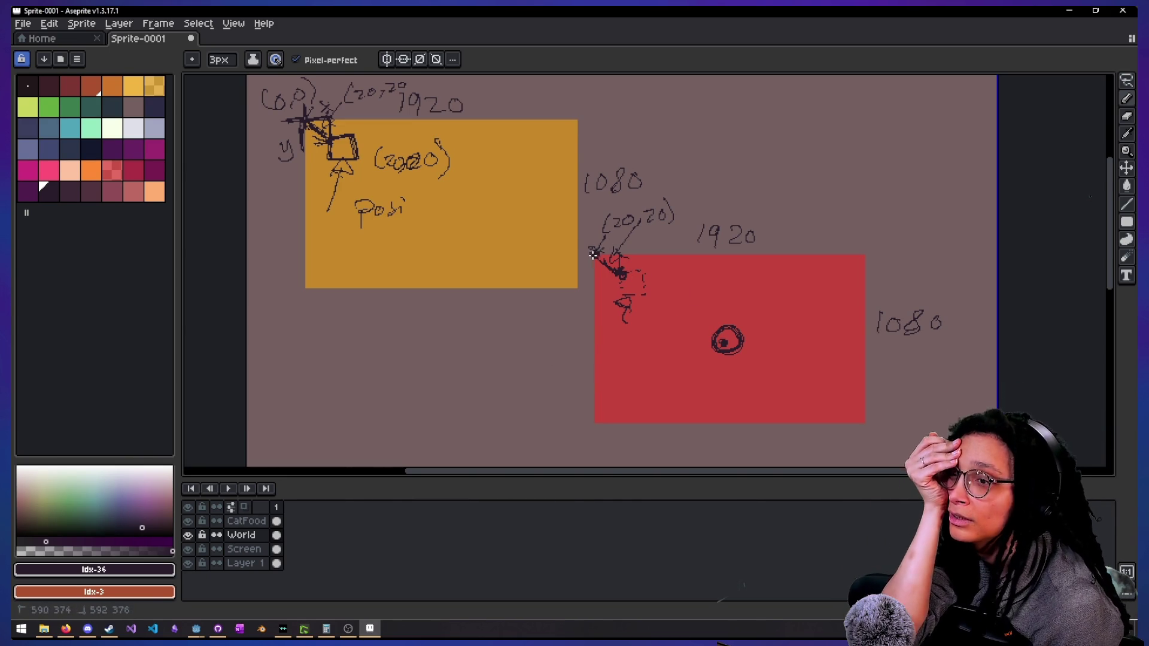
click(722, 344)
drag(723, 344, 594, 347)
mouse_move(722, 189)
mouse_down()
mouse_move(716, 206)
mouse_move(755, 192)
mouse_up()
Draw a vertical line, write 540 beside it, and label the circle's position 100,100
drag(585, 345, 590, 263)
mouse_move(544, 309)
mouse_down()
mouse_move(548, 326)
mouse_move(554, 308)
mouse_move(568, 329)
mouse_up()
drag(578, 308, 576, 324)
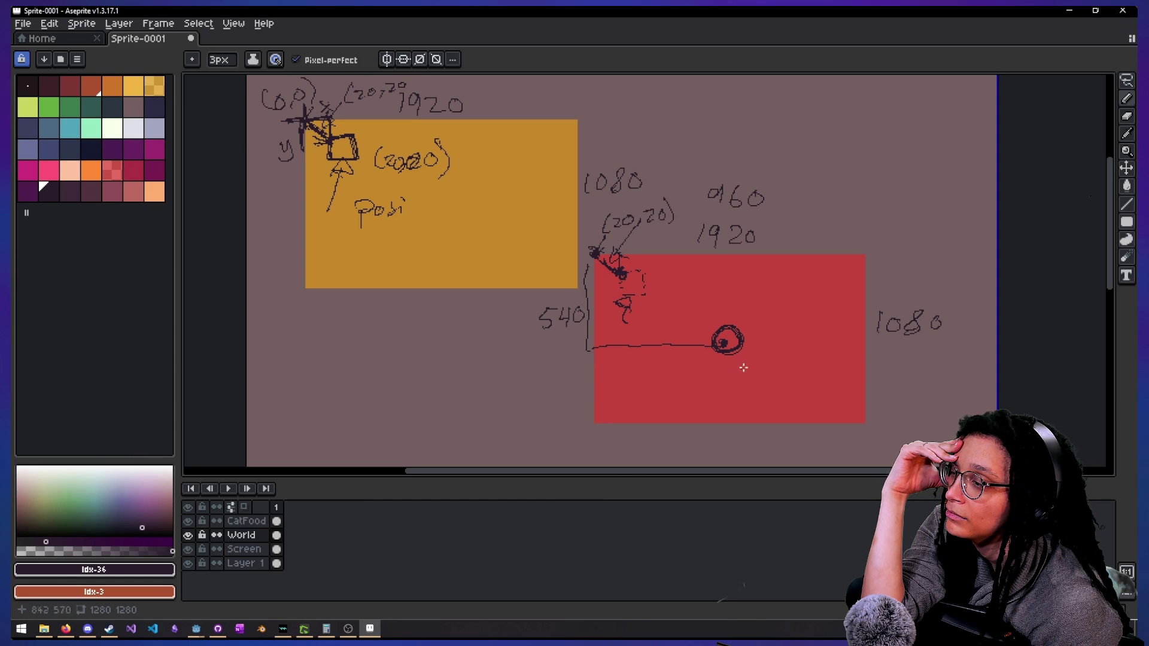
mouse_move(744, 359)
mouse_down()
mouse_move(744, 376)
mouse_move(772, 362)
mouse_move(778, 383)
mouse_move(817, 366)
mouse_up()
click(836, 215)
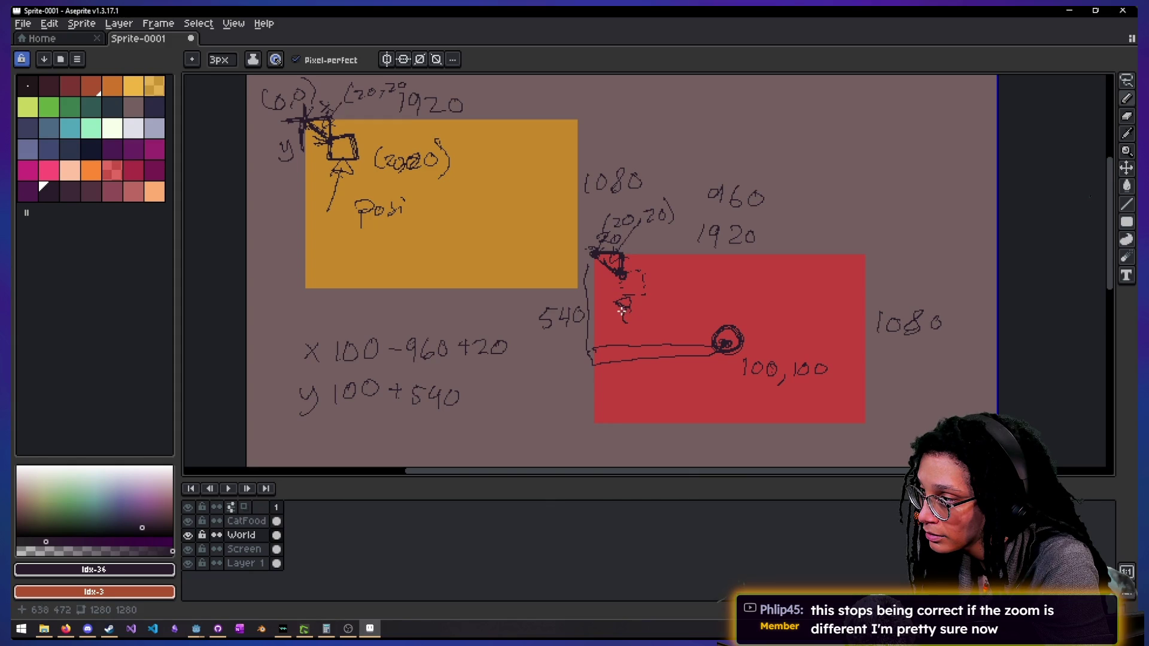
drag(479, 395, 480, 404)
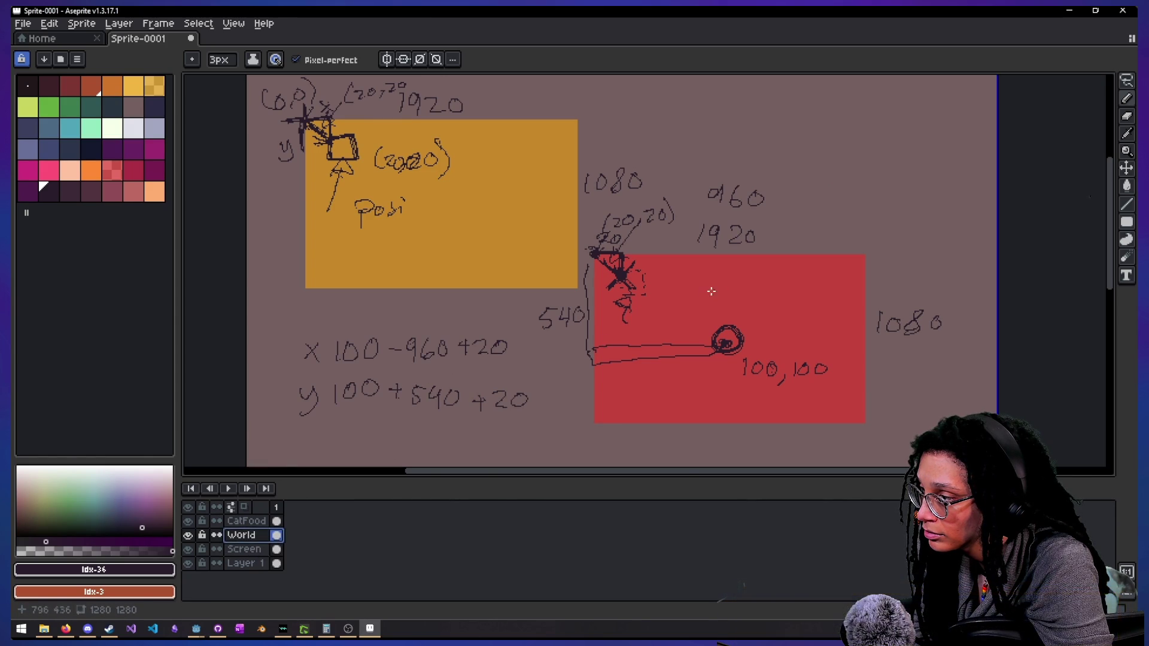
mouse_move(725, 309)
mouse_down()
mouse_move(682, 374)
mouse_move(577, 415)
mouse_up()
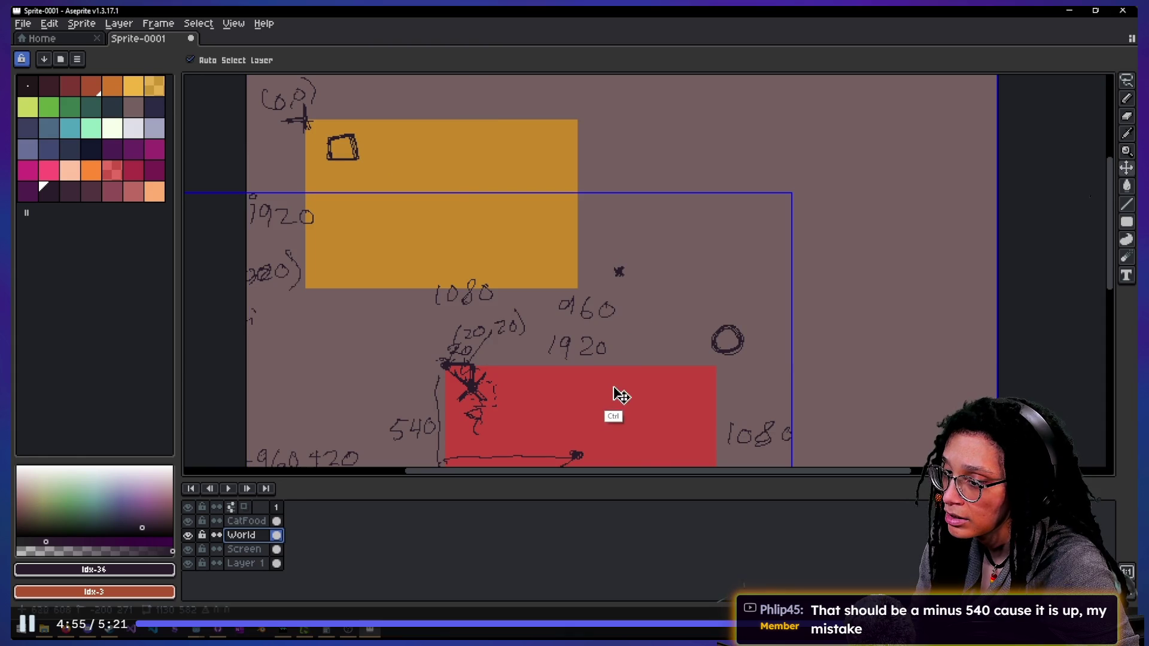
drag(626, 392, 736, 305)
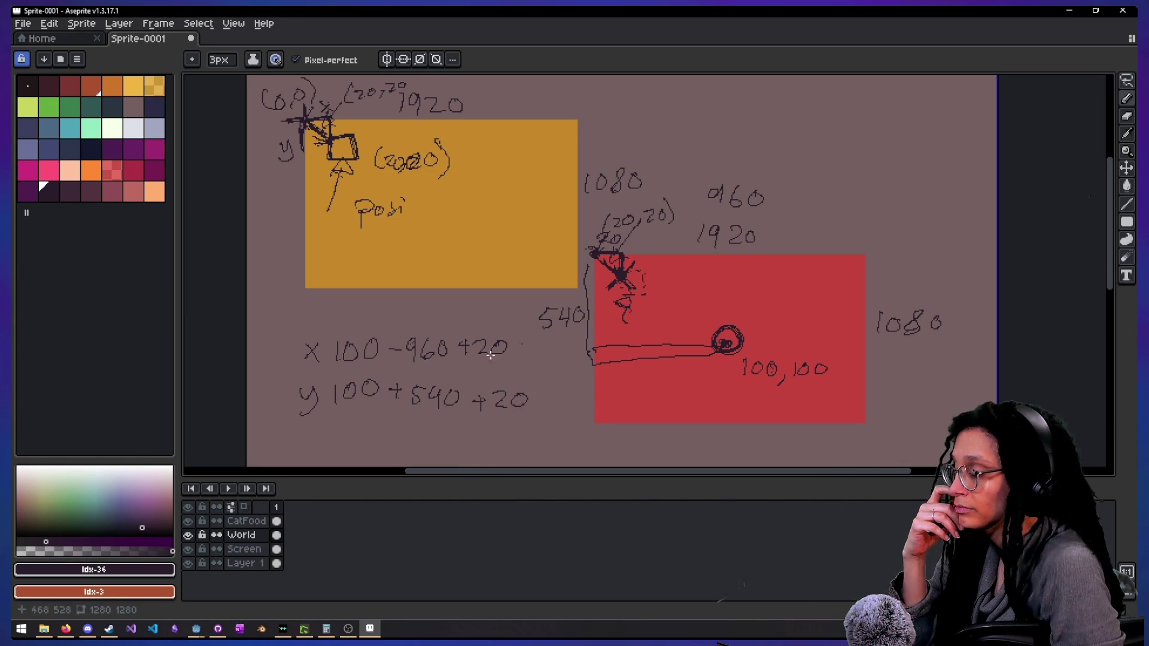
click(245, 536)
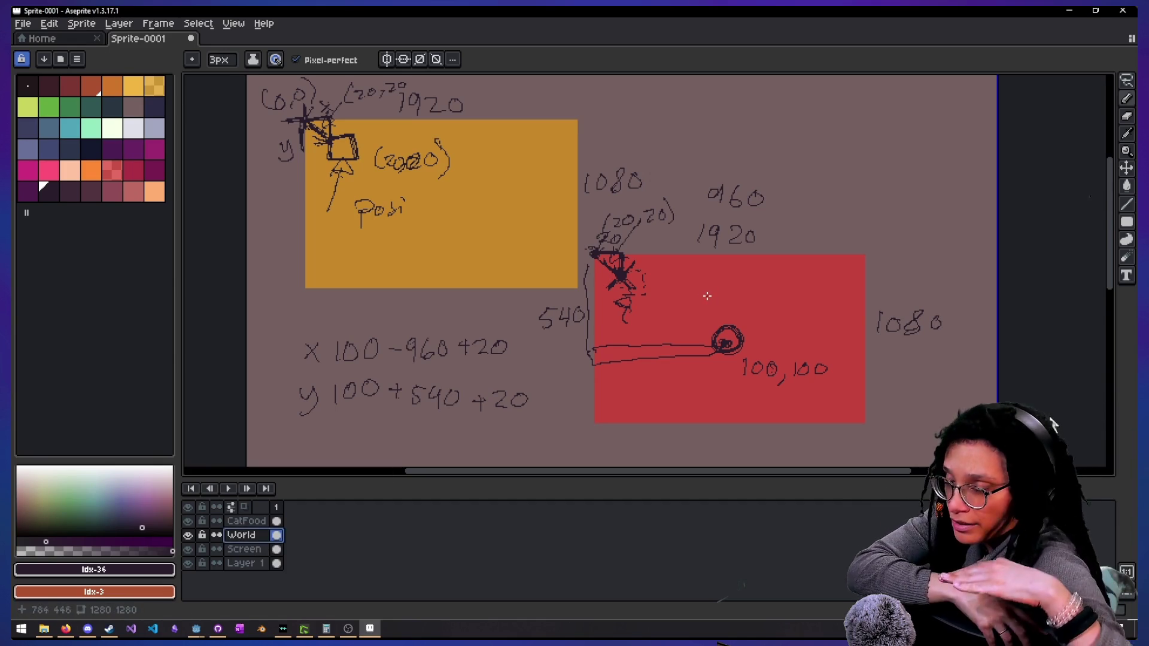
mouse_move(718, 304)
mouse_down()
mouse_move(673, 369)
mouse_move(575, 415)
mouse_up()
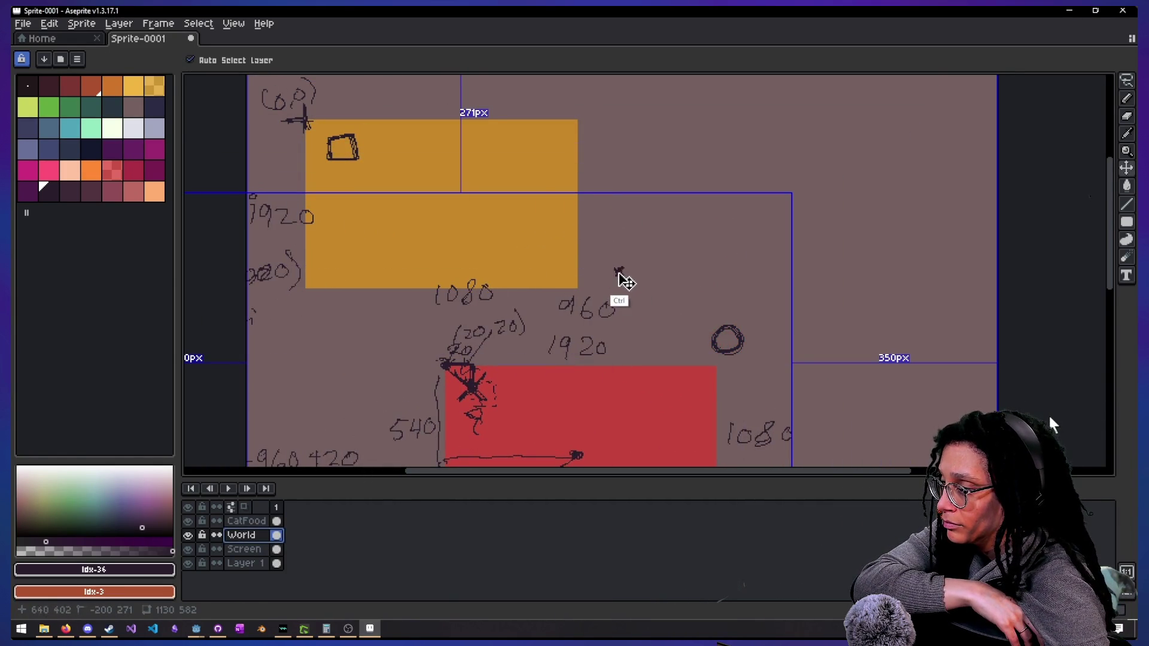
drag(622, 395, 768, 279)
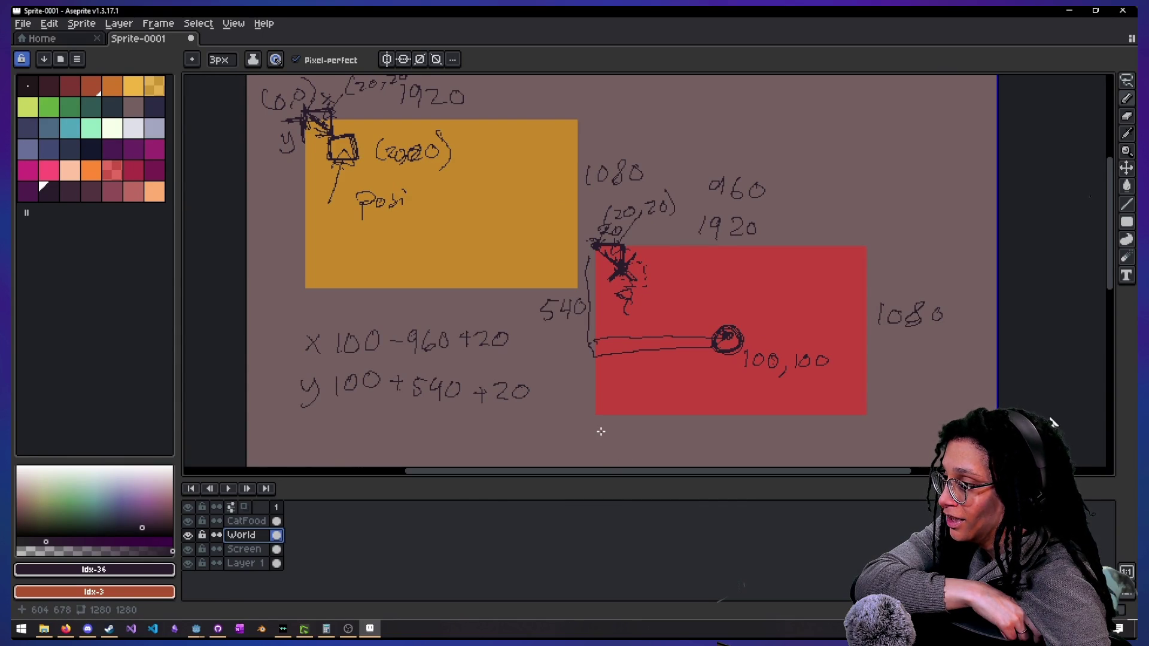
mouse_move(326, 397)
mouse_down()
mouse_move(359, 311)
mouse_move(351, 409)
mouse_up()
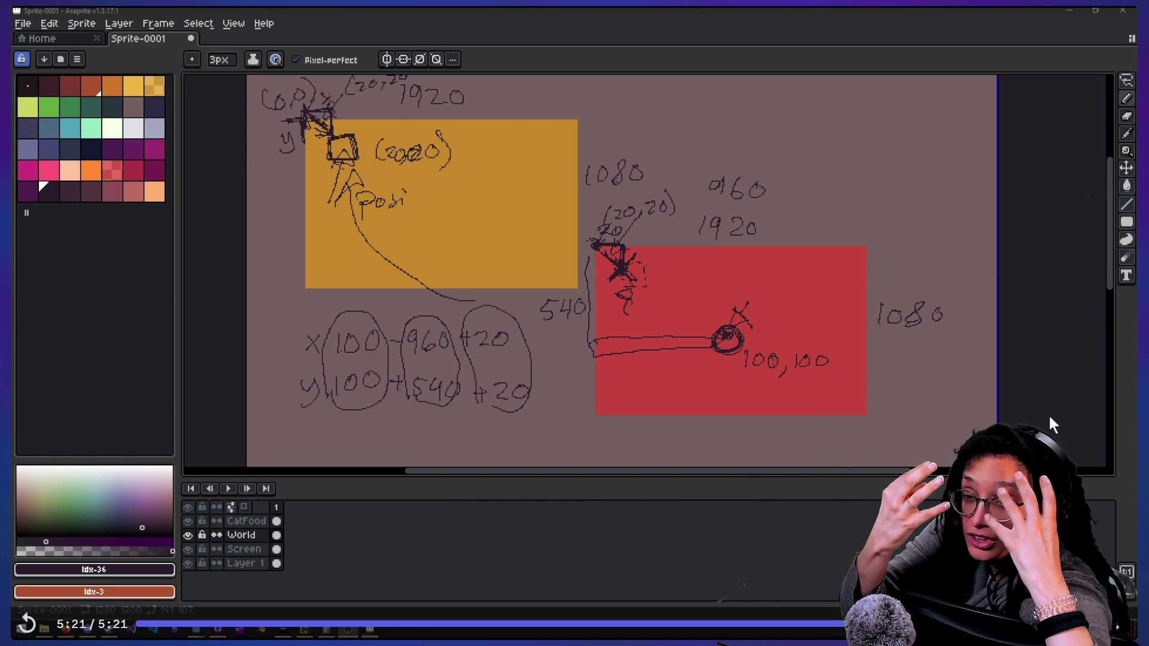
key(Escape)
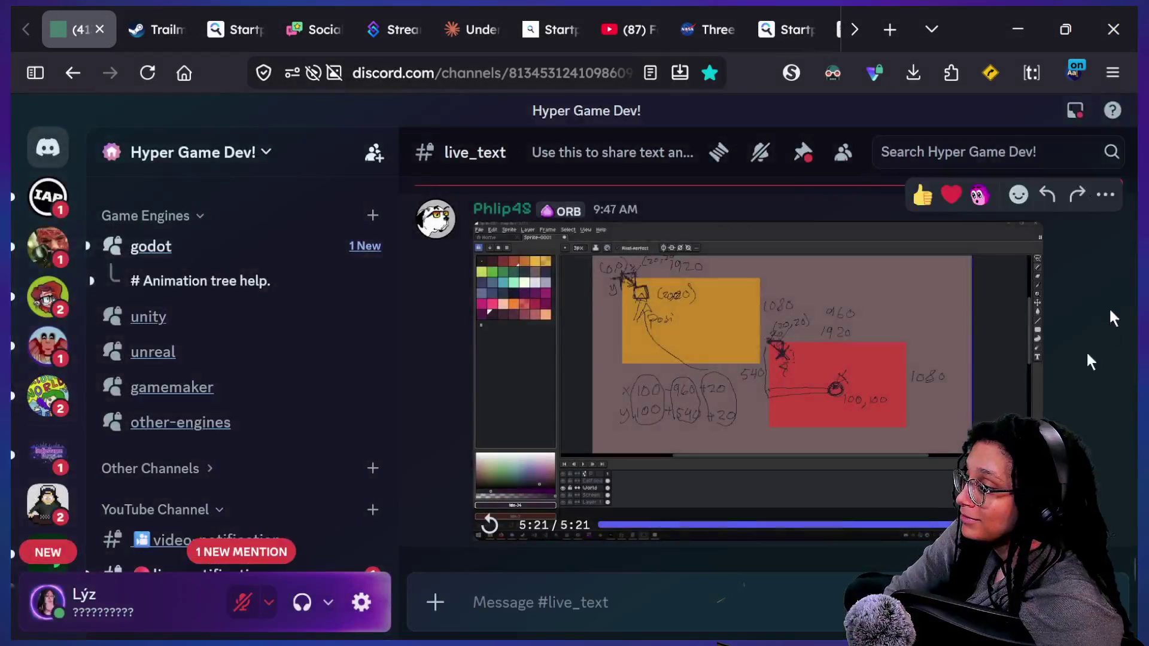
Heart-react to the shared sketch video in #live_text and return to Godot
click(955, 194)
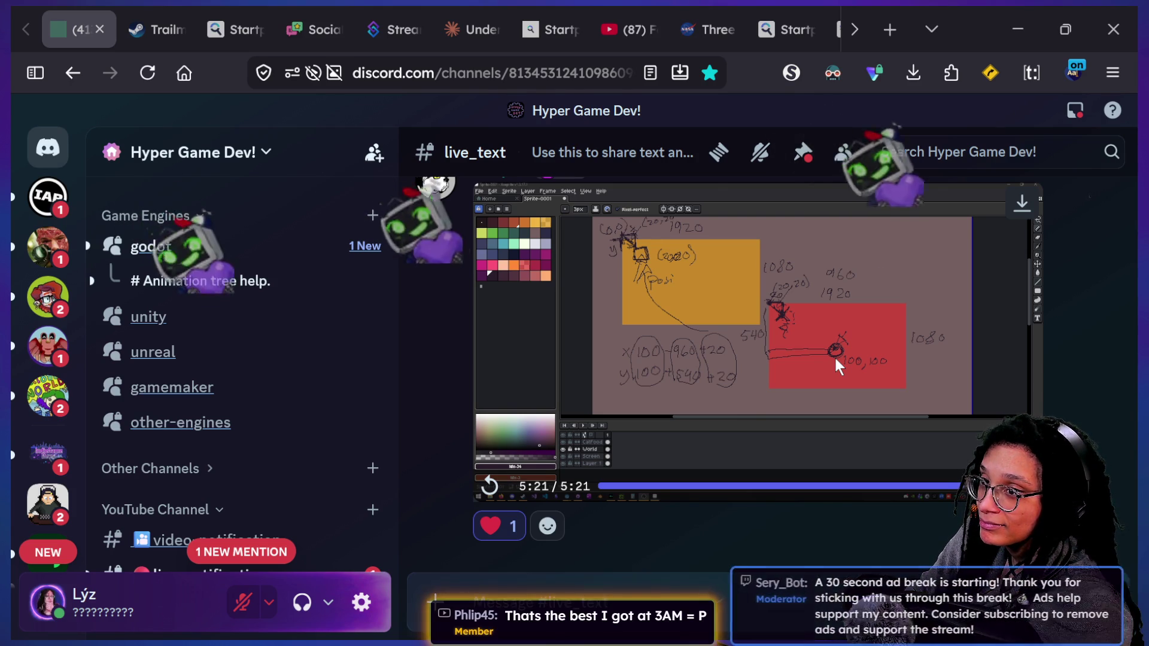
key(alt+Tab)
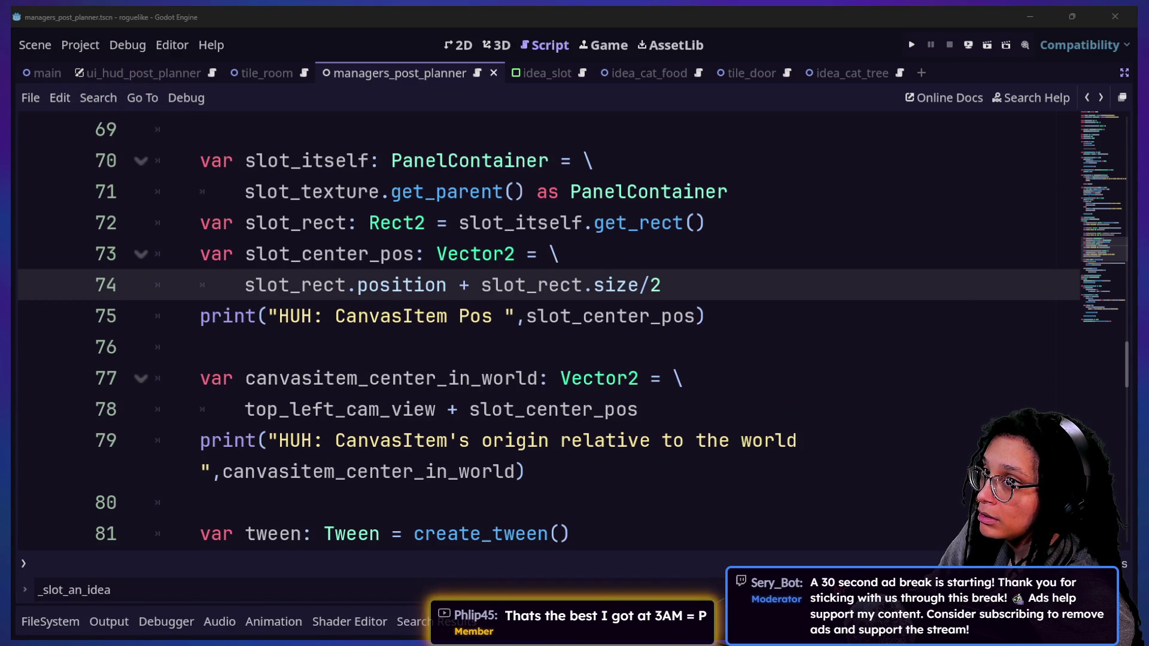
Review idea.gd around line 76 and save with Ctrl+S
click(505, 347)
scroll(502, 350, up, 20)
scroll(501, 352, down, 20)
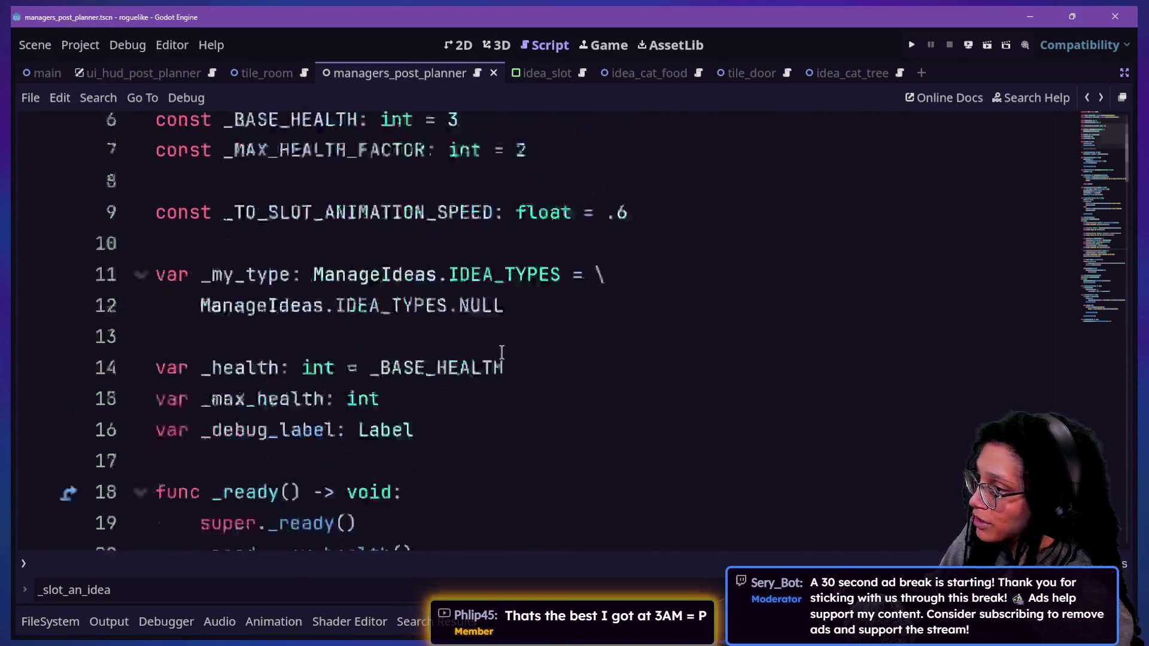
scroll(550, 370, up, 20)
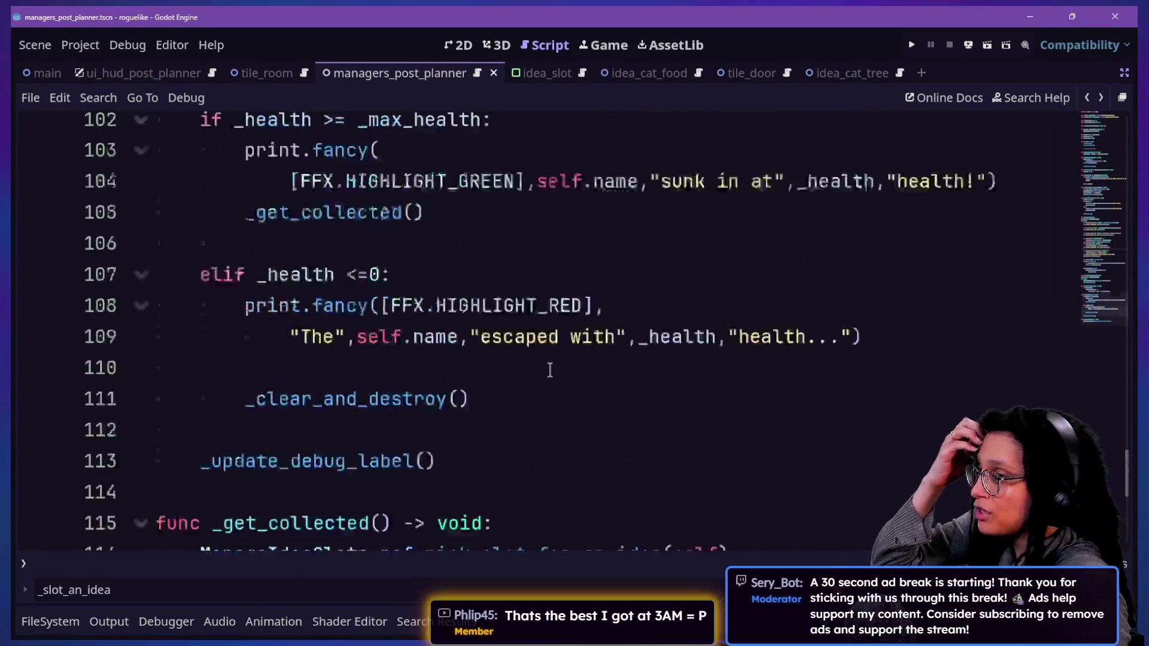
key(ctrl+s)
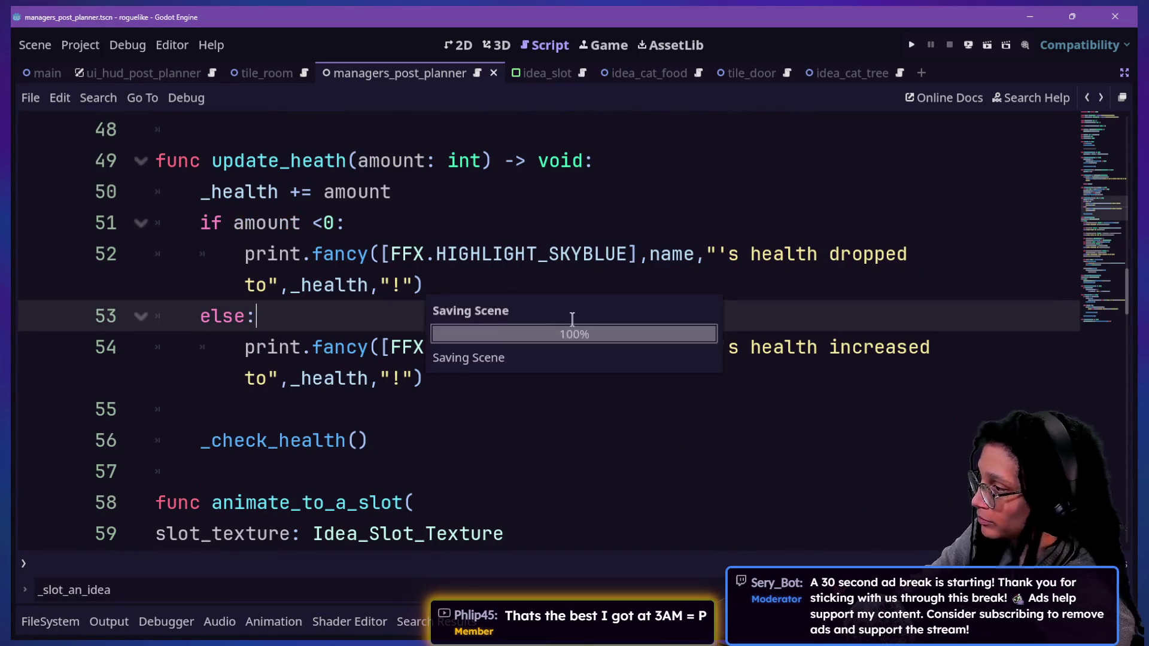
Step through the code to the else: on line 53 and bring up the quick-open file search
click(784, 142)
scroll(784, 143, down, 1)
key(Down)
key(Down)
key(Down)
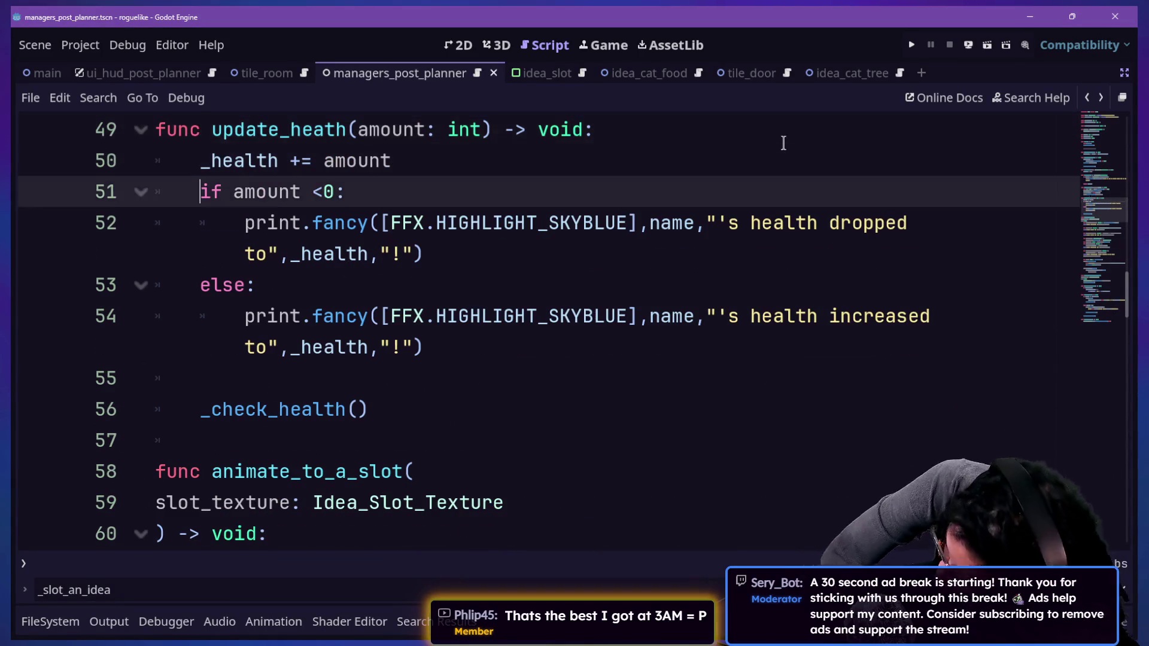
click(770, 219)
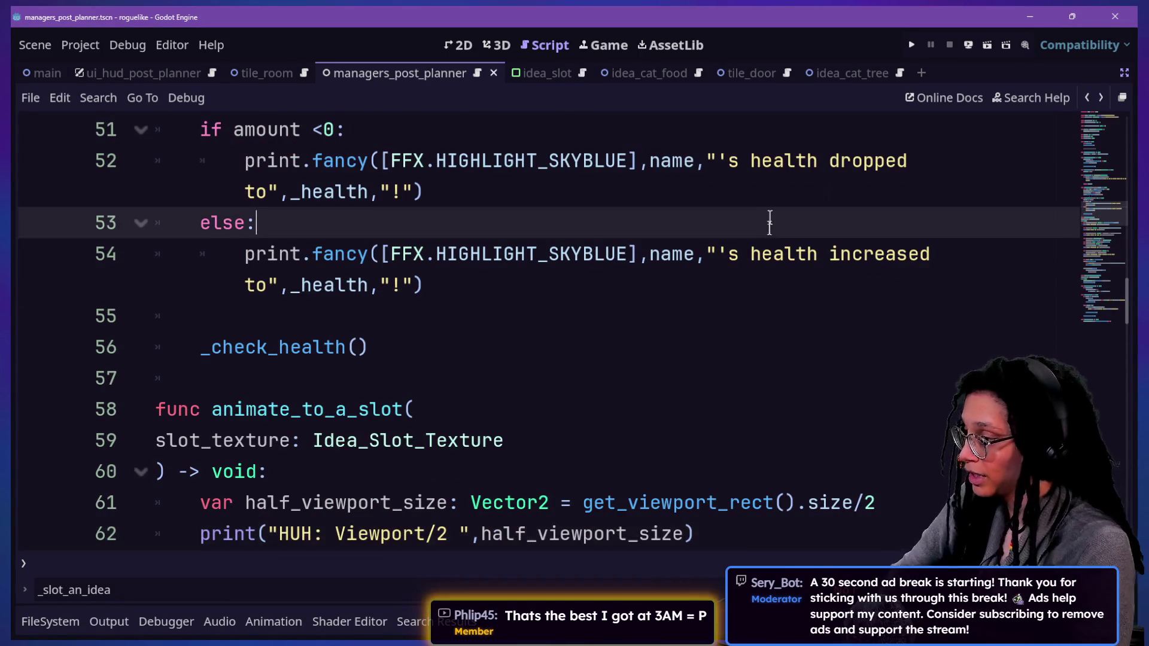
key(shift+alt+o)
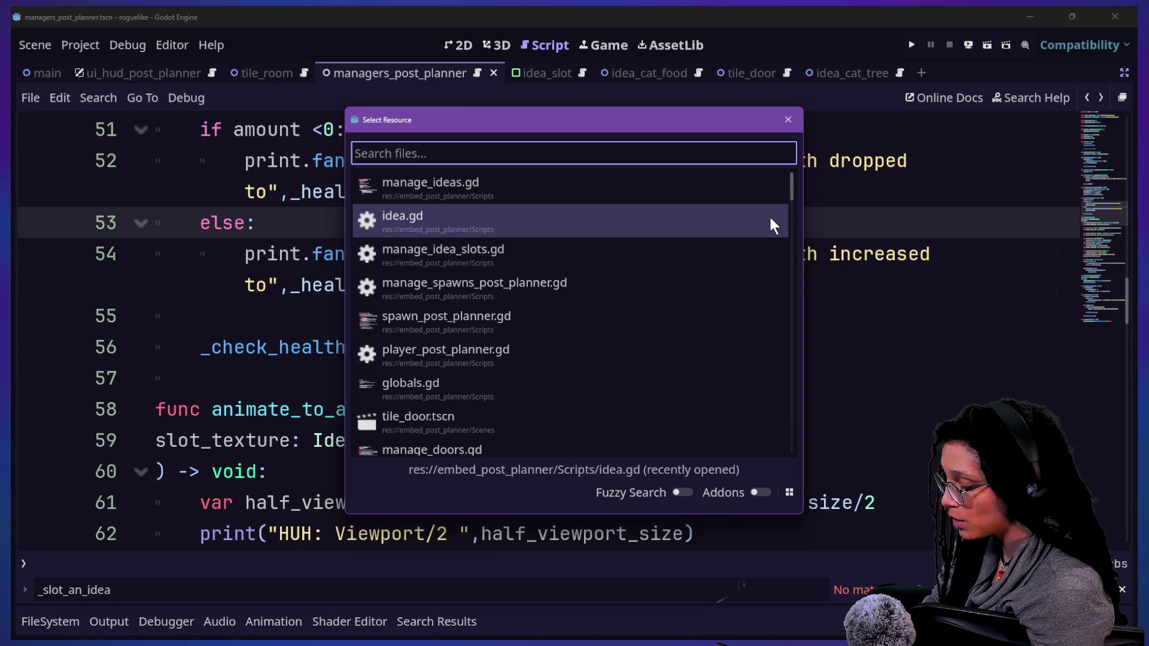
Find in Files for animate_to_a_slot and inspect its definition on line 58 and its calls
text(anima)
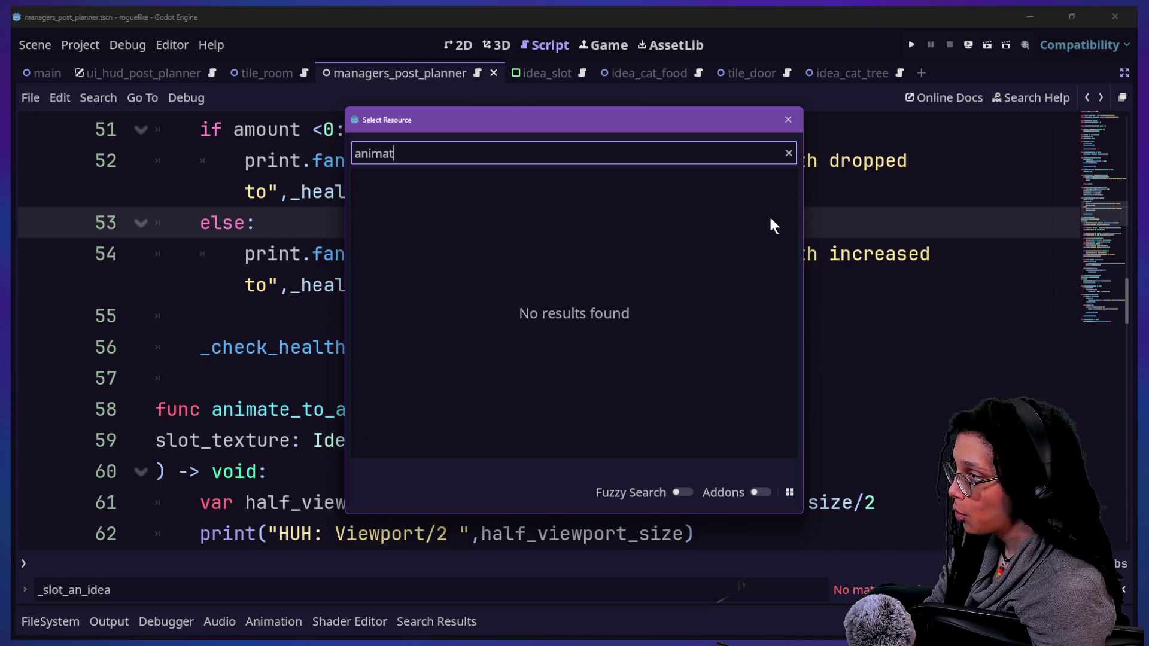
key(Escape)
key(ctrl+shift+f)
text(animate_to_)
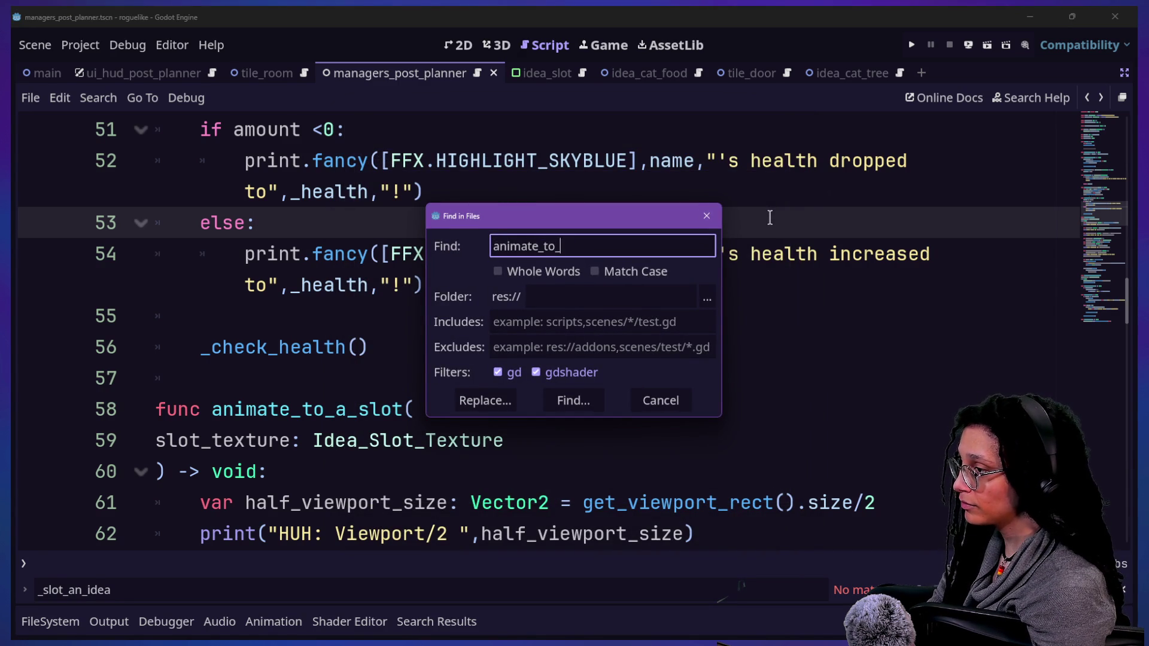
key(Return)
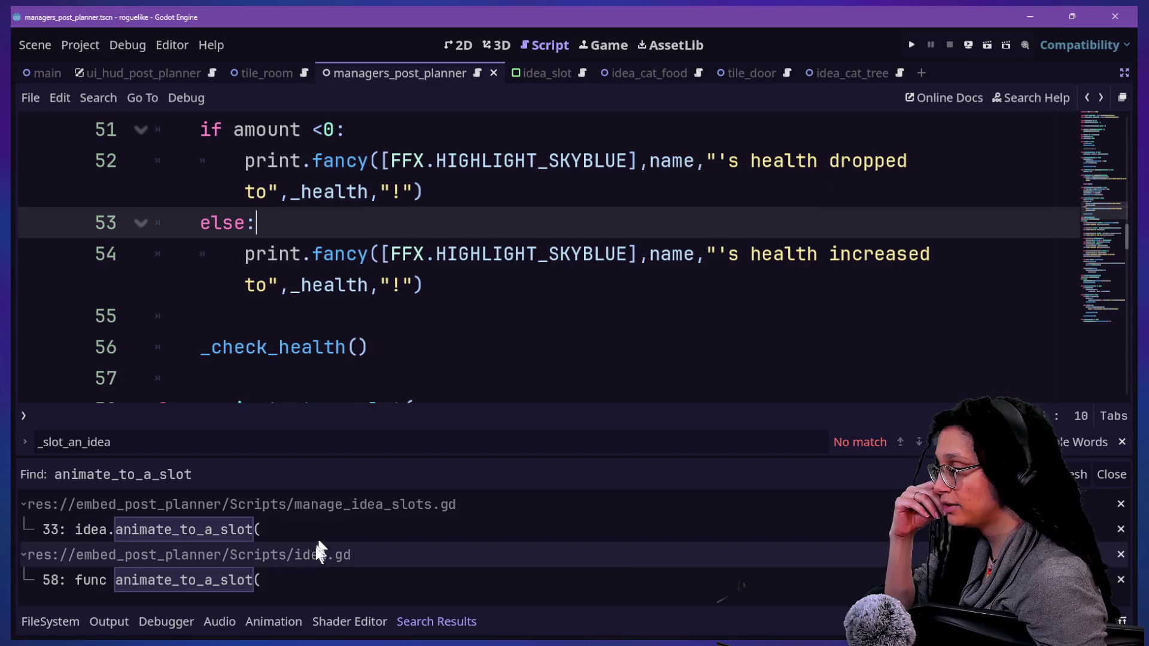
click(299, 580)
click(270, 533)
click(282, 584)
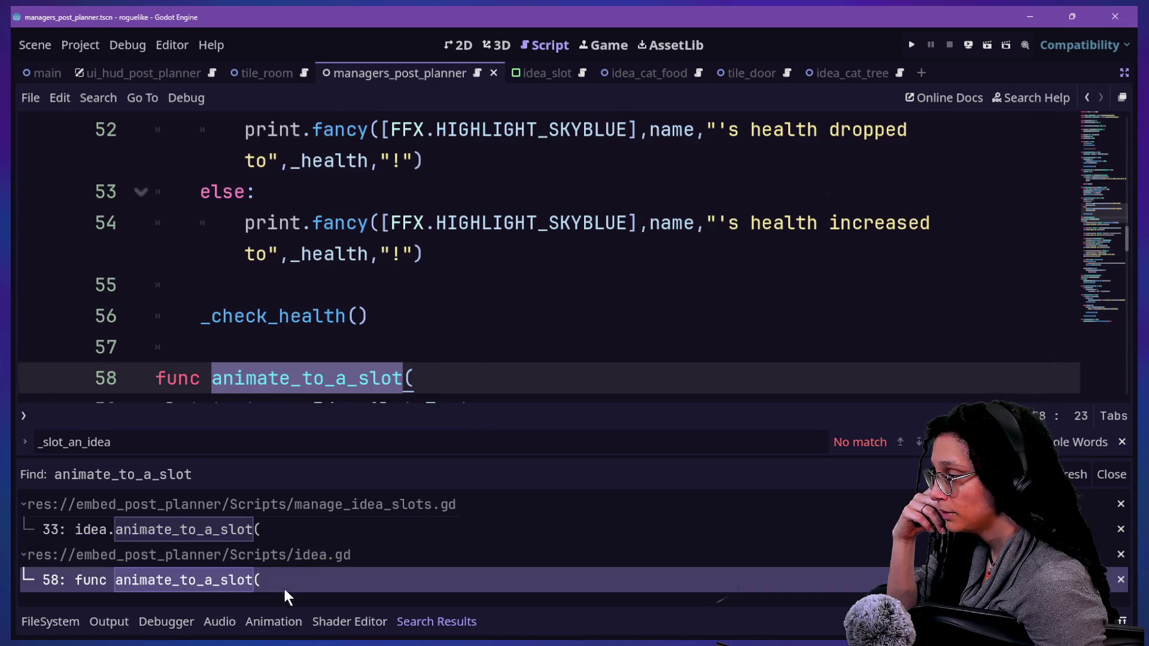
scroll(402, 358, down, 4)
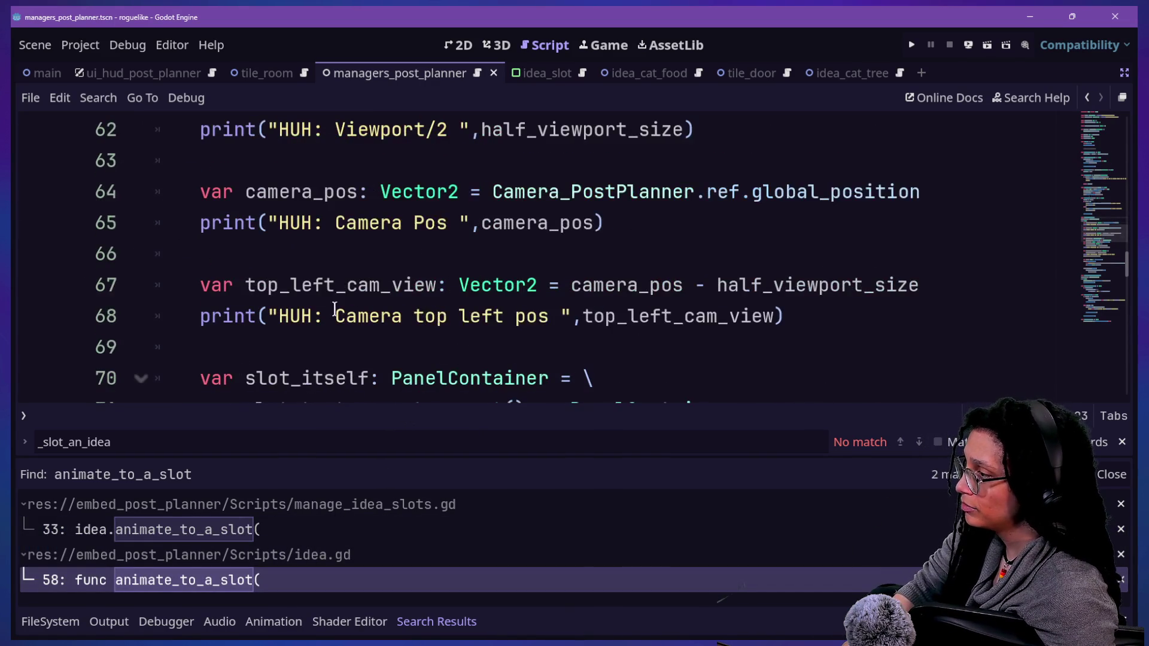
click(173, 529)
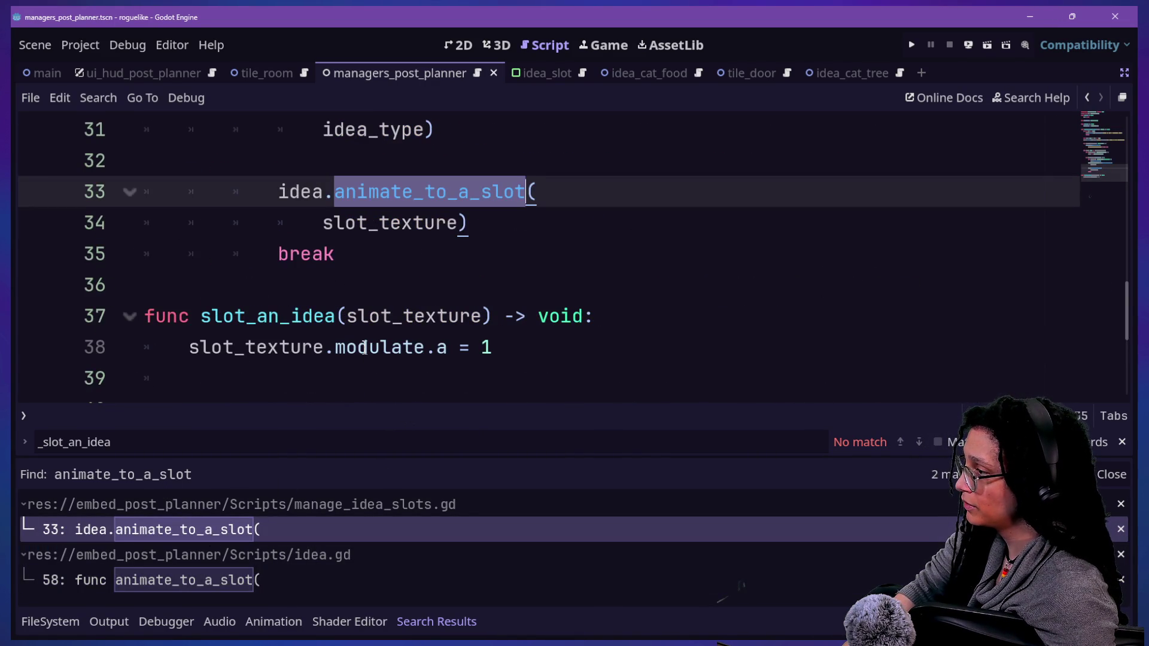
scroll(364, 344, down, 1)
Review slot_an_idea's slot_texture.modulate code on lines 35–41, then reopen quick-open
click(222, 232)
drag(222, 232, 450, 253)
click(264, 250)
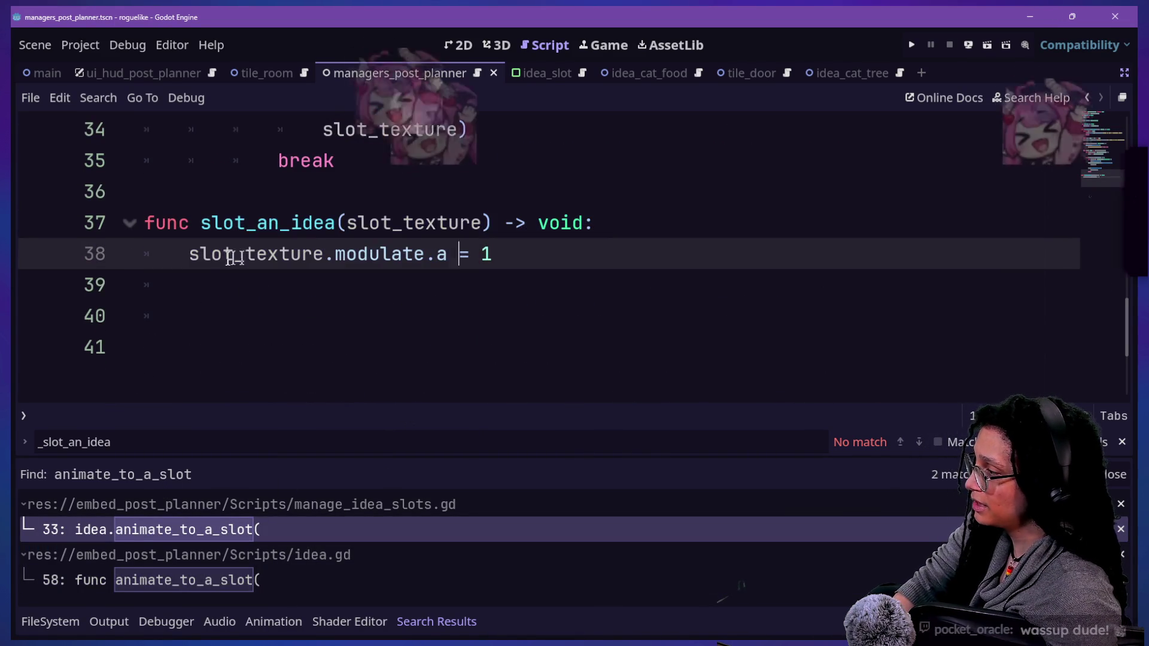
drag(189, 254, 426, 254)
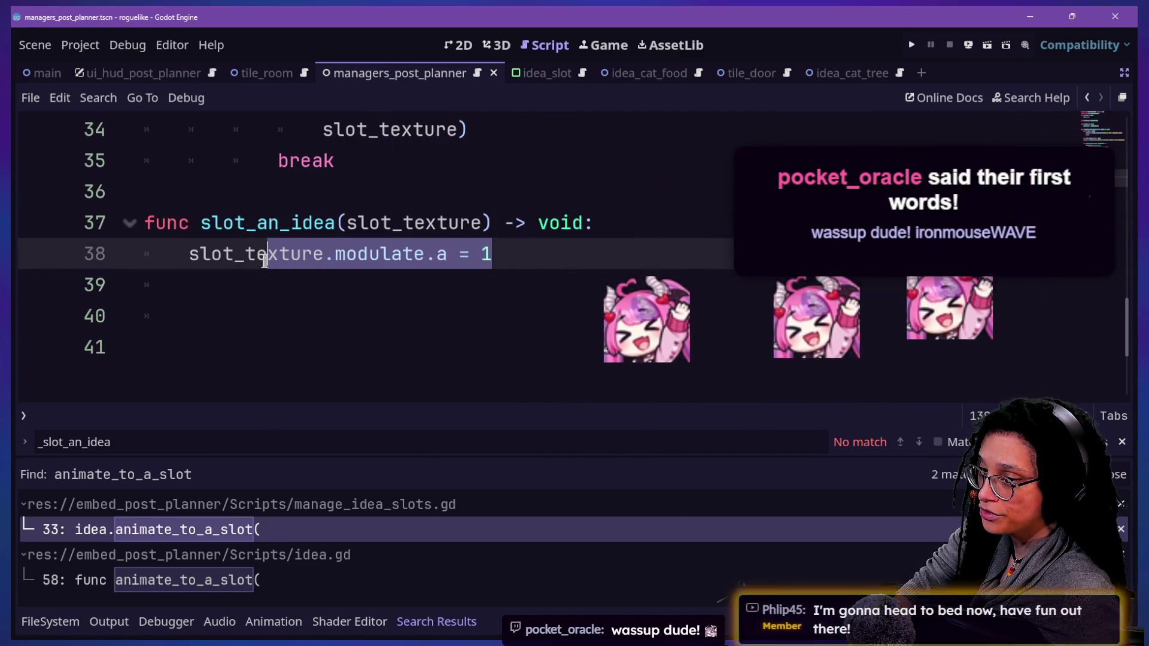
drag(235, 160, 474, 320)
click(473, 320)
key(Up)
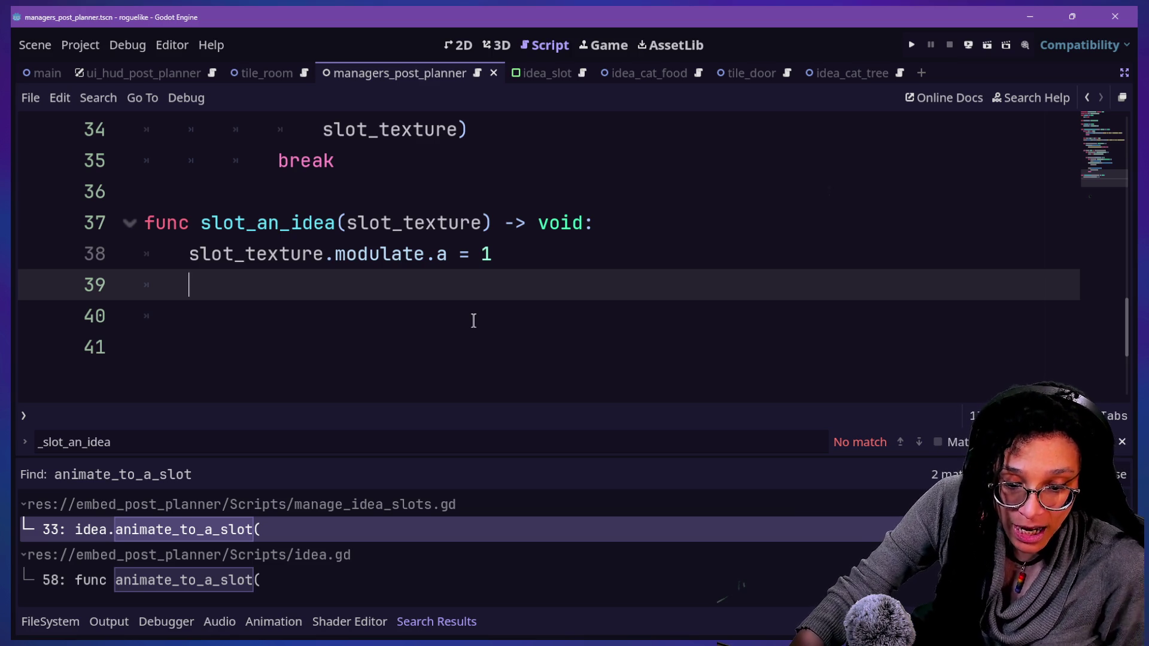
mouse_move(472, 321)
mouse_down()
mouse_move(585, 192)
mouse_move(601, 212)
mouse_up()
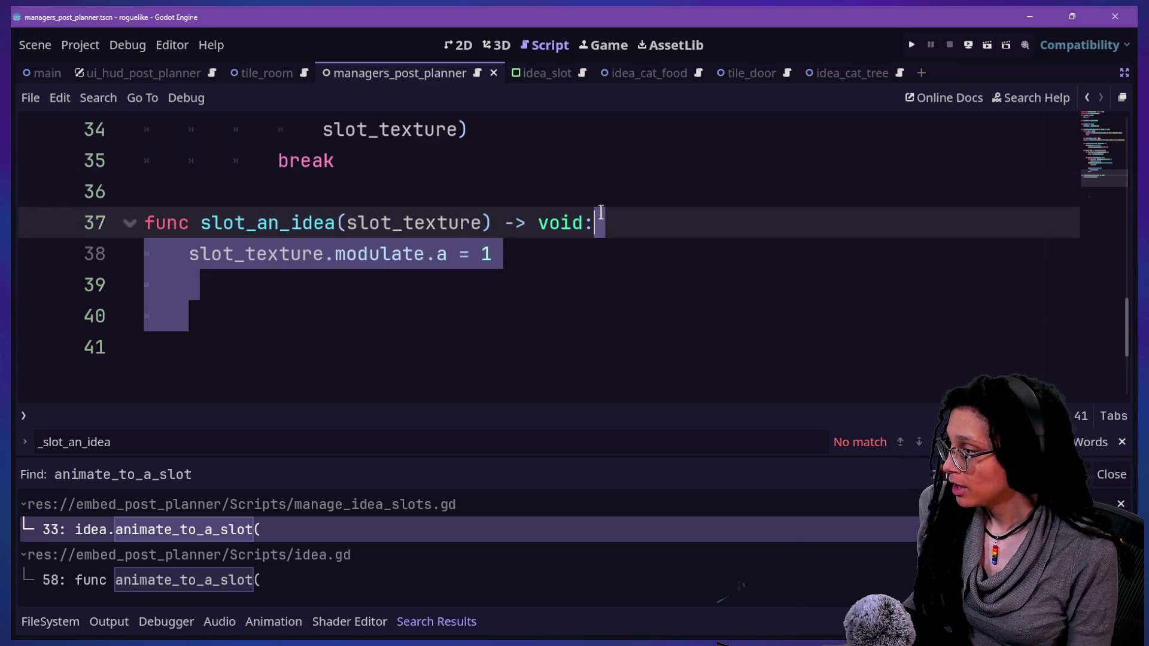
click(601, 213)
click(594, 250)
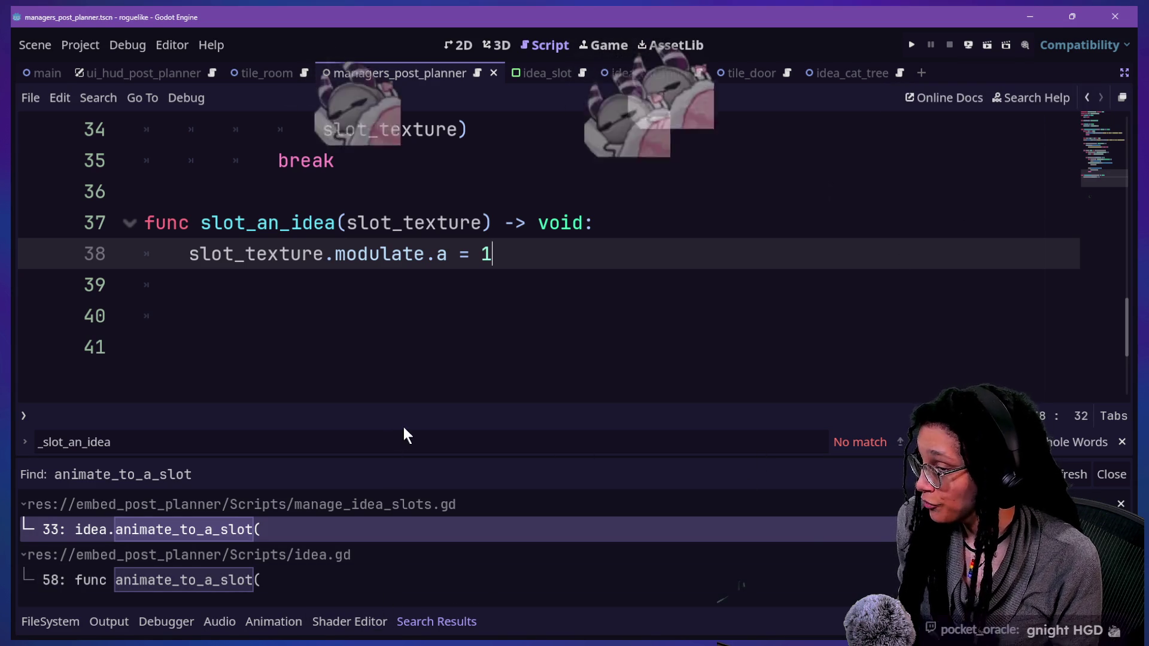
click(406, 370)
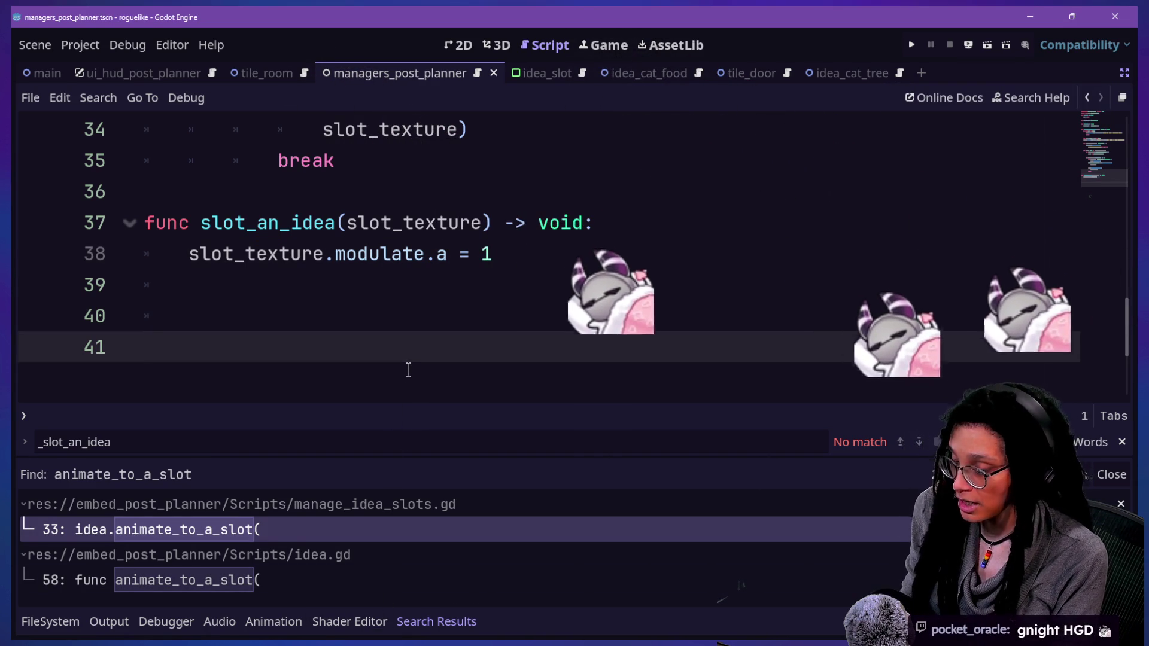
key(shift+alt+o)
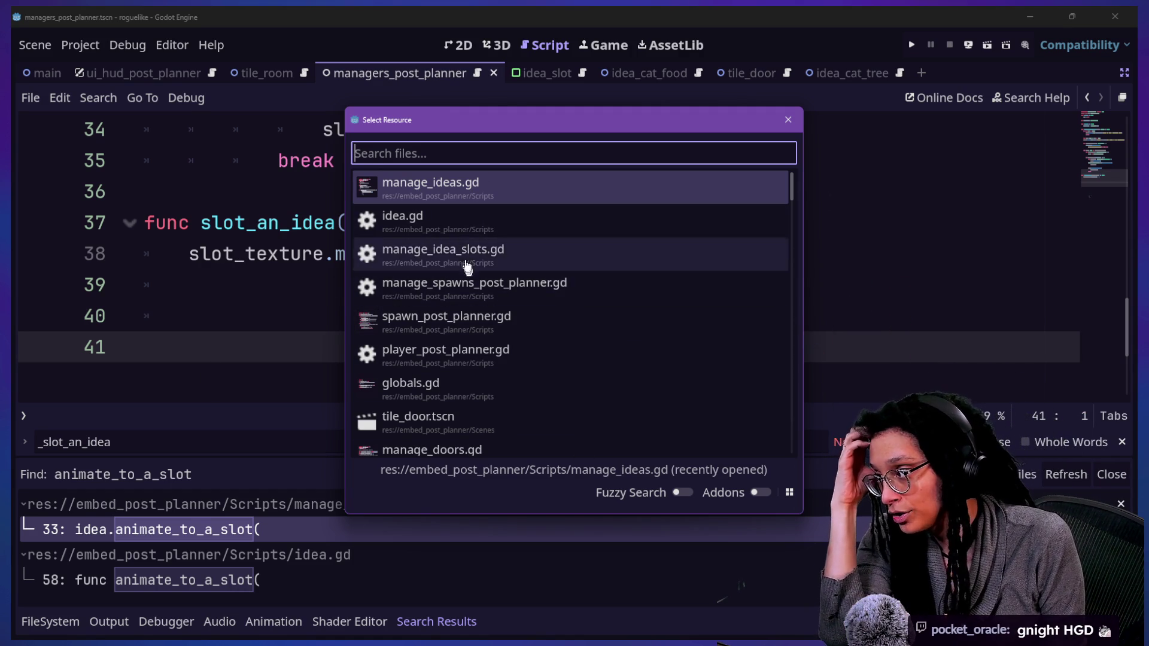
Open manage_ideas.gd and select the IMAGE_PATH entry in the IDEA_TYPES enums
click(449, 191)
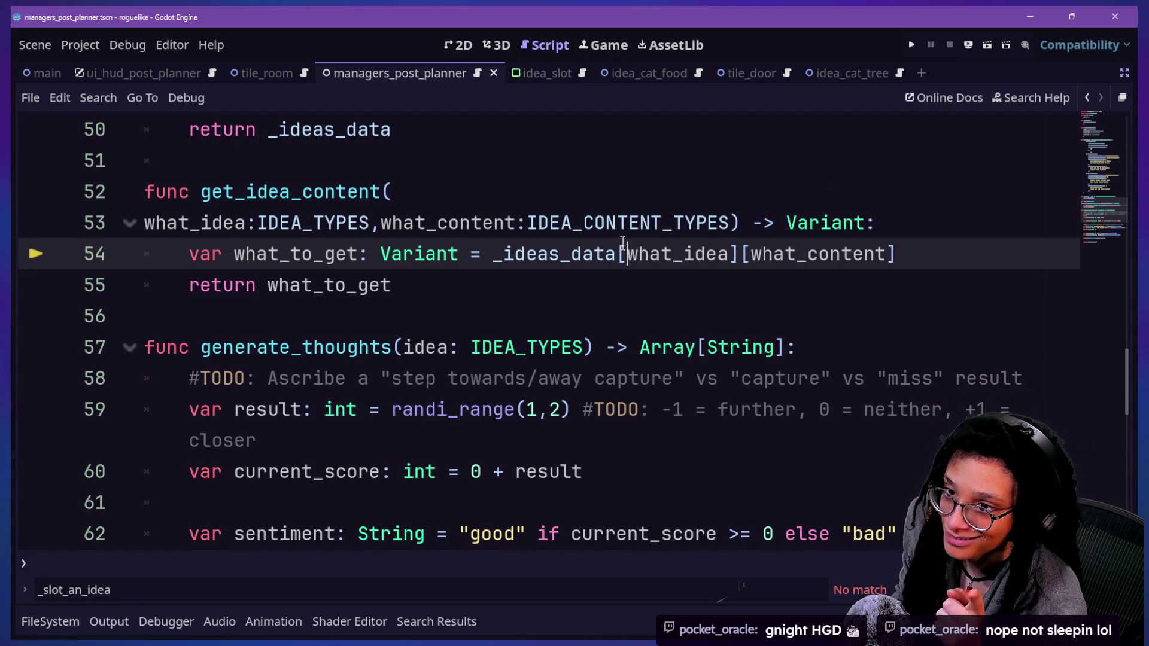
drag(634, 192, 895, 254)
click(867, 276)
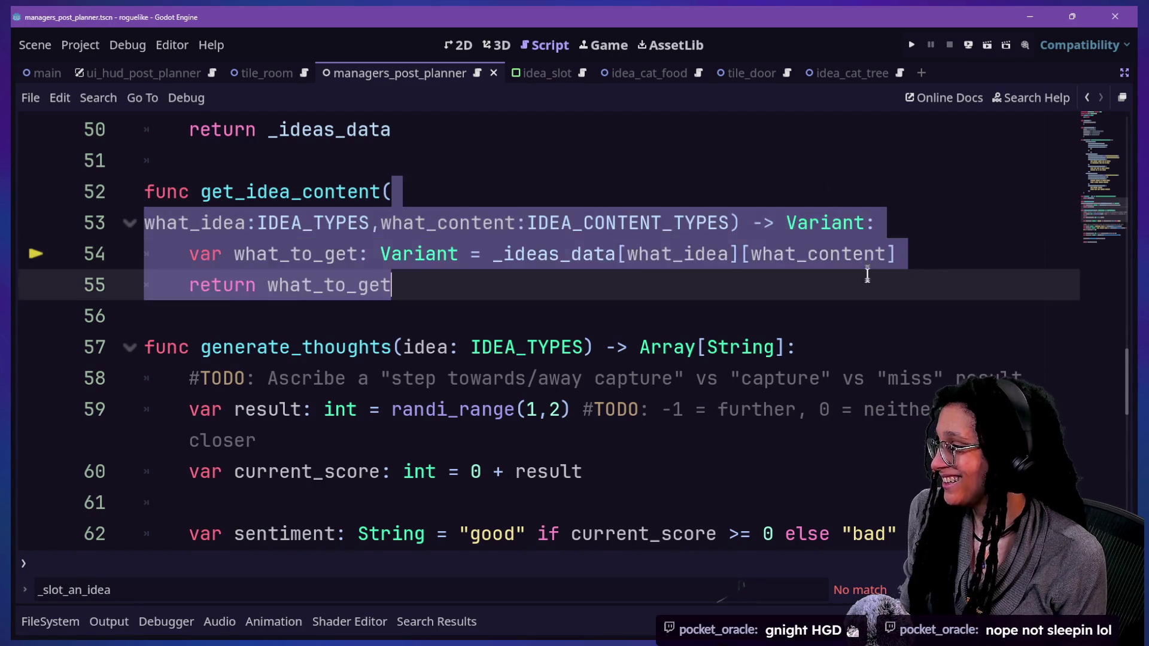
scroll(867, 276, up, 15)
scroll(838, 274, down, 2)
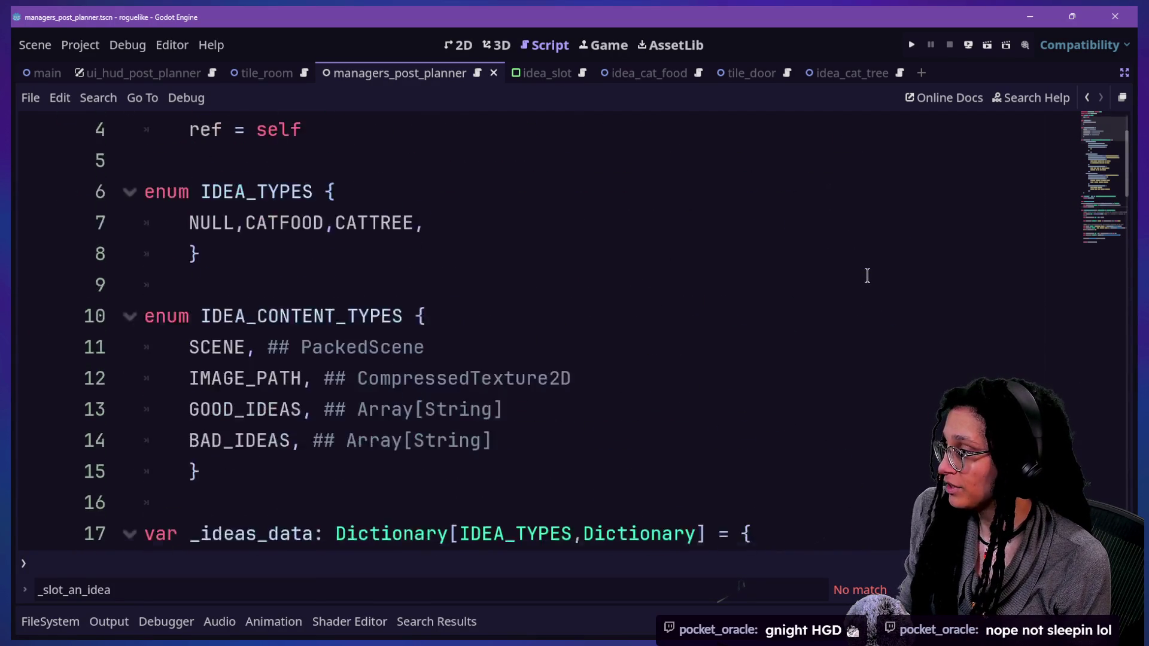
click(729, 277)
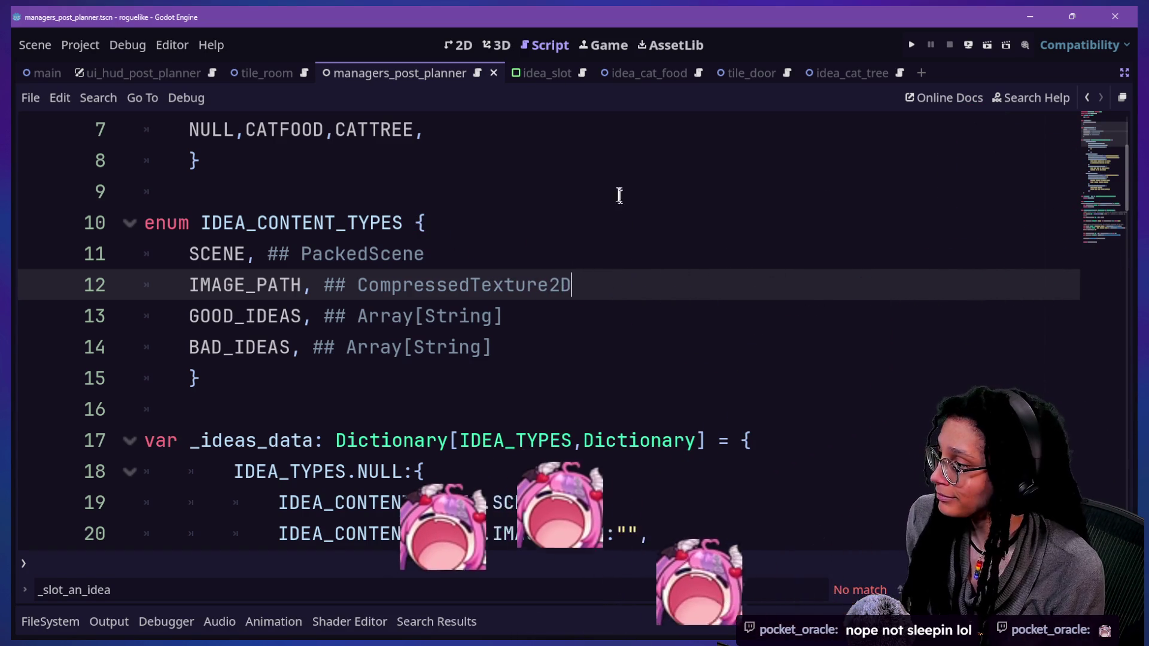
key(shift+Up)
Scroll to _ideas_data, highlight CATTREE's empty IMAGE_PATH, and show the file browser
scroll(659, 291, up, 2)
scroll(659, 293, down, 5)
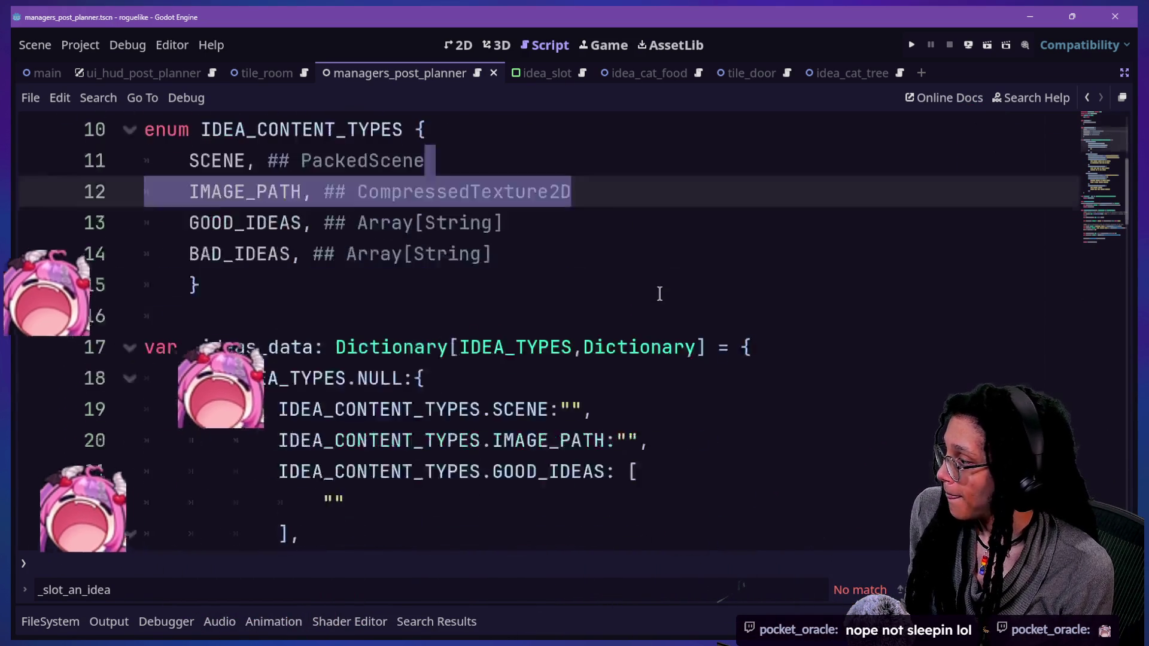
scroll(659, 294, down, 1)
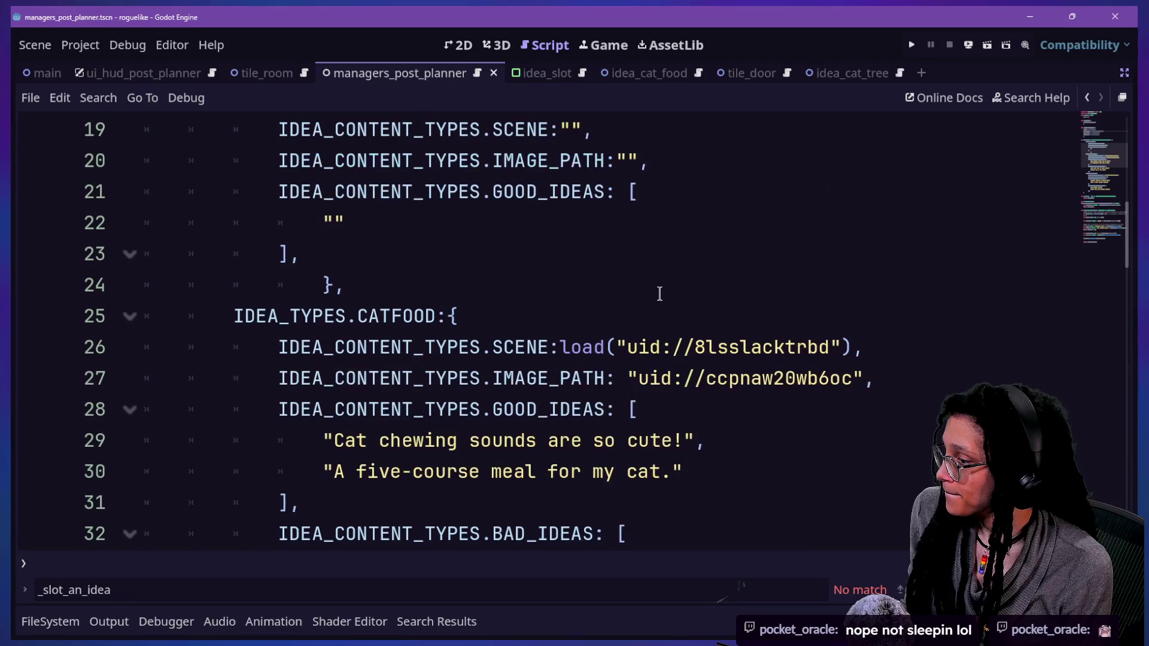
scroll(569, 268, down, 3)
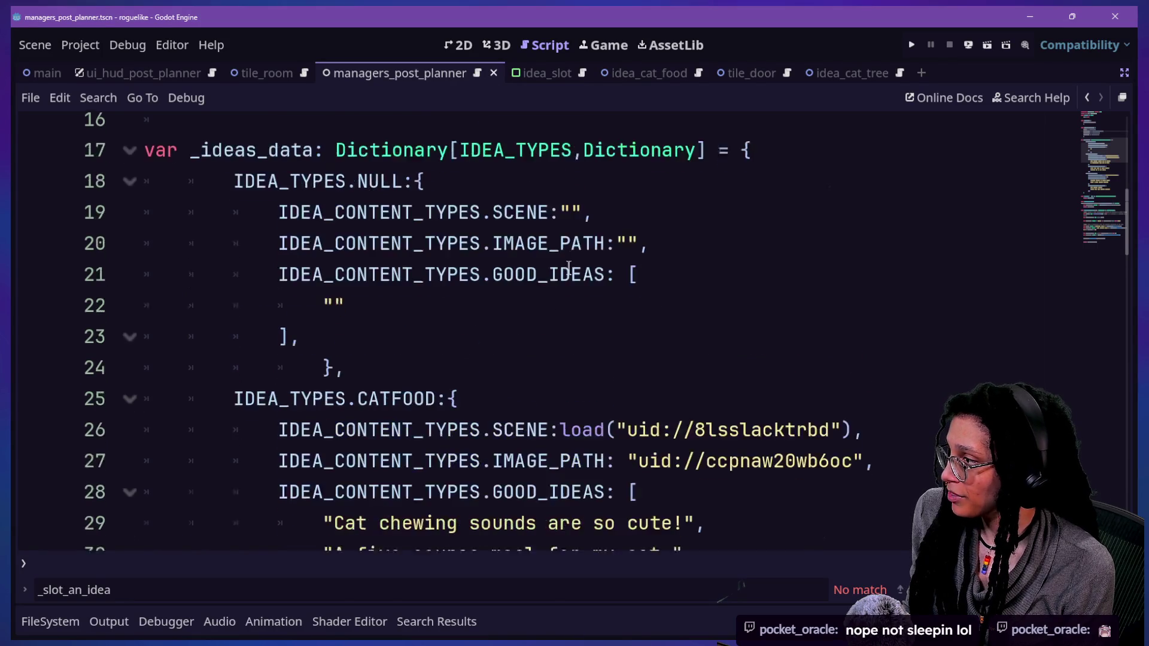
drag(549, 440, 660, 441)
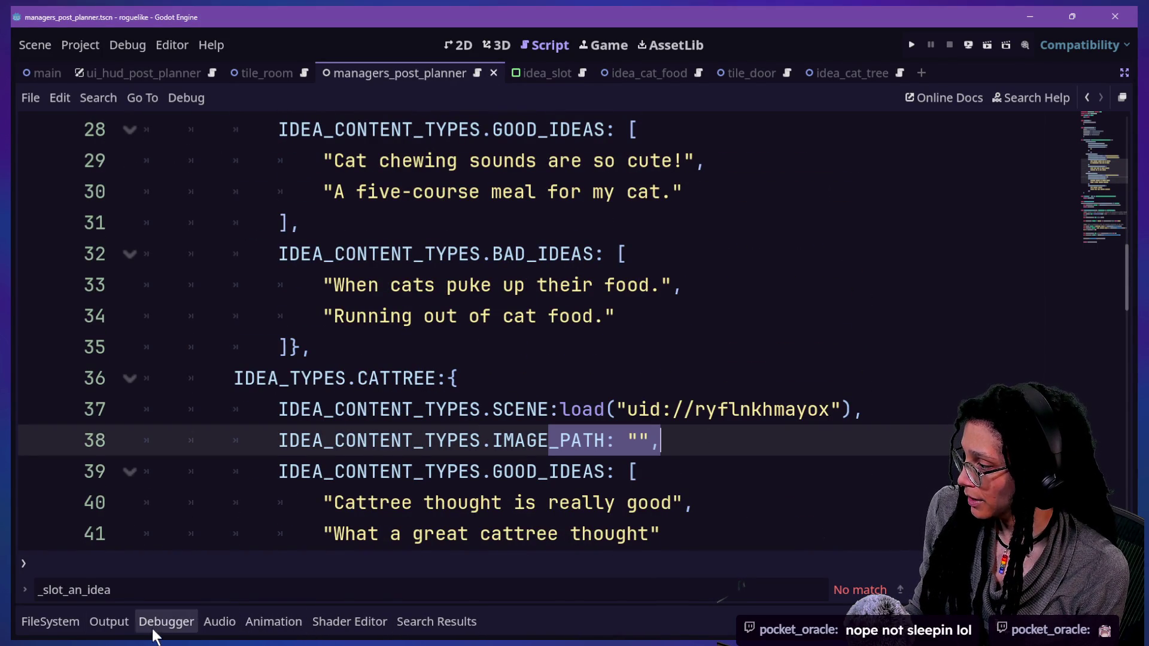
click(51, 622)
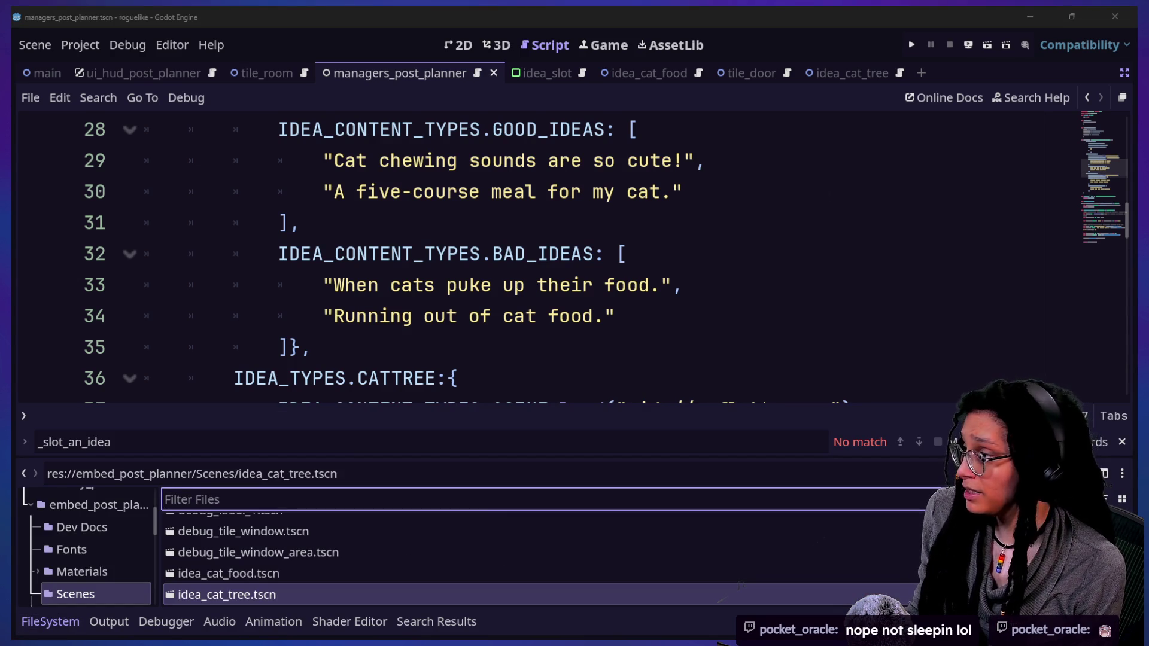
Copy the UID of Ideas/Cat Tree/1.png from the FileSystem panel
scroll(88, 565, down, 3)
scroll(87, 562, down, 3)
click(76, 495)
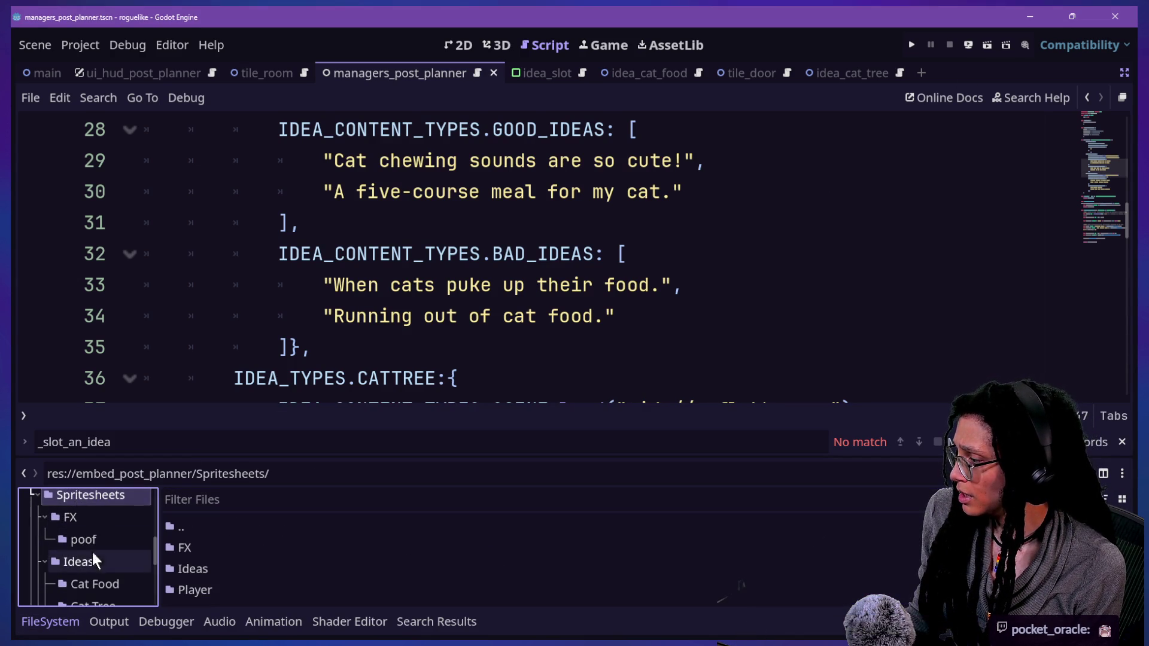
double_click(189, 569)
double_click(235, 567)
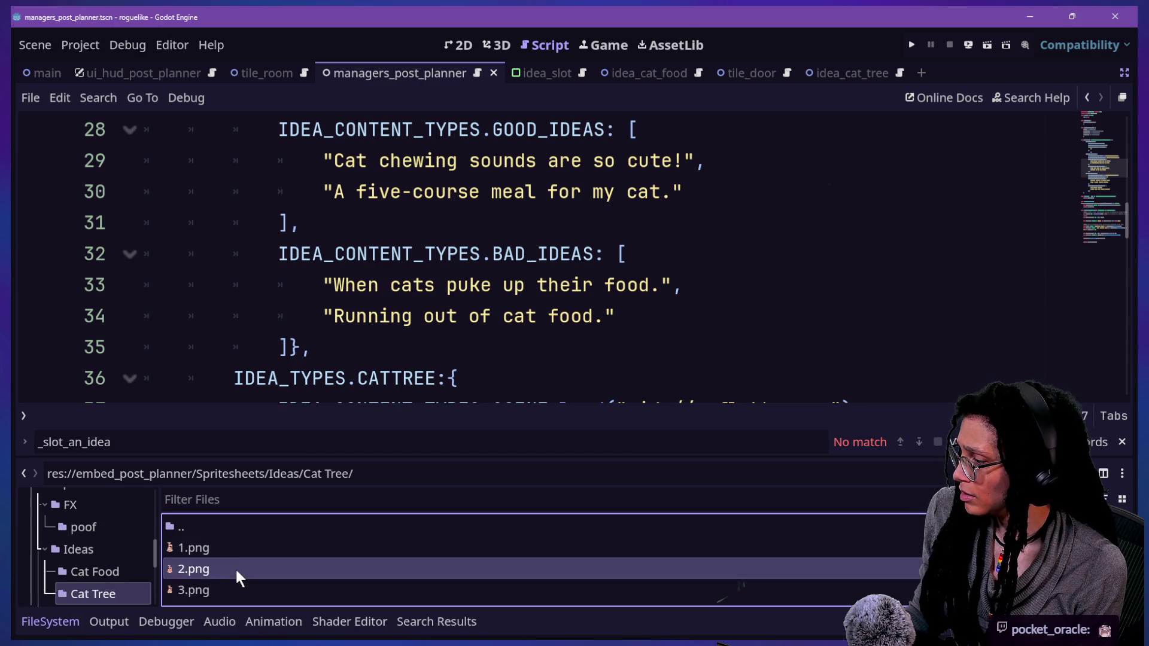
right_click(307, 544)
click(328, 427)
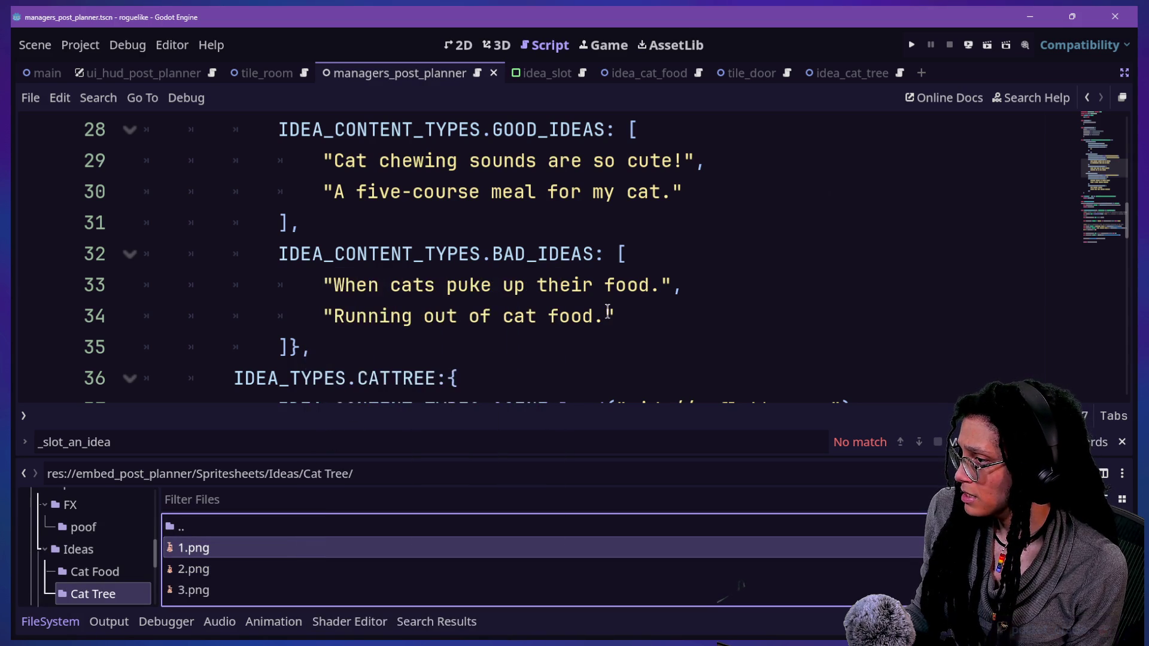
Set line 38's CATTREE IMAGE_PATH to load("uid://dyjcxnsvd2jvv") and save the script
scroll(607, 312, up, 2)
scroll(670, 316, down, 5)
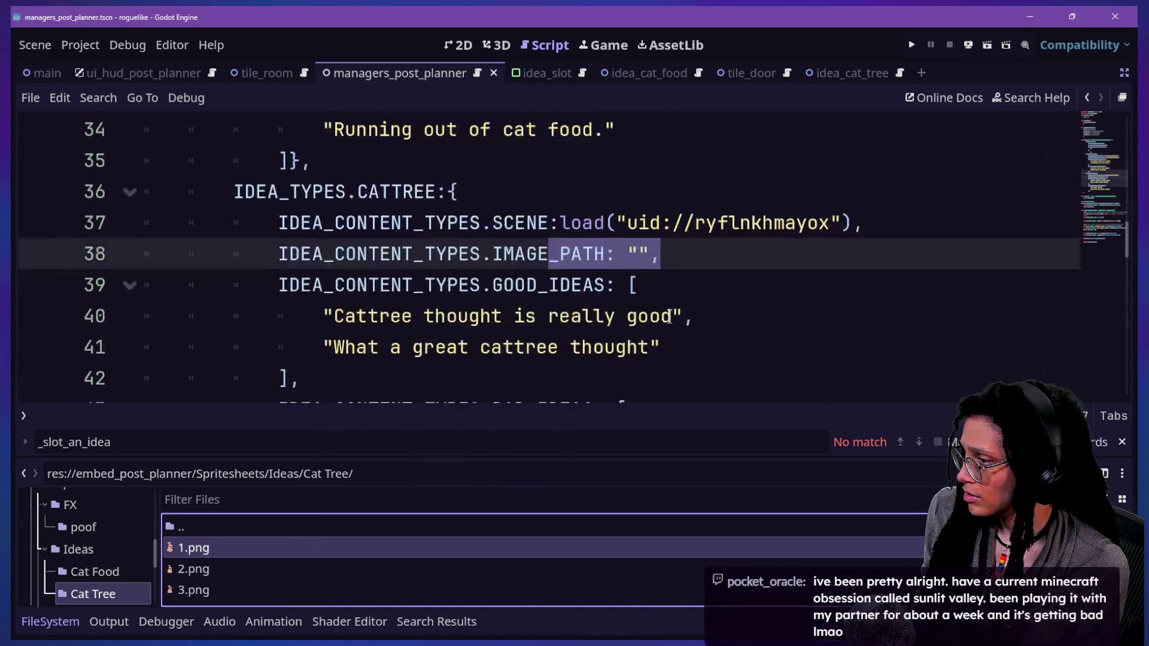
click(628, 182)
click(637, 162)
right_click(636, 162)
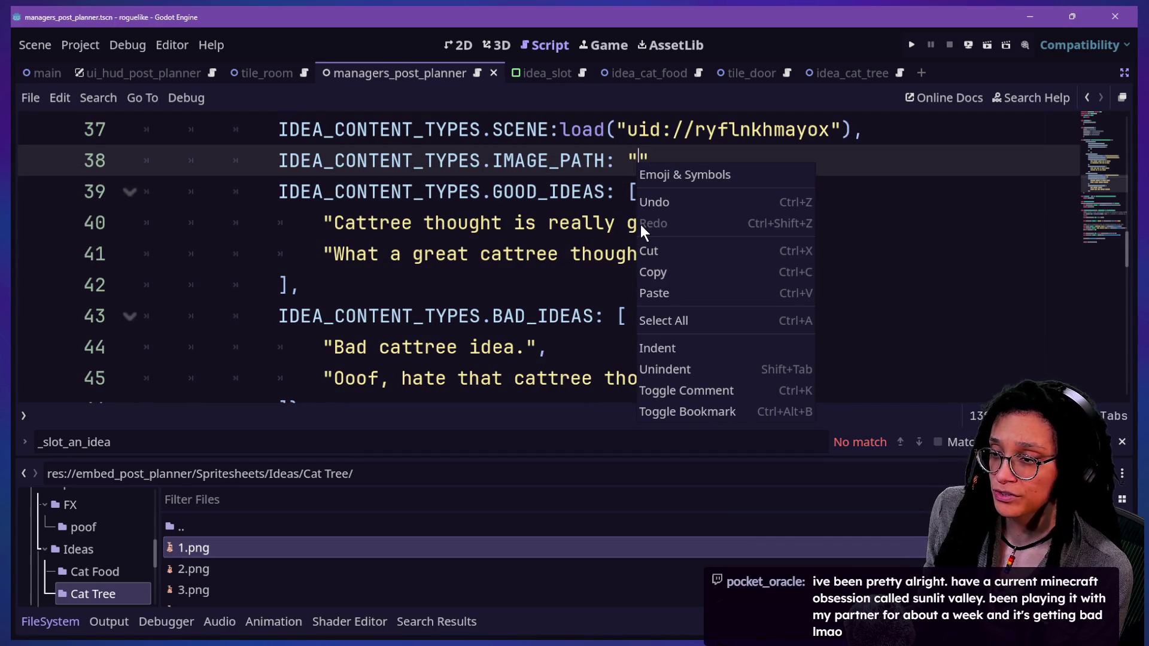
click(668, 294)
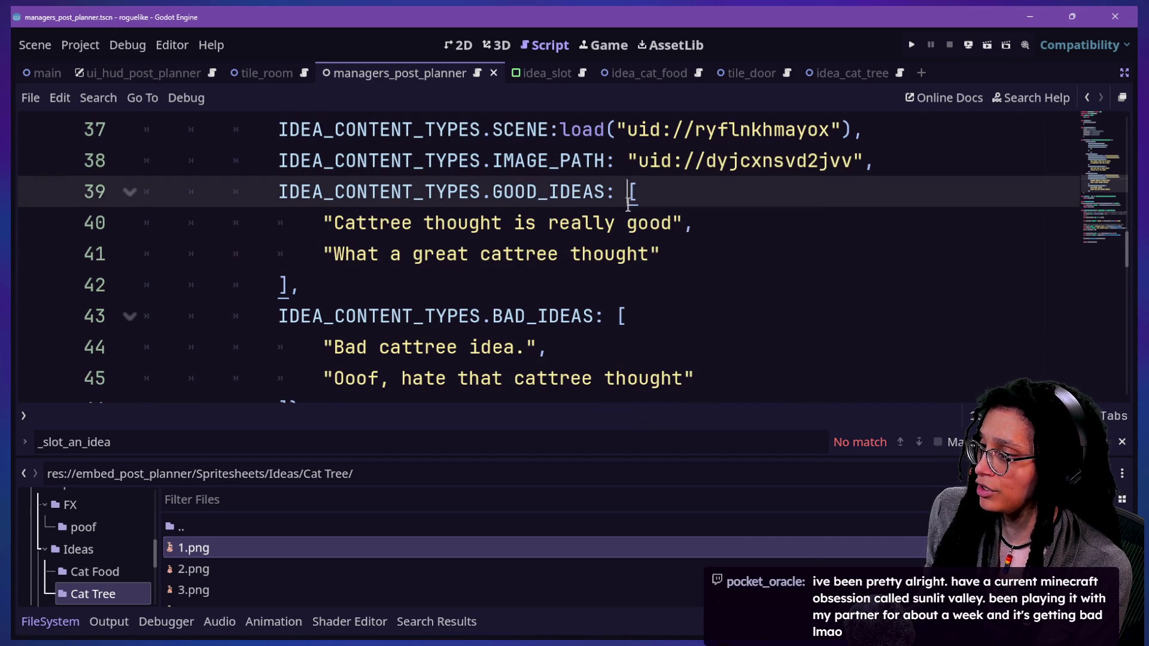
click(633, 160)
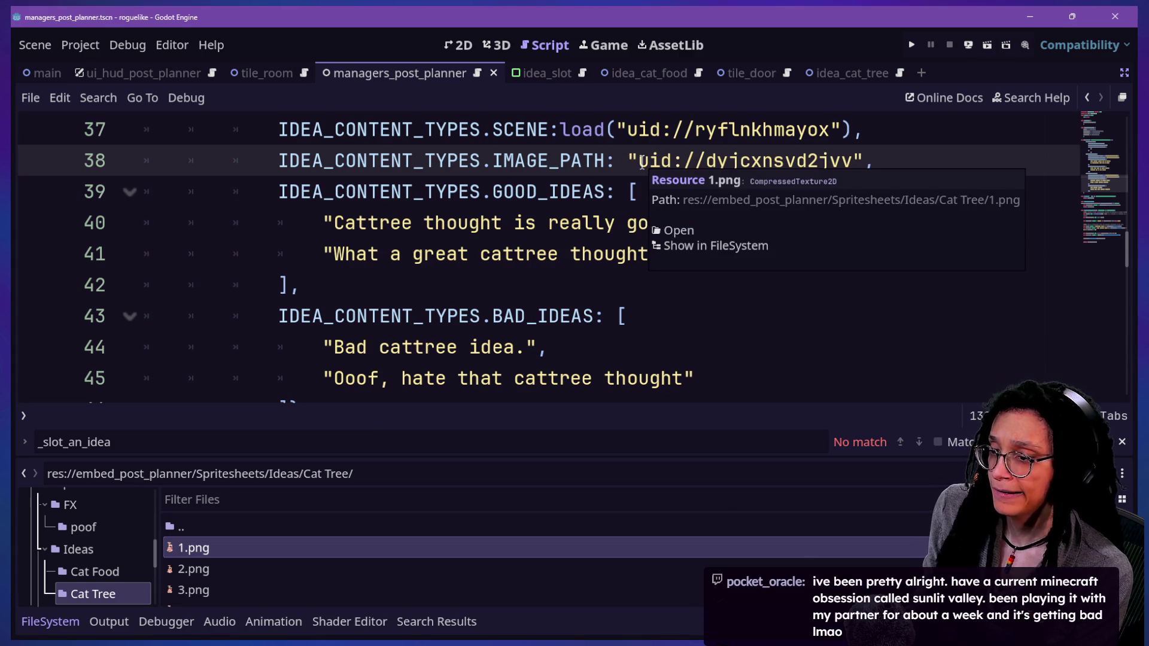
text(load)
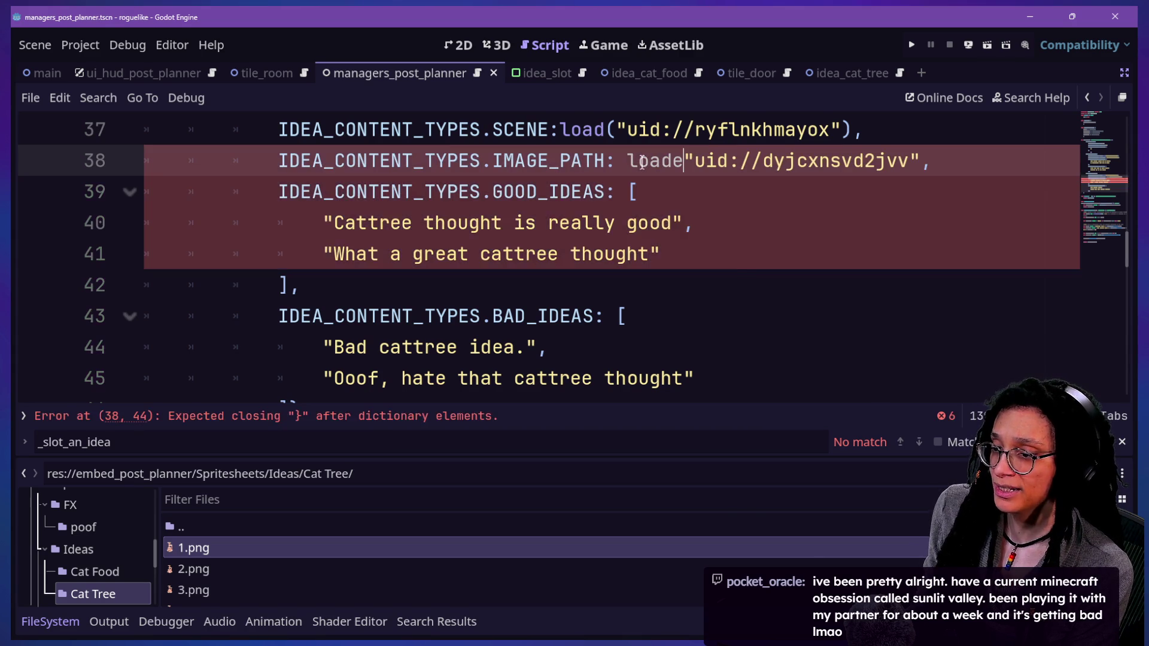
text(()
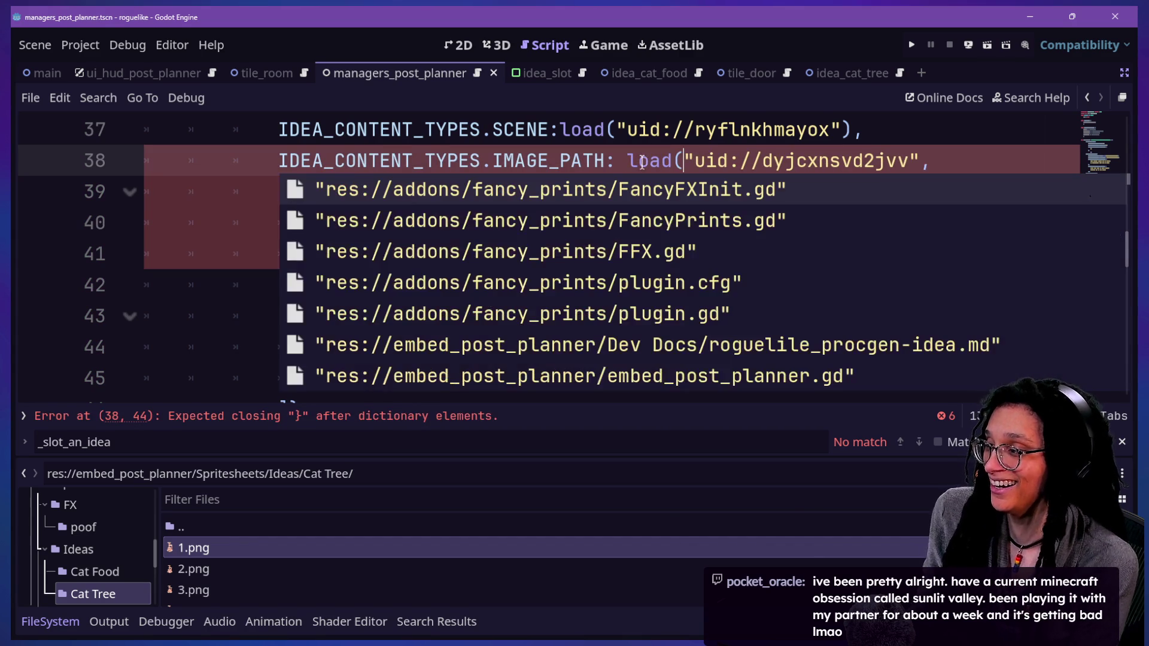
click(923, 161)
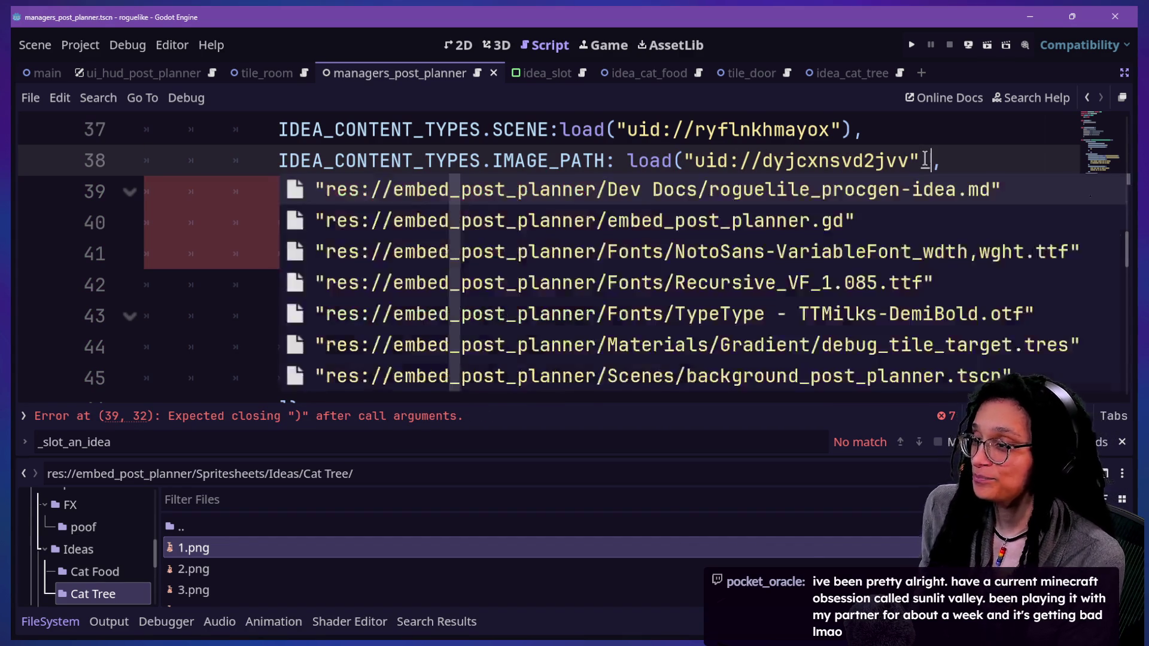
text(),)
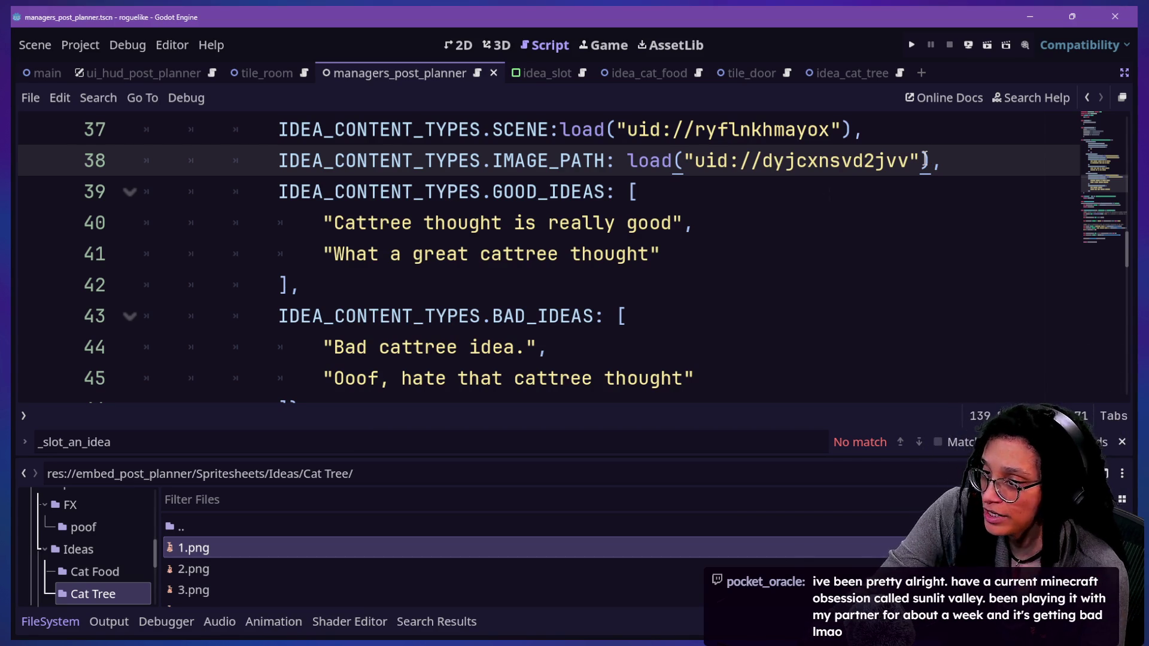
key(ctrl+s)
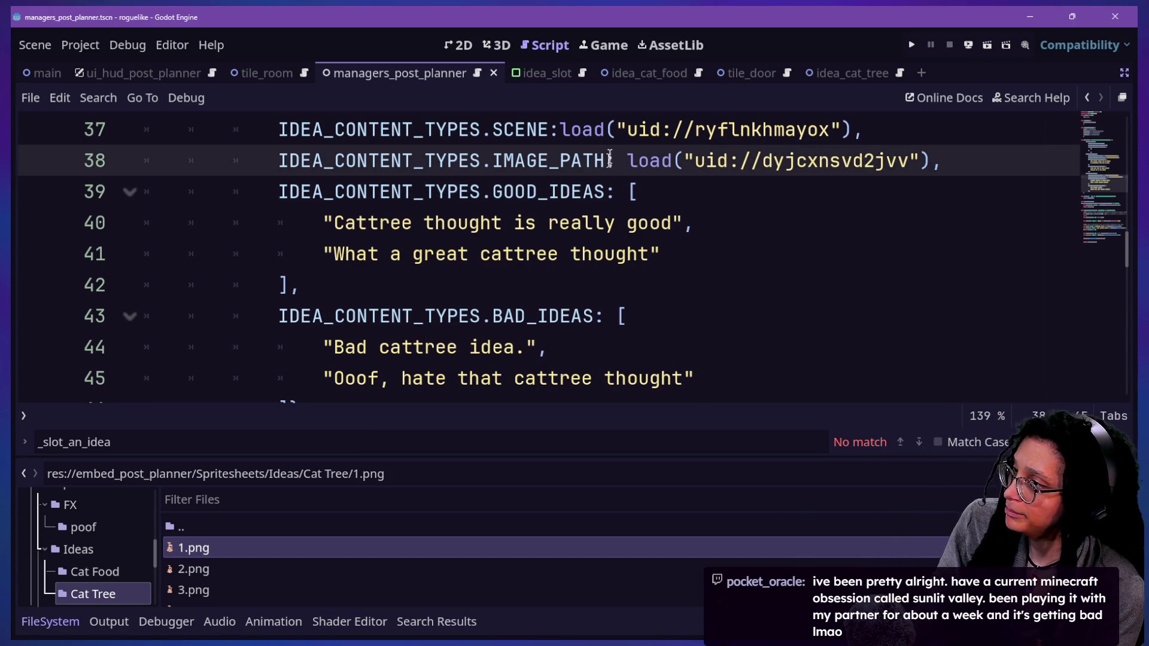
Add a space after SCENE: on lines 37 and 26, then save again
click(559, 129)
key(Up)
key(Up)
key(Up)
key(Up)
key(Up)
key(Up)
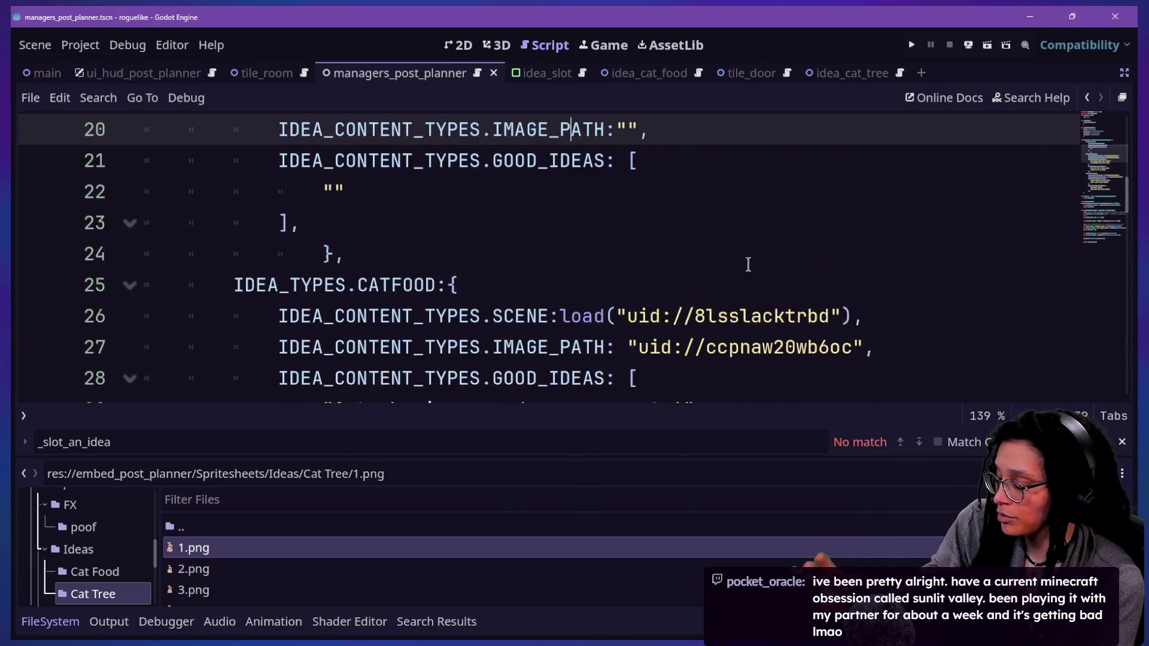
key(Up)
key(Up)
key(Down)
key(Down)
key(Down)
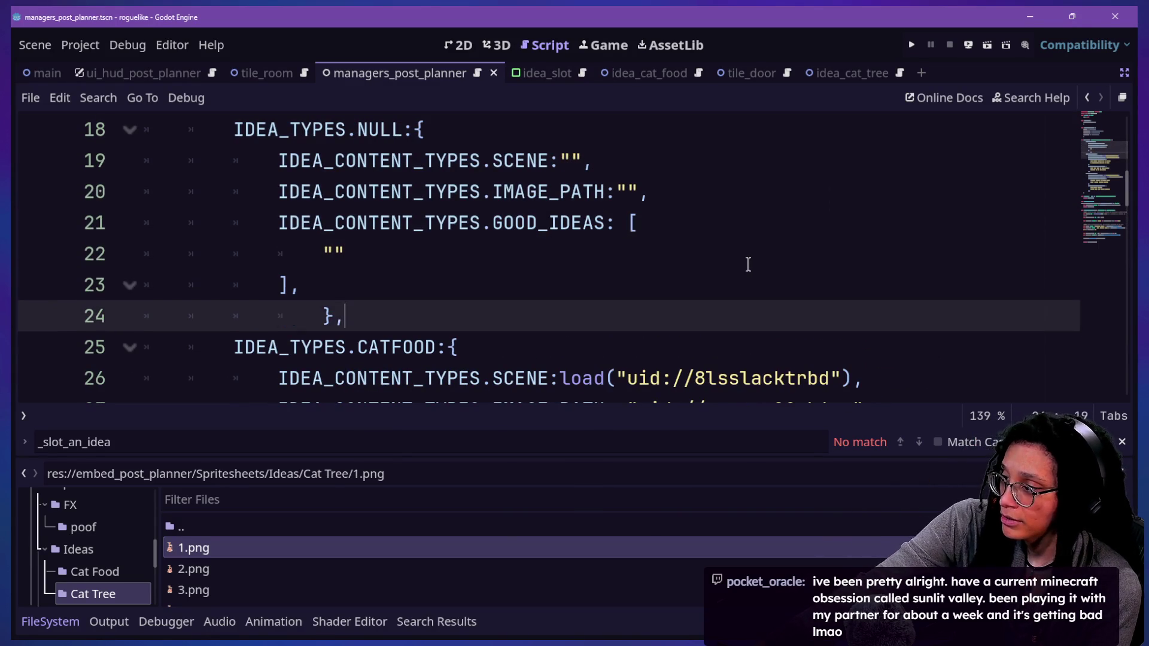
key(Down)
key(Down)
key(Down)
key(Up)
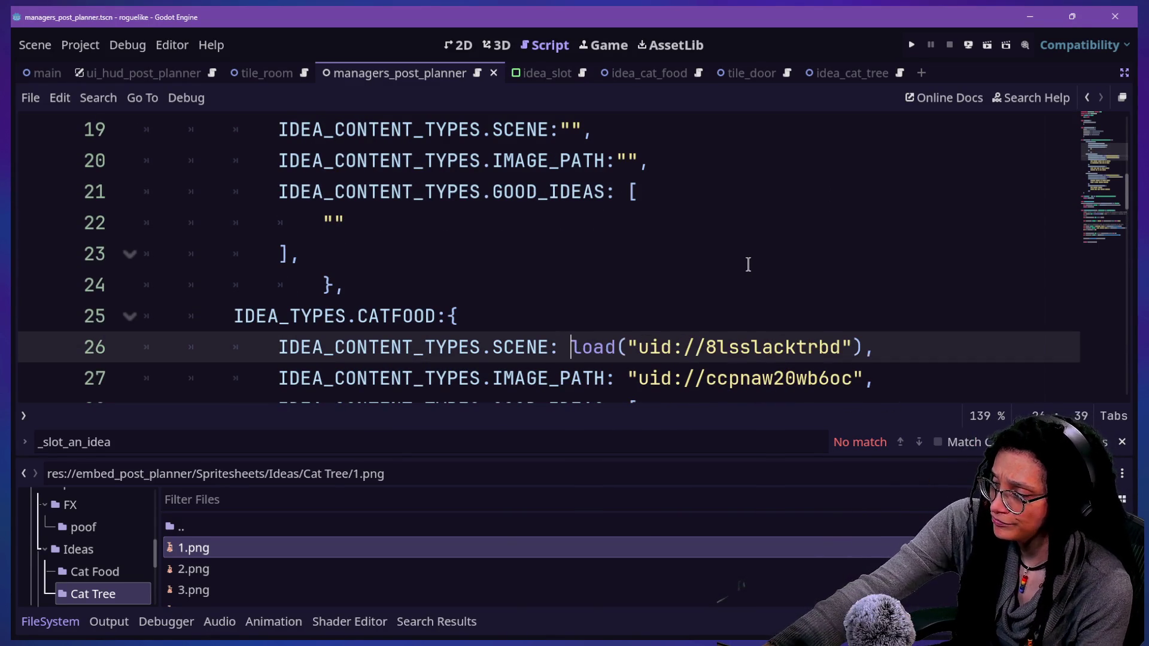
click(700, 220)
scroll(700, 215, up, 3)
key(ctrl+s)
scroll(357, 256, down, 1)
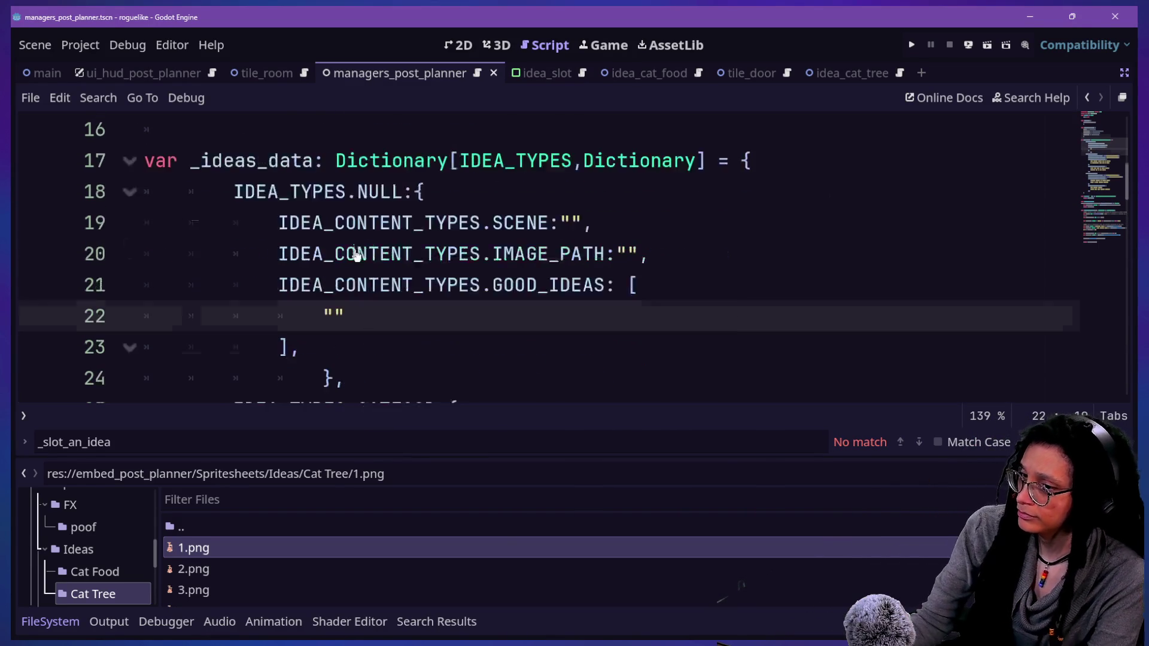
Review the CATTREE IMAGE_PATH and good-idea lines, then open the quick resource search
key(Down)
key(Down)
key(Down)
key(Down)
scroll(706, 256, down, 5)
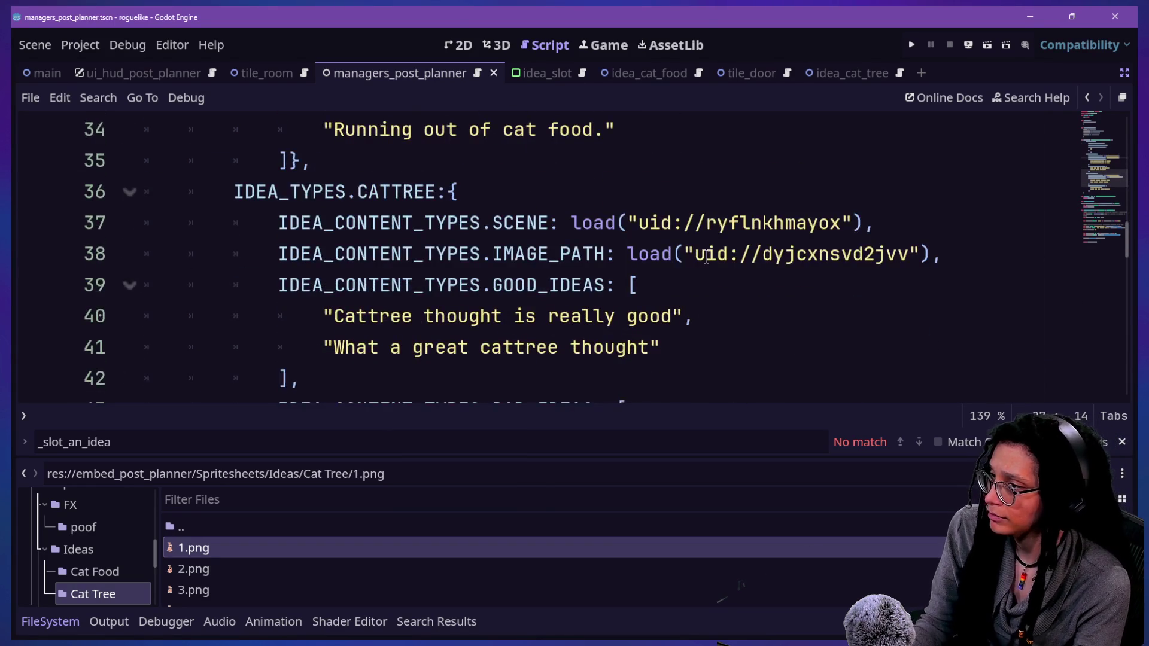
scroll(707, 256, down, 2)
scroll(605, 264, up, 2)
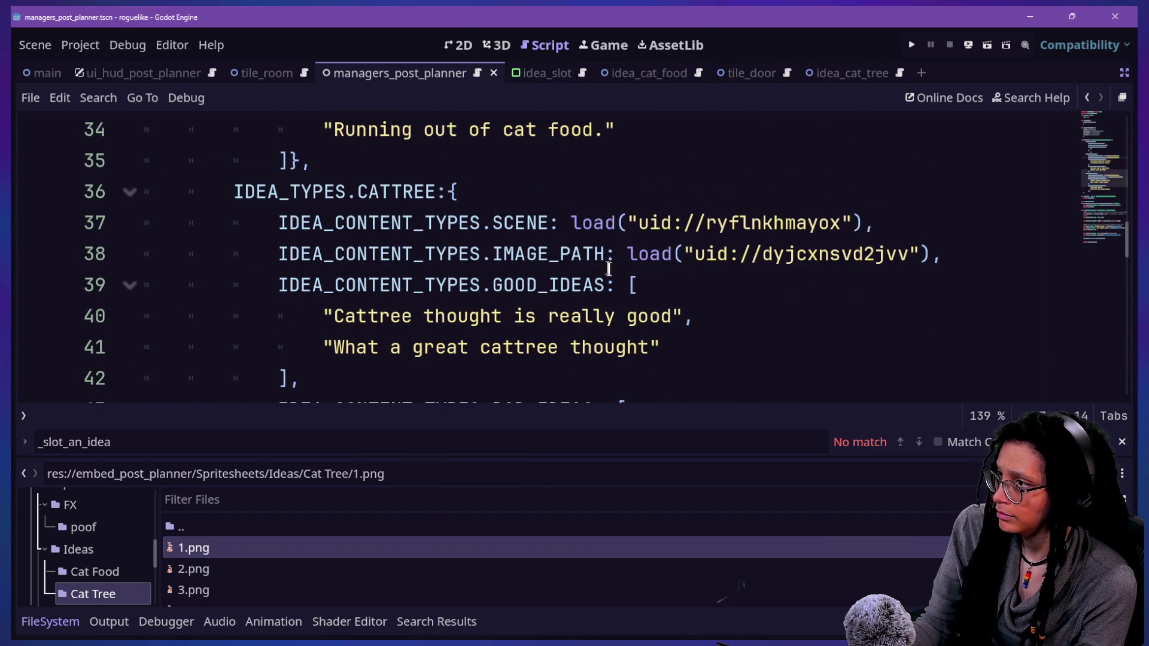
click(570, 255)
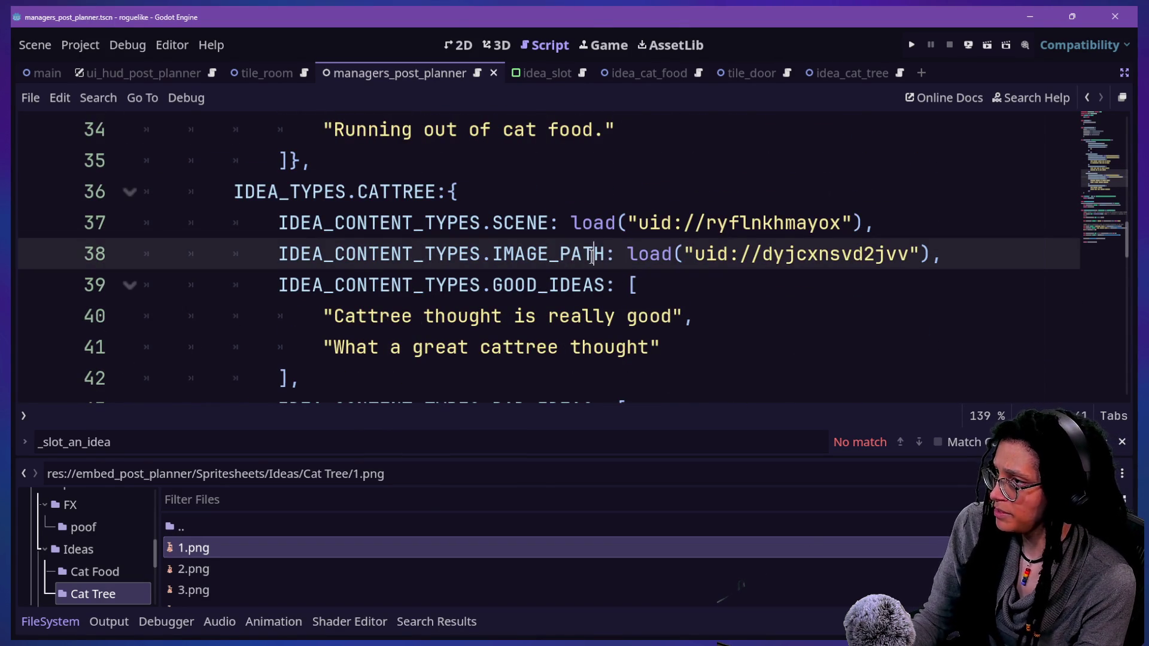
click(523, 307)
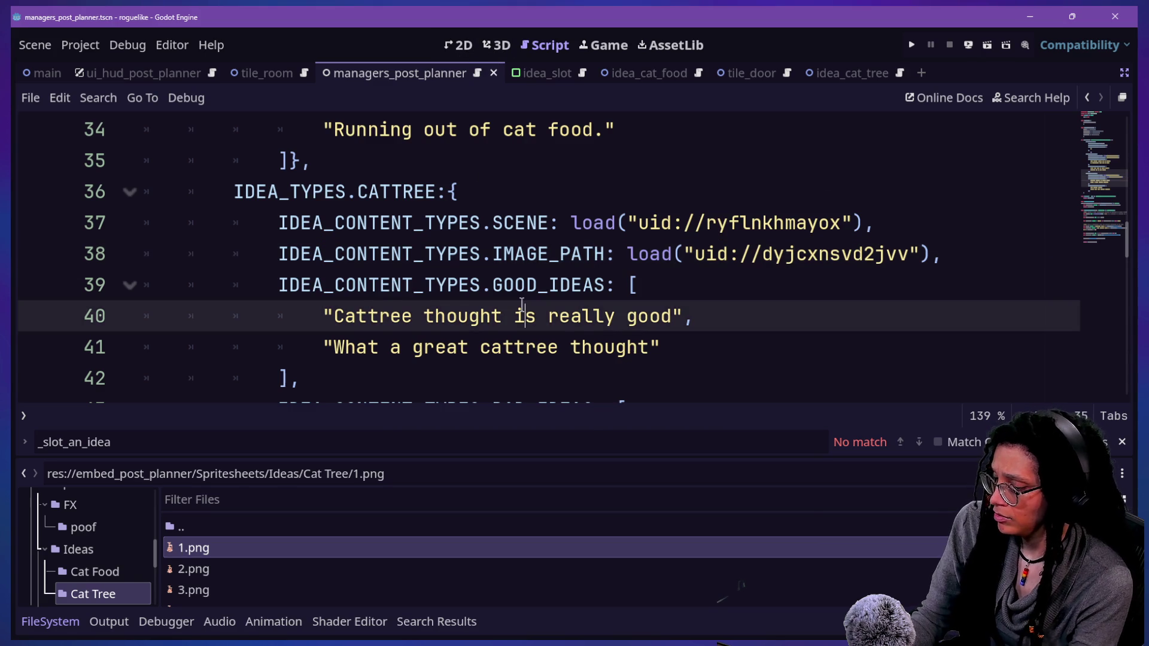
key(shift+alt+o)
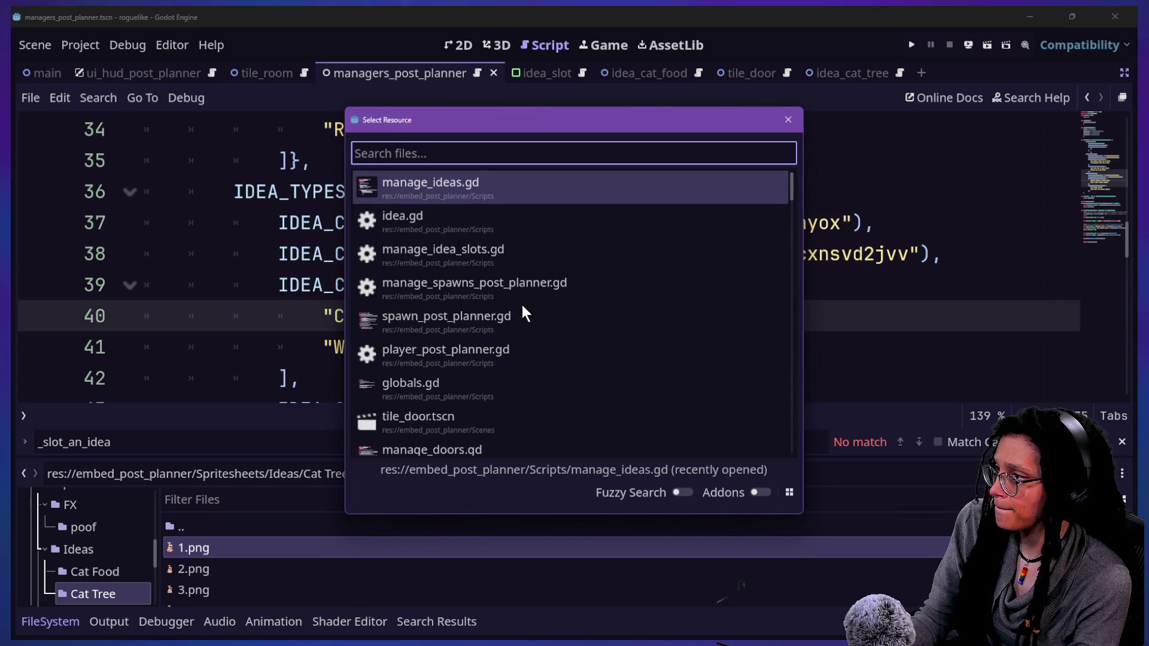
Dismiss the resource search and step back through history to slot_an_idea
key(Escape)
click(1087, 97)
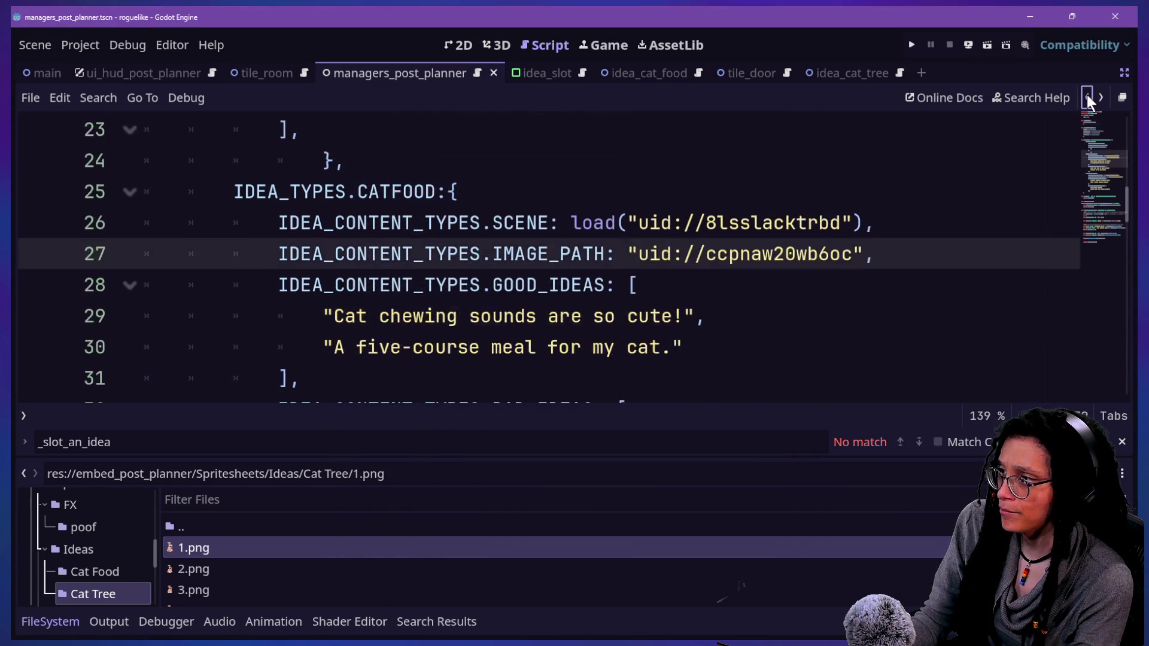
click(1087, 95)
click(1087, 94)
click(1087, 95)
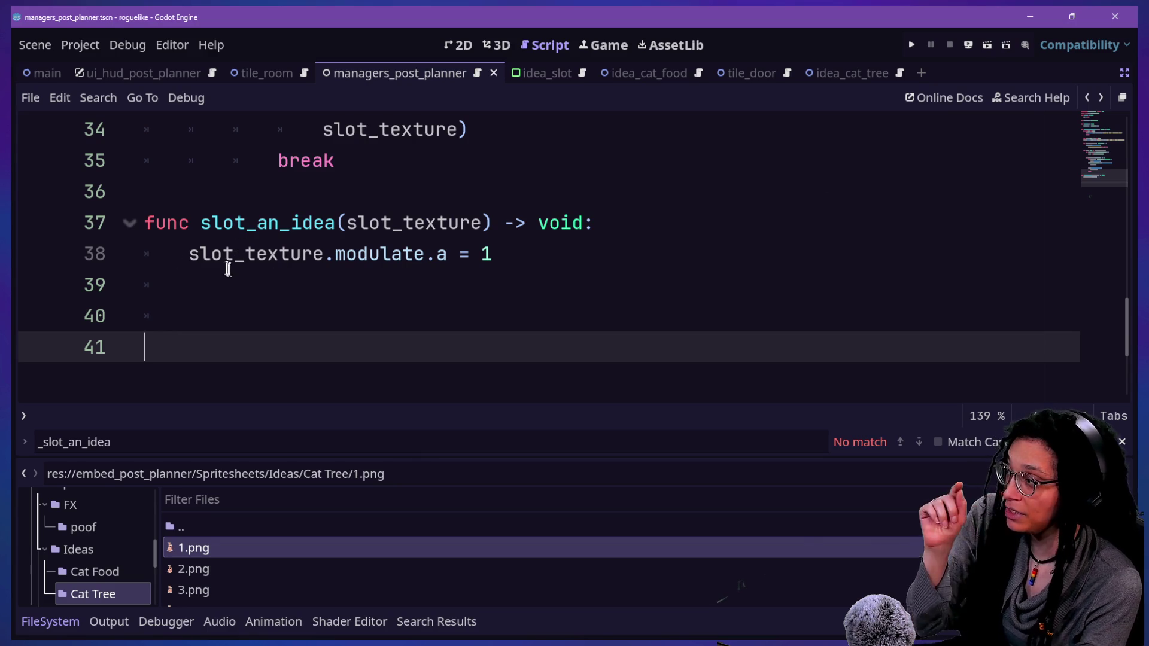
Inspect the slot_an_idea header and its slot_texture parameter, adding and removing a blank line
drag(189, 254, 312, 257)
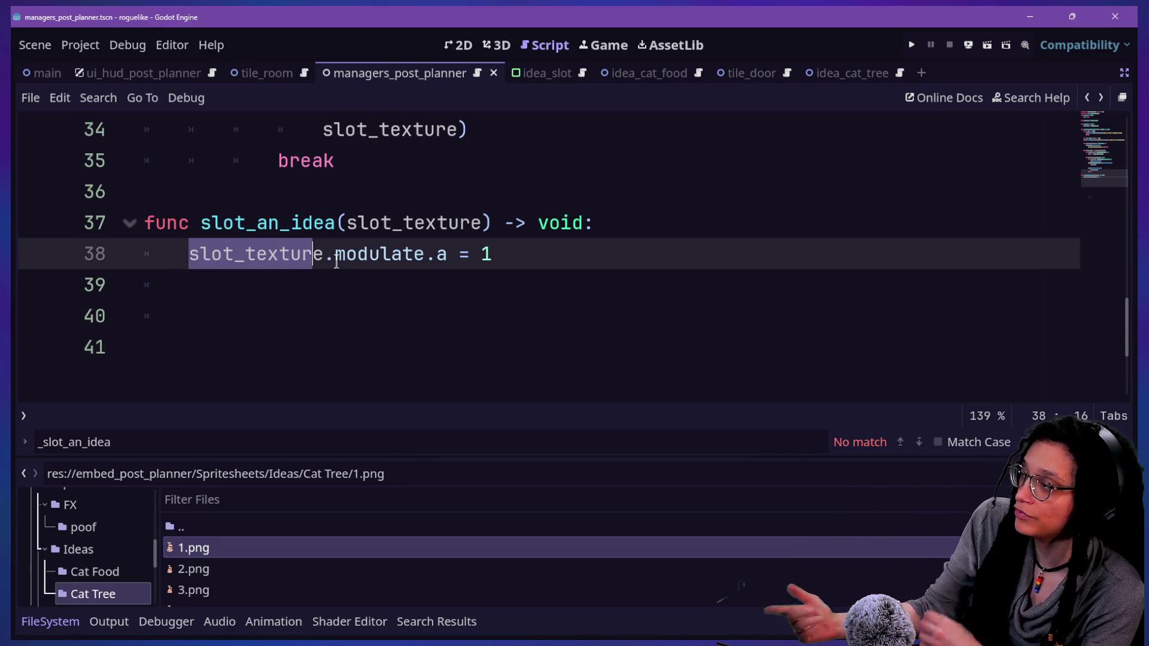
click(643, 219)
key(Return)
text(_)
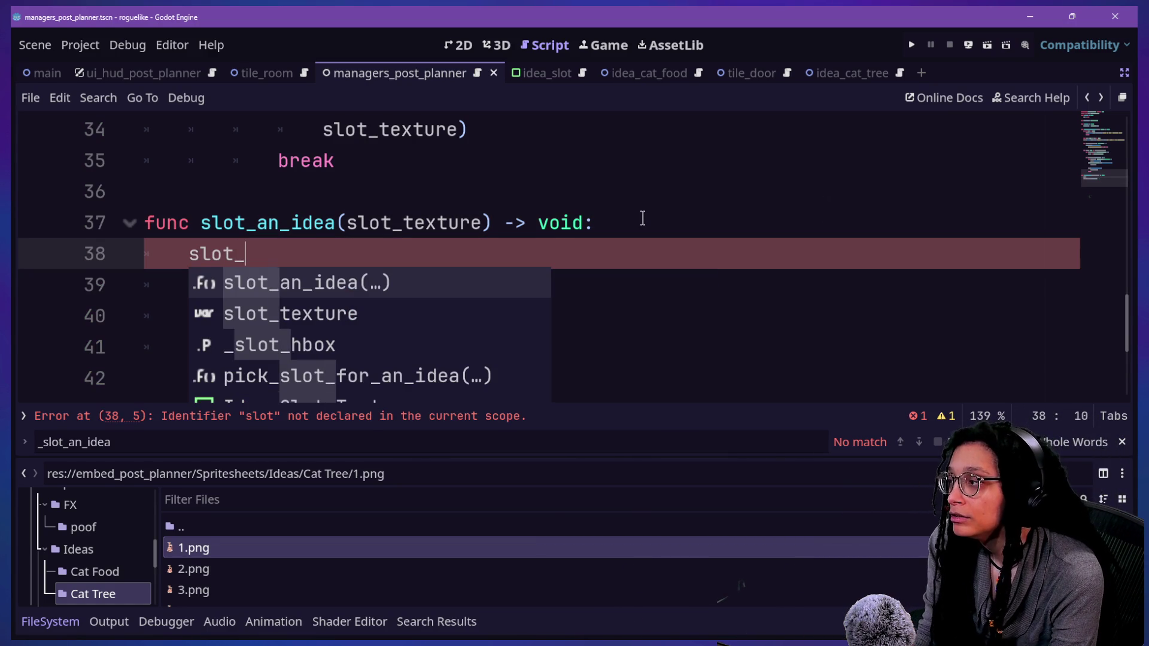
key(BackSpace)
key(BackSpace)
key(BackSpace)
key(BackSpace)
key(BackSpace)
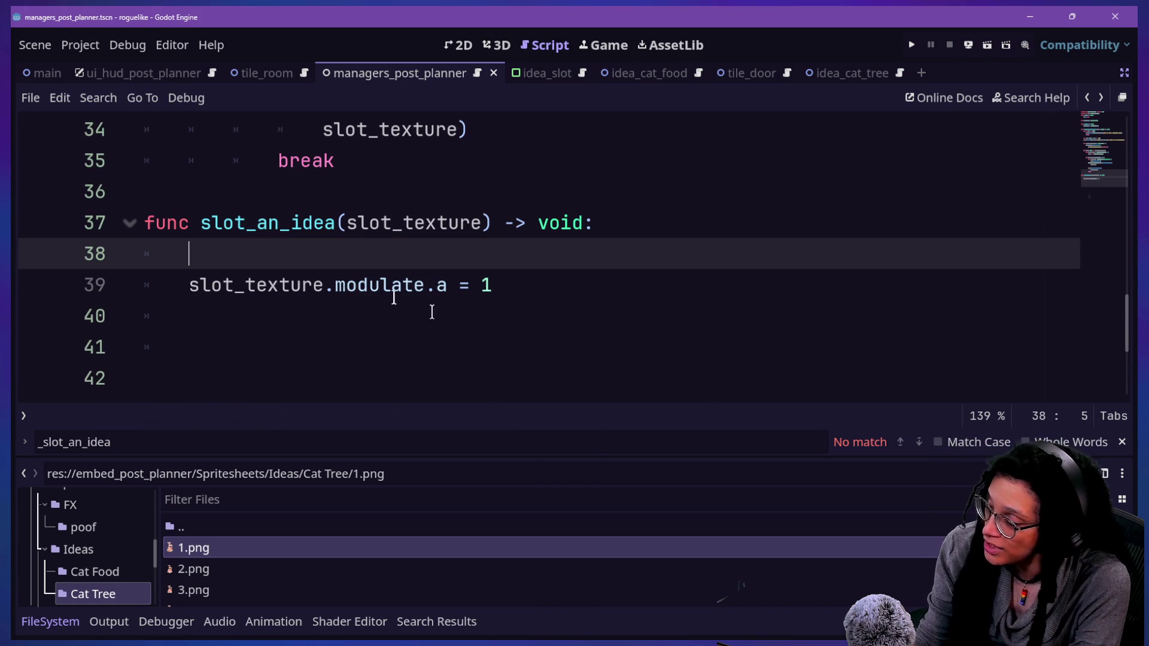
triple_click(143, 223)
click(339, 224)
double_click(344, 225)
scroll(485, 235, up, 1)
scroll(485, 235, up, 2)
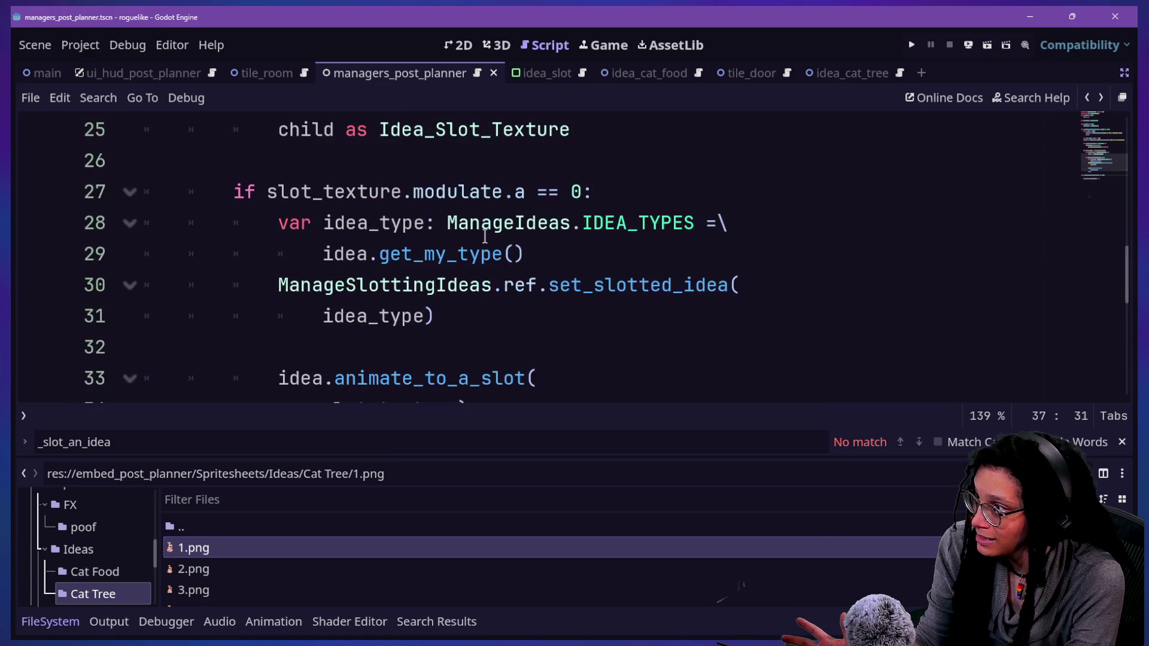
key(ctrl+j)
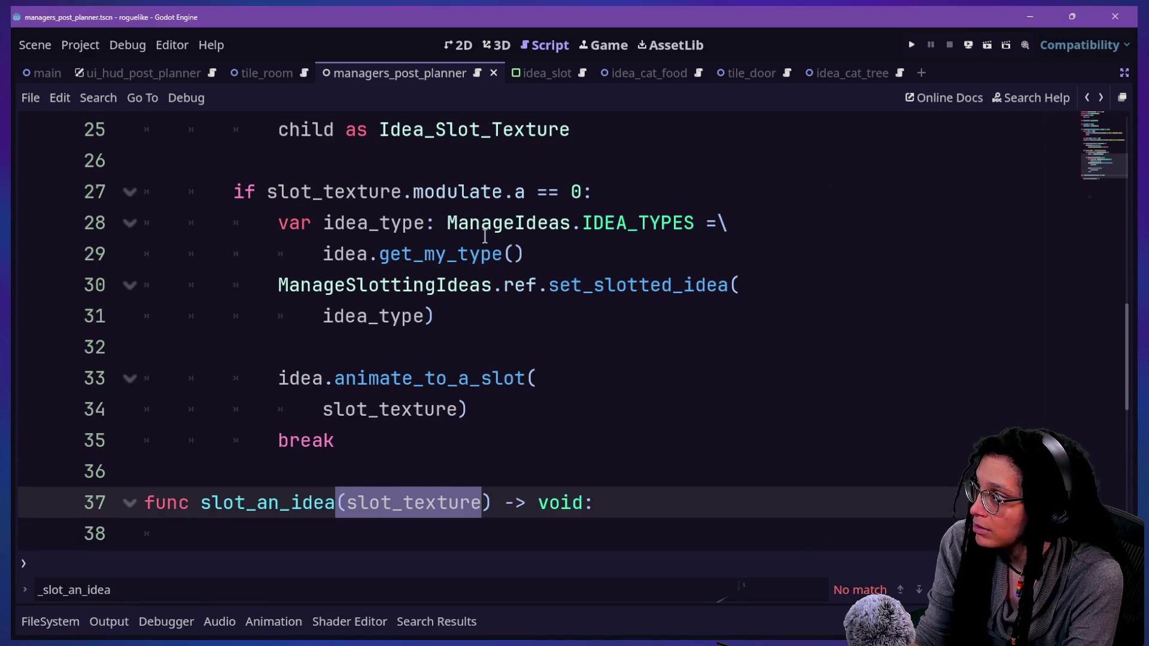
Review the empty-slot check and the idea_type declaration on lines 28–29
scroll(485, 235, up, 8)
scroll(485, 236, down, 2)
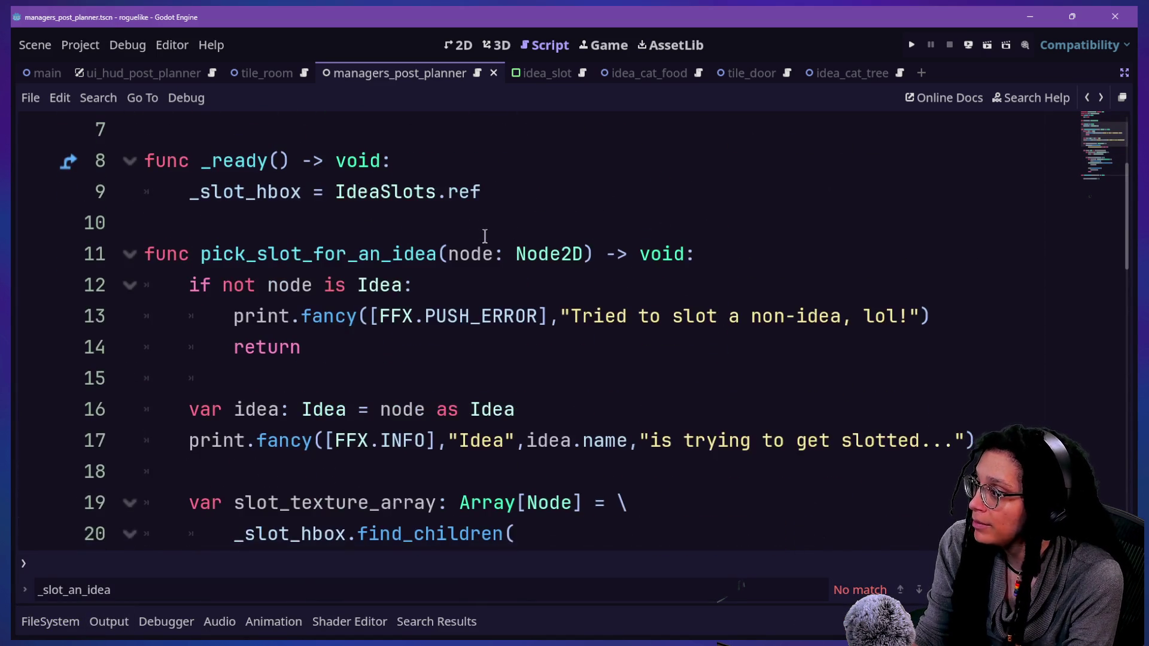
scroll(485, 235, up, 1)
scroll(485, 236, up, 1)
click(475, 310)
scroll(597, 349, down, 2)
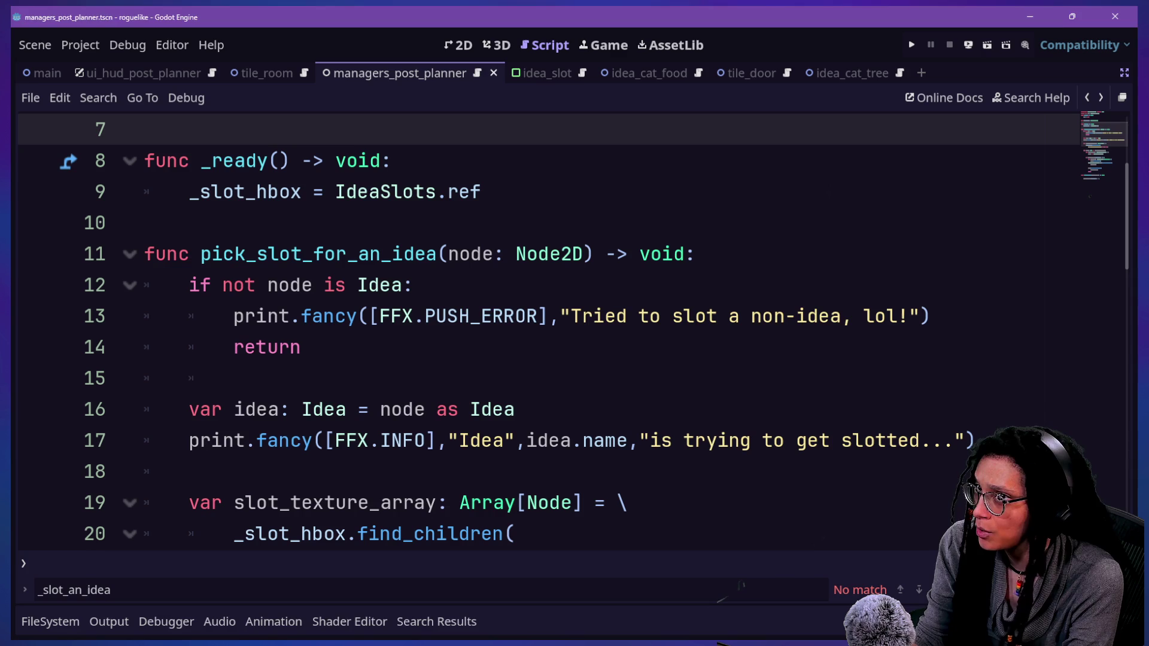
scroll(799, 241, down, 6)
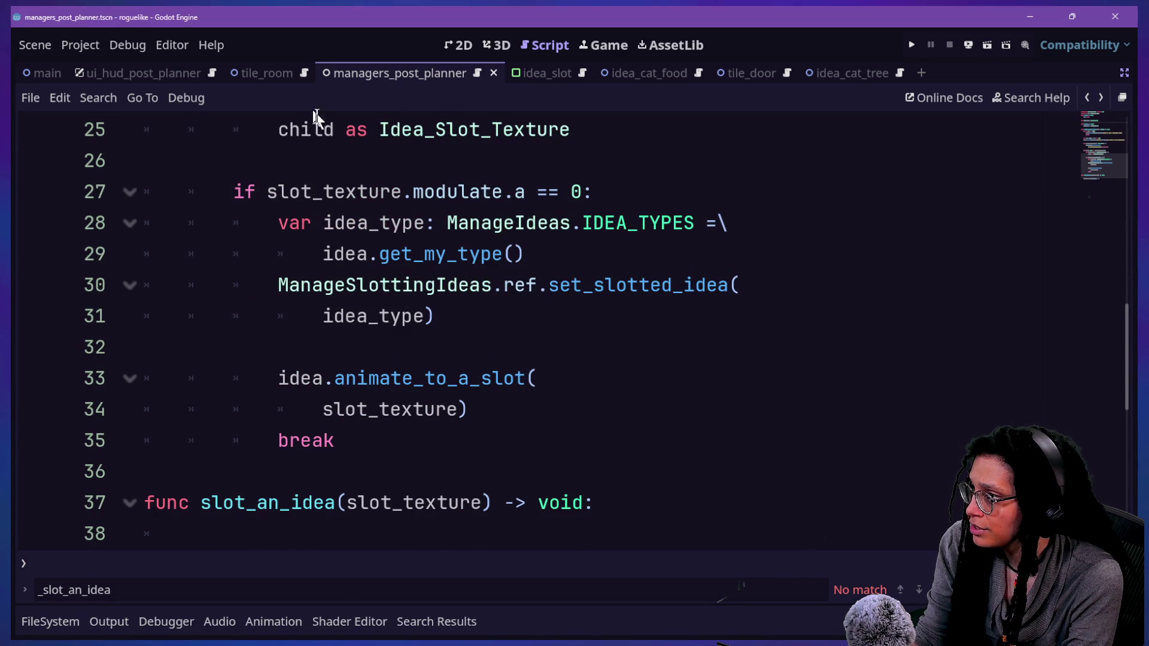
drag(398, 191, 494, 251)
click(642, 249)
mouse_move(642, 249)
mouse_down()
mouse_move(380, 254)
mouse_move(341, 227)
mouse_move(405, 254)
mouse_up()
click(341, 223)
click(404, 254)
scroll(390, 334, up, 2)
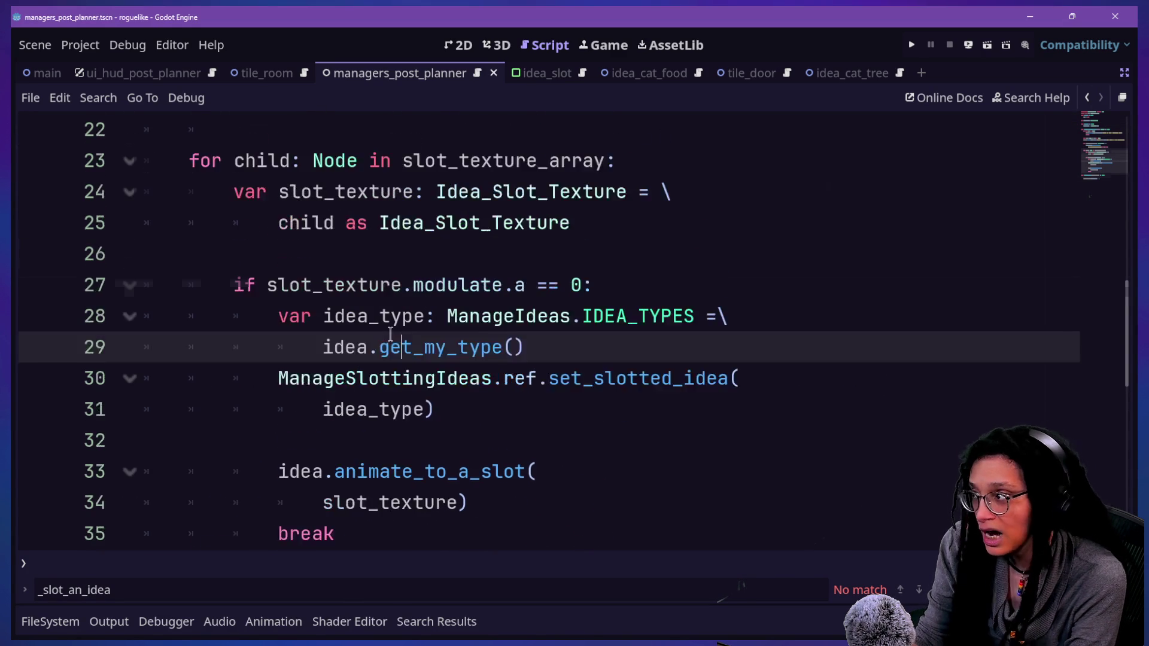
scroll(391, 334, down, 2)
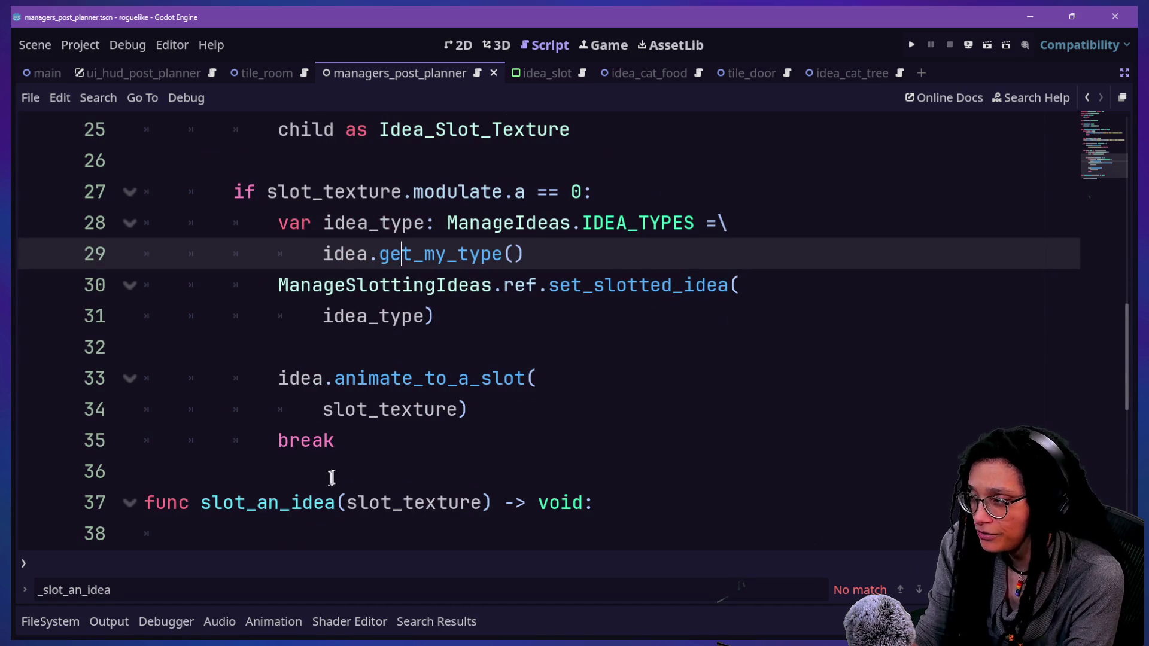
scroll(339, 474, up, 1)
Return to the slot loop and jump to the animate_to_a_slot definition
click(1083, 97)
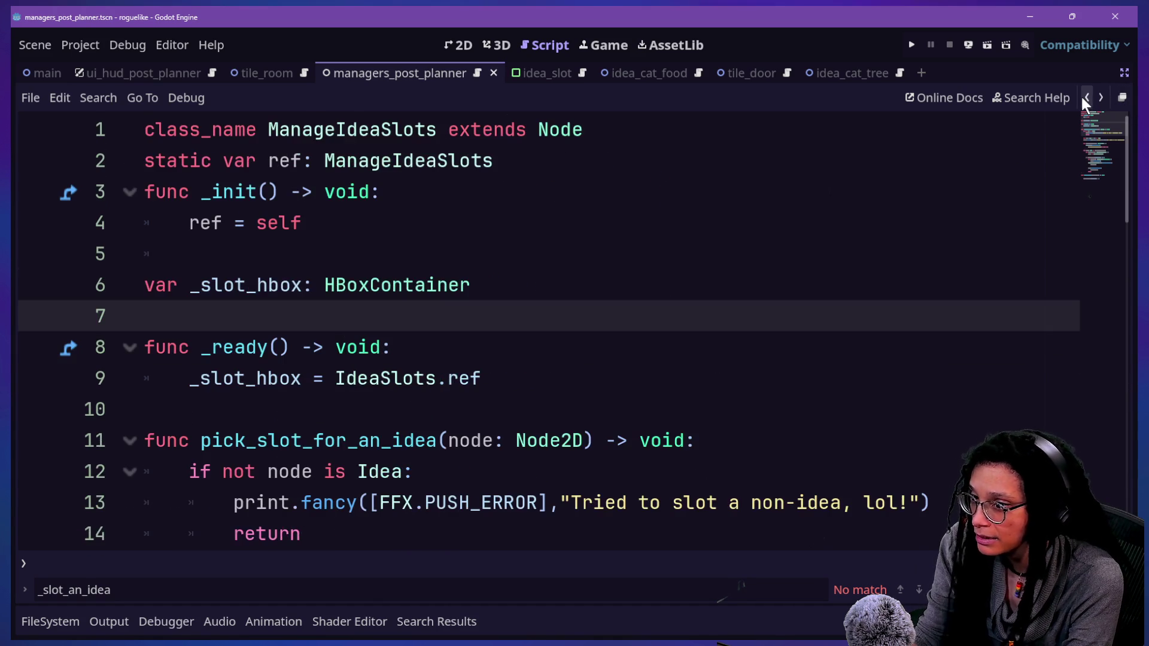
click(1100, 98)
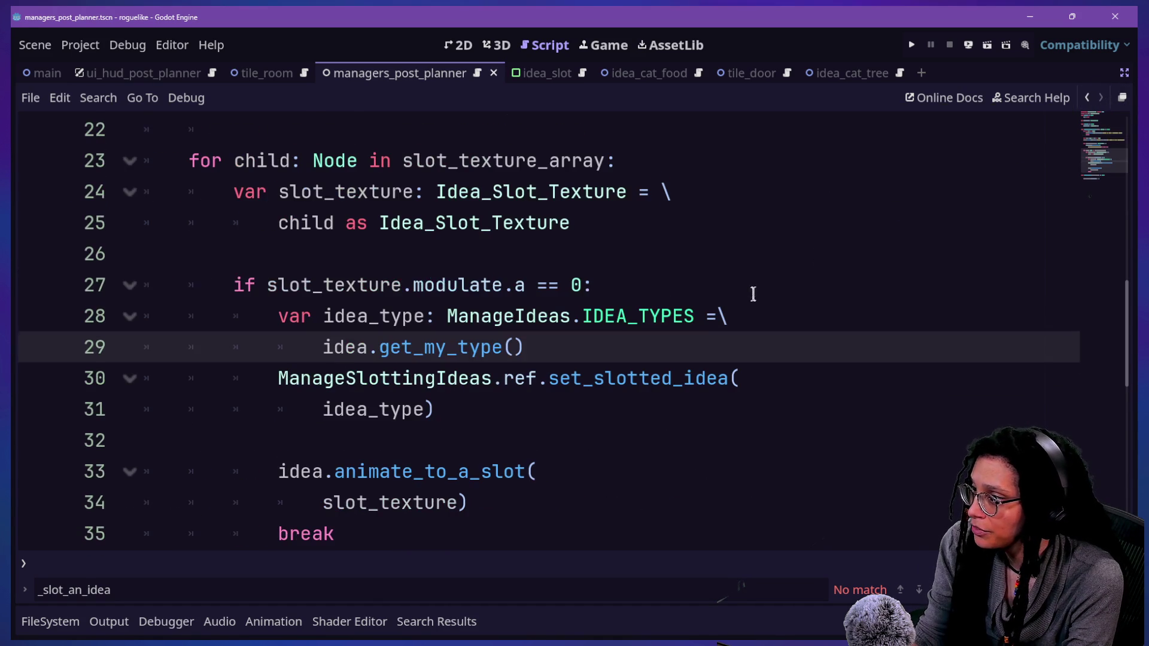
click(751, 287)
key(shift+alt+o)
key(Escape)
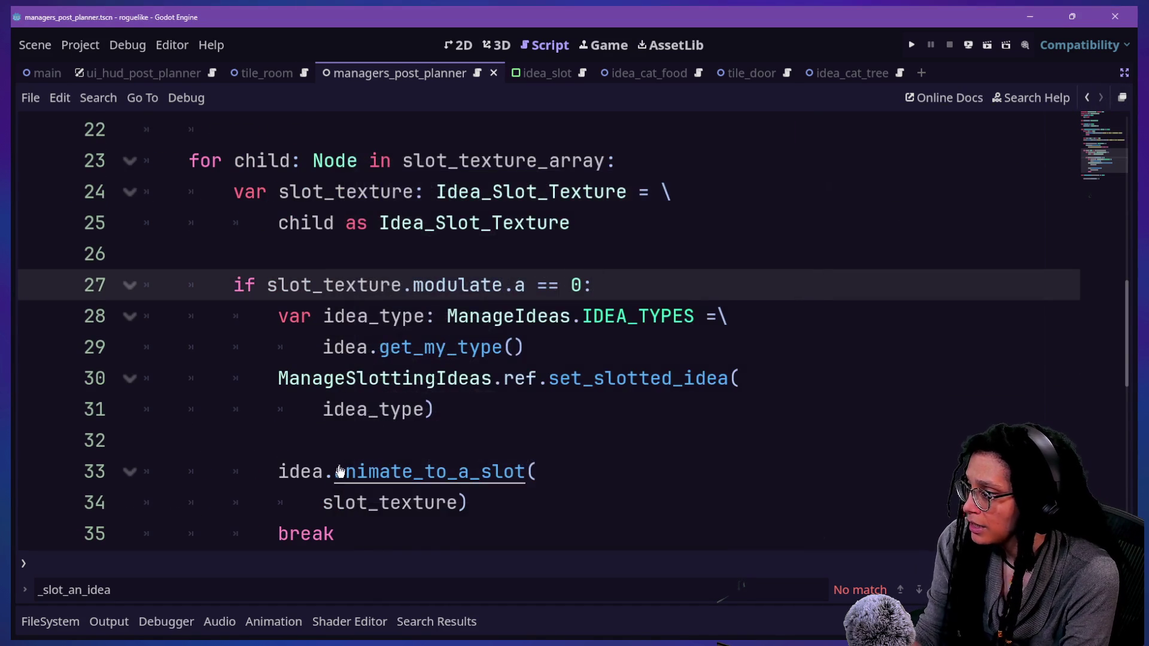
ctrl+click(346, 470)
scroll(347, 466, down, 1)
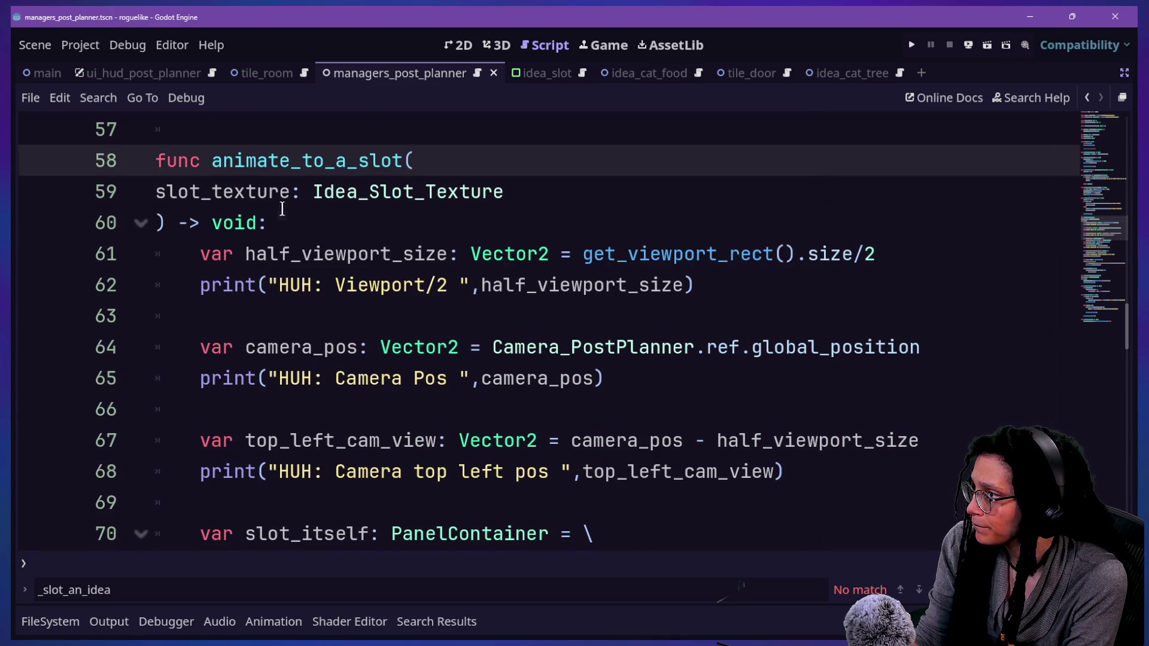
Place carets on the HUH print lines and comment out lines 75 and 79 with Ctrl+K
drag(282, 208, 402, 347)
click(403, 347)
click(807, 273)
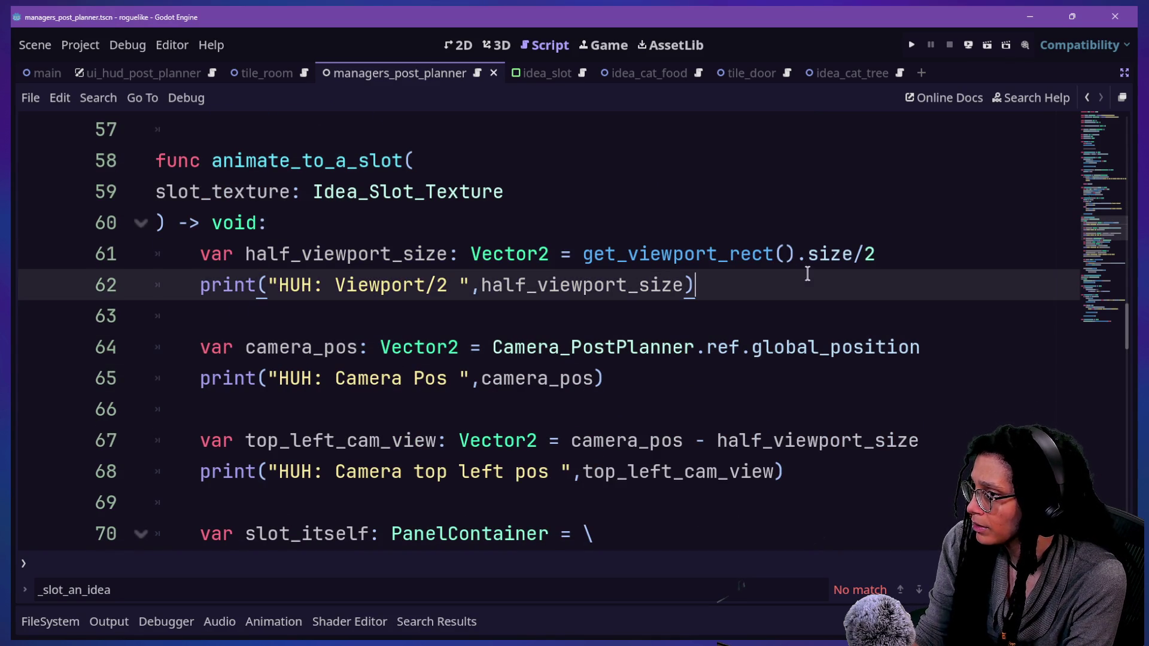
alt+click(735, 371)
alt+click(757, 470)
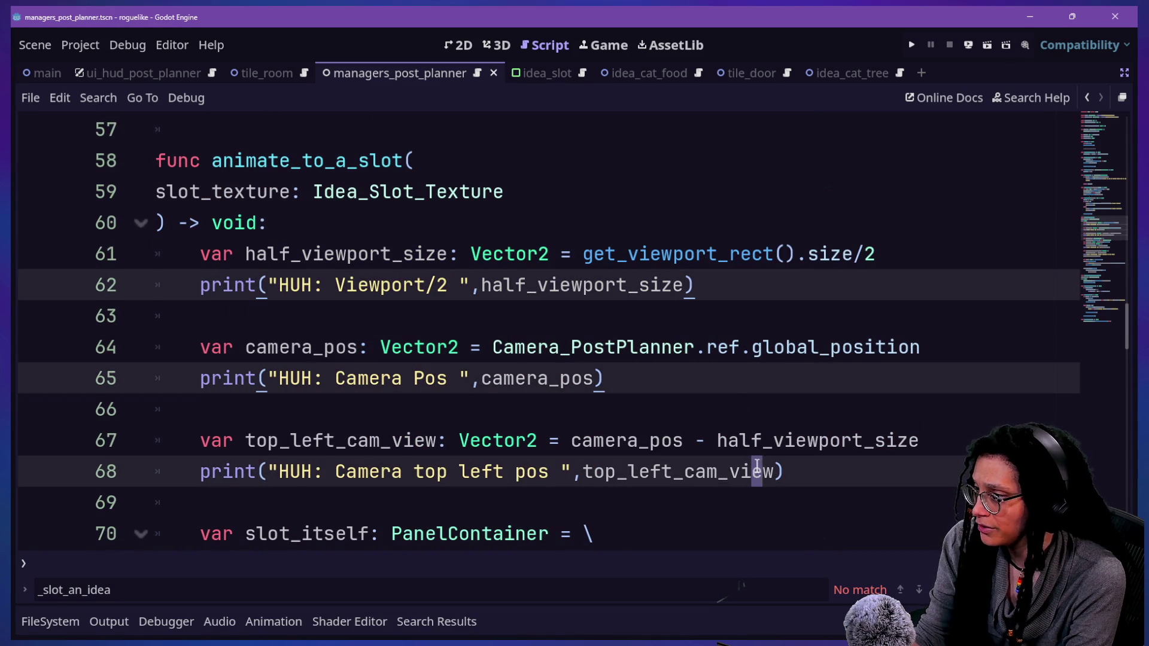
scroll(757, 465, down, 2)
scroll(500, 440, down, 1)
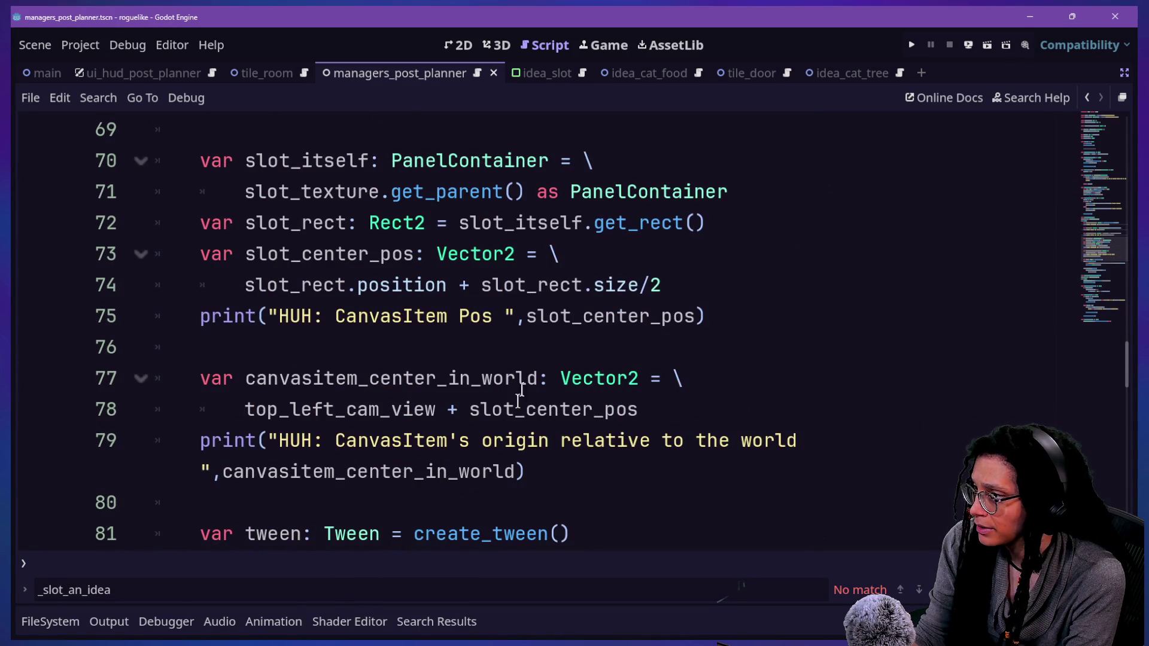
click(537, 318)
alt+click(567, 443)
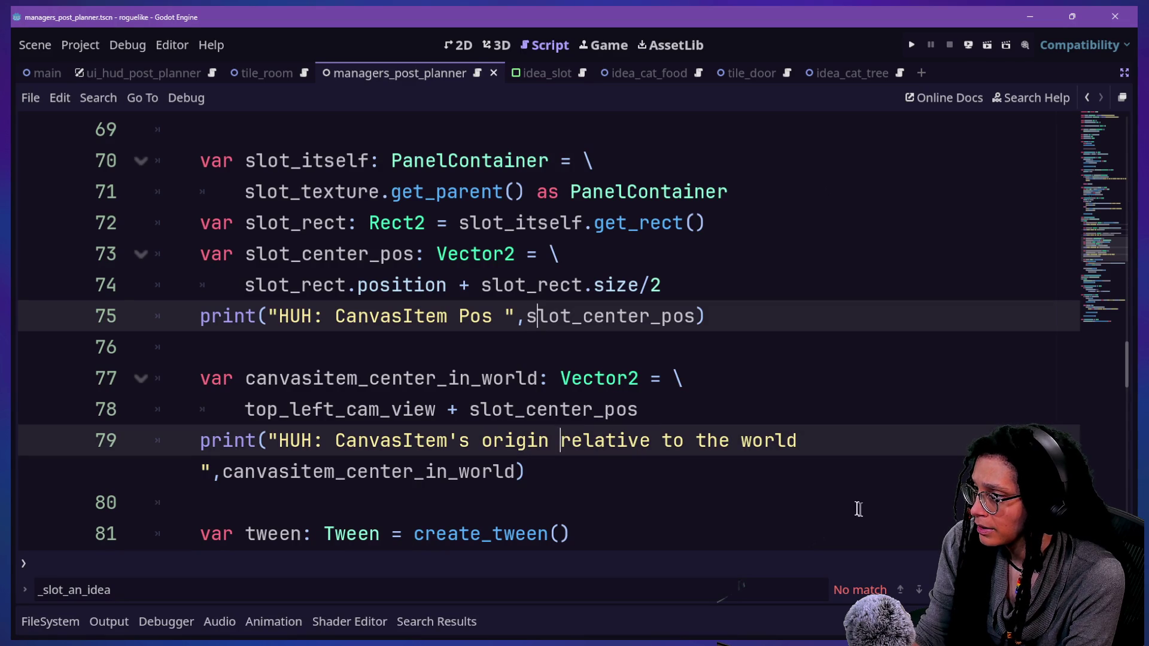
key(ctrl+k)
click(602, 317)
Add a func _on_animate_to_slot_finished() line for the finished callback
scroll(600, 324, up, 3)
scroll(600, 320, down, 4)
drag(616, 350, 615, 365)
key(Down)
key(Down)
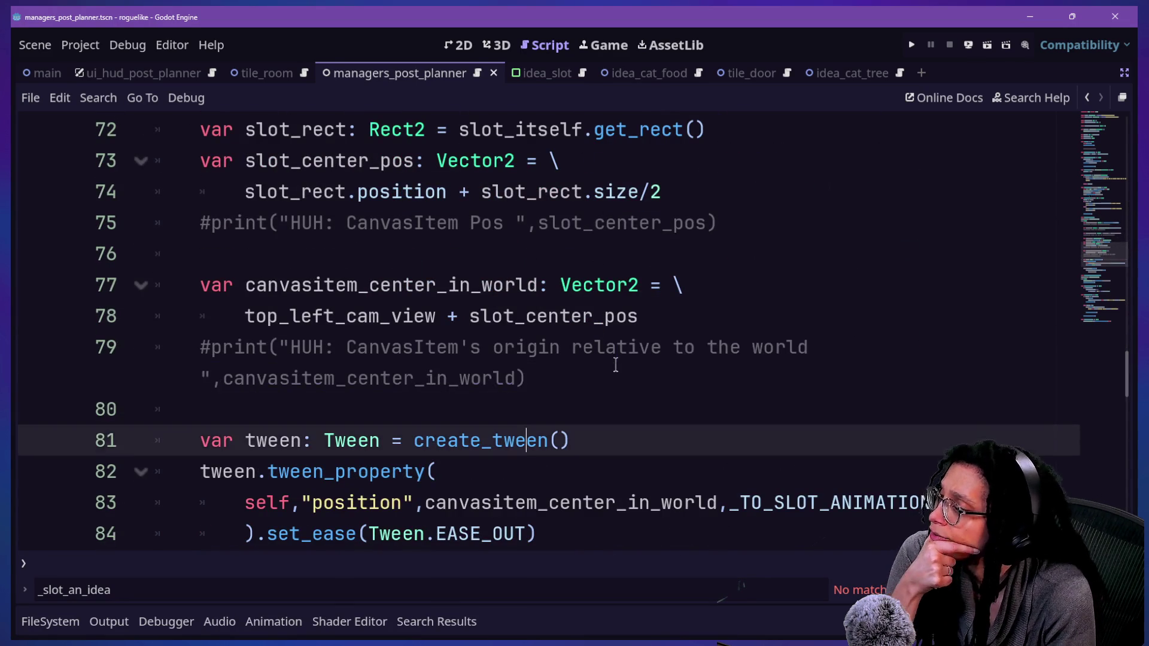
scroll(481, 327, down, 3)
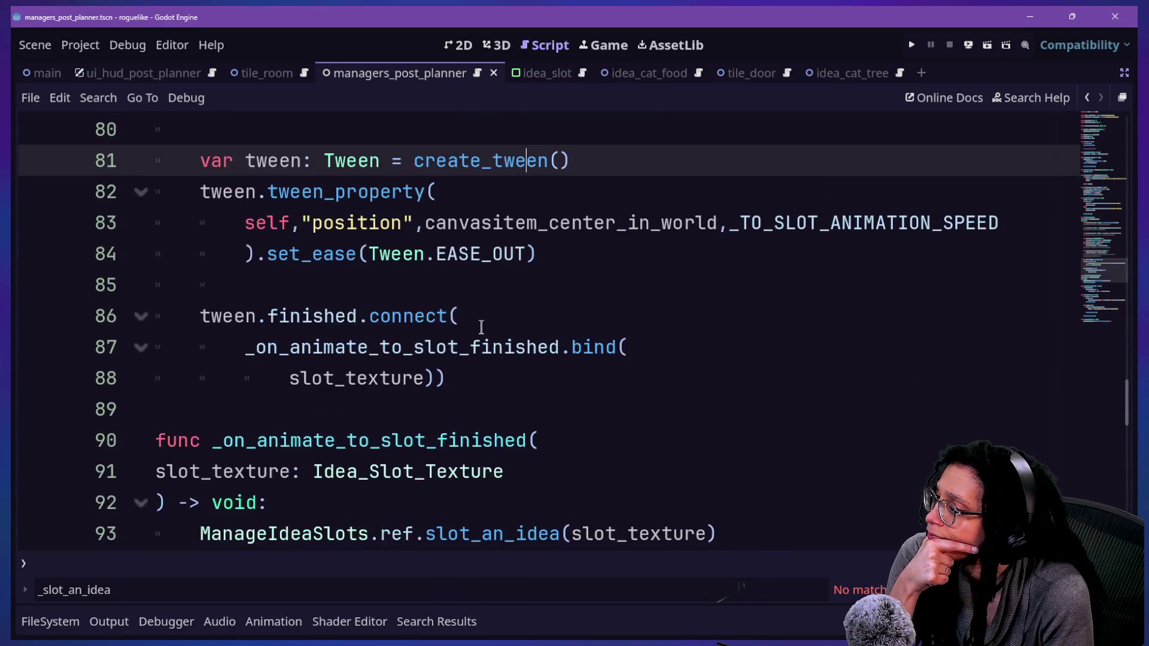
scroll(482, 327, up, 9)
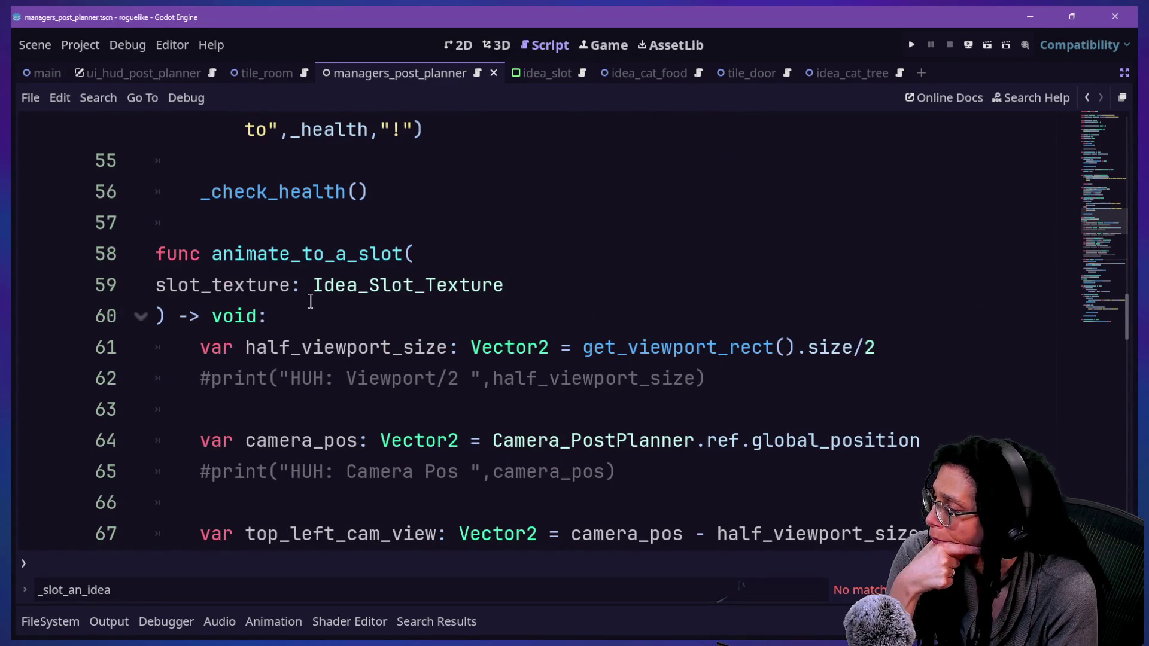
scroll(312, 301, up, 5)
scroll(311, 301, down, 7)
scroll(310, 301, down, 6)
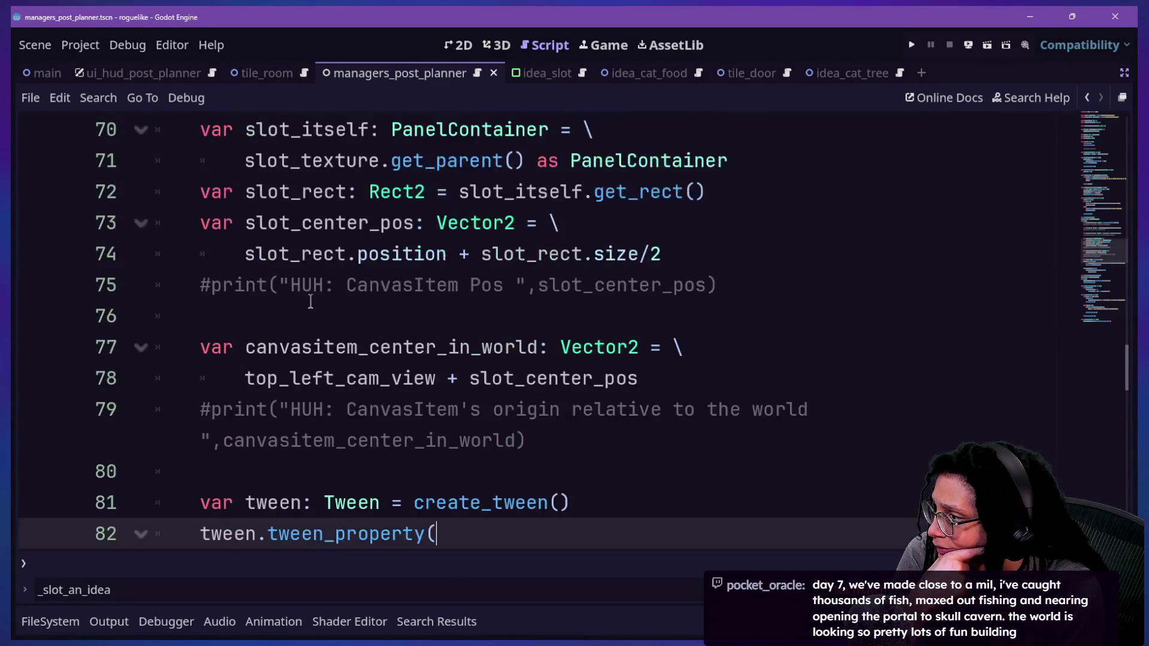
key(Return)
text(func _on_animate_to_slot_finished()
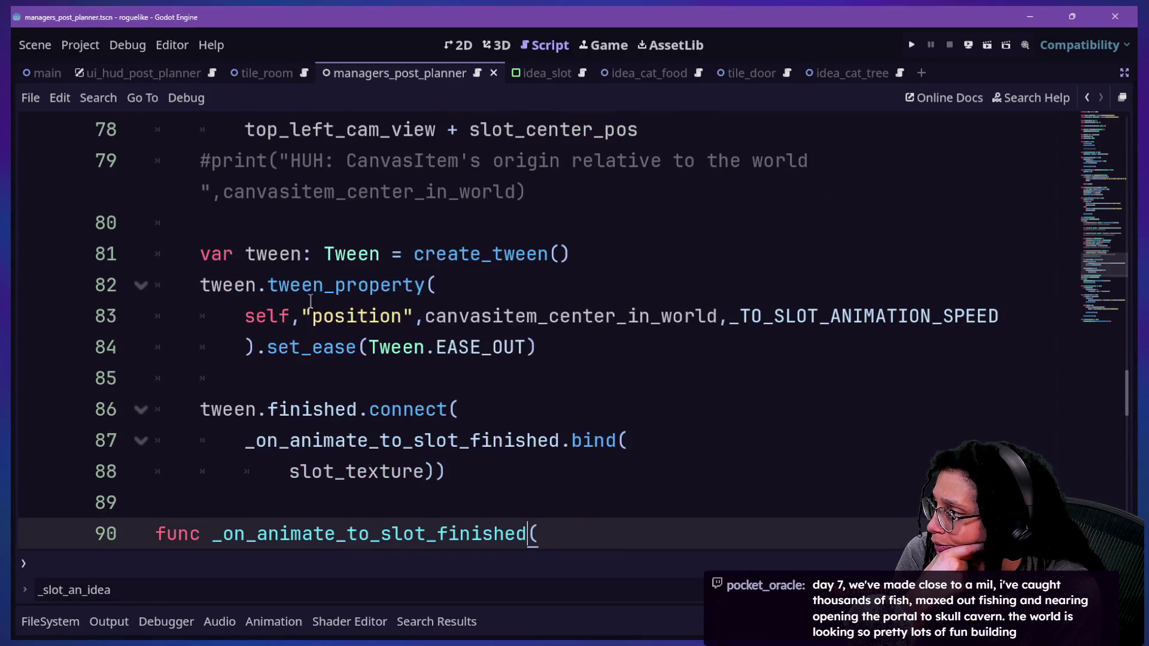
key(Down)
key(Down)
key(Down)
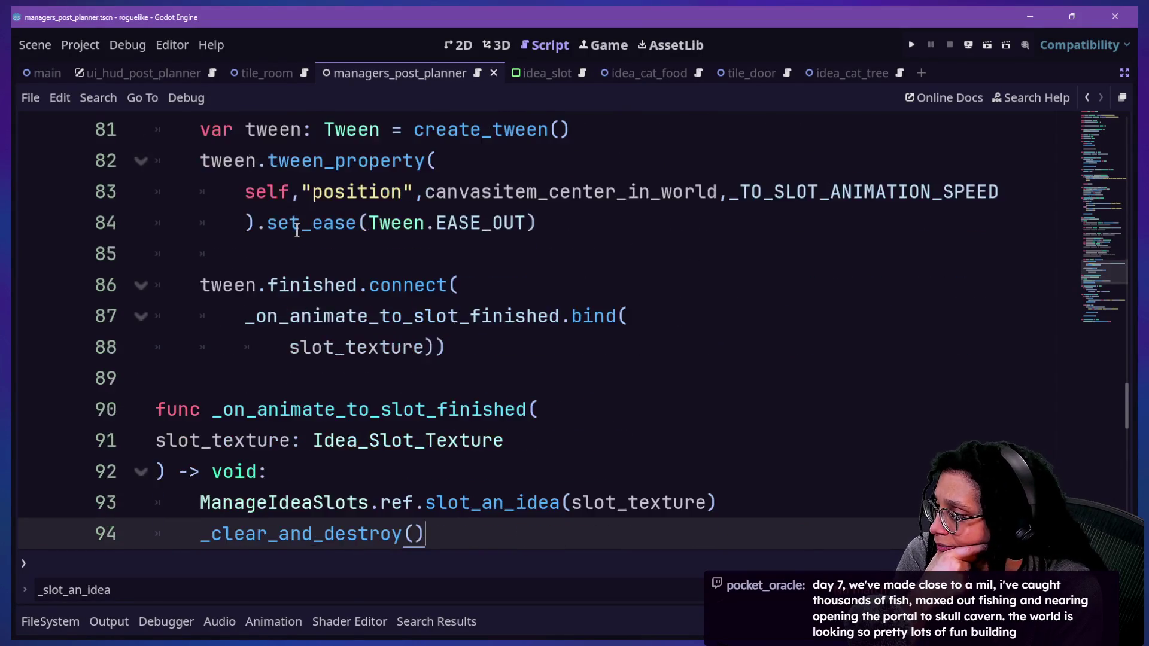
key(Down)
key(Down)
key(Down)
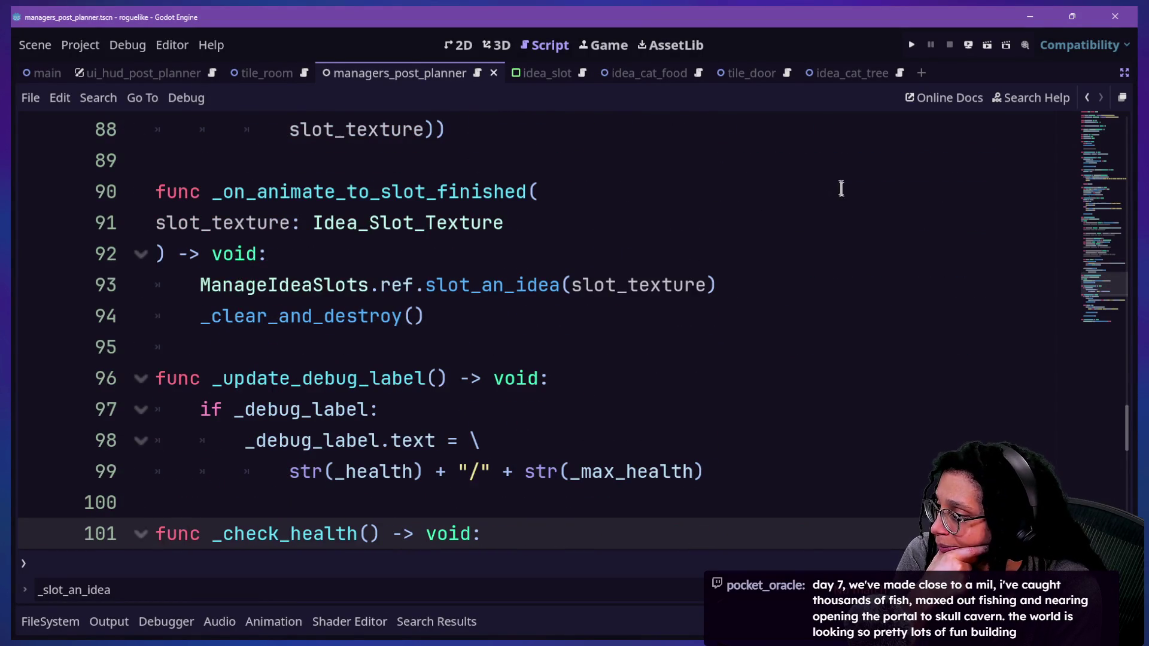
Go back through the edit history to the slot loop that calls animate_to_a_slot
scroll(901, 155, up, 6)
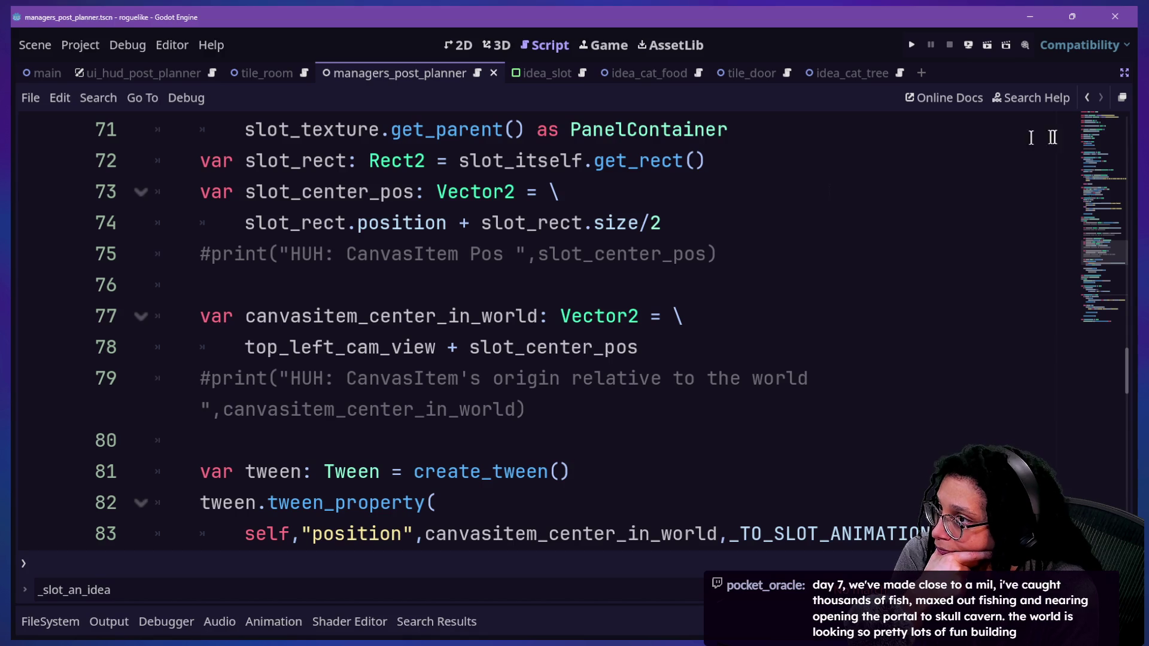
click(1087, 97)
click(1087, 96)
click(1088, 97)
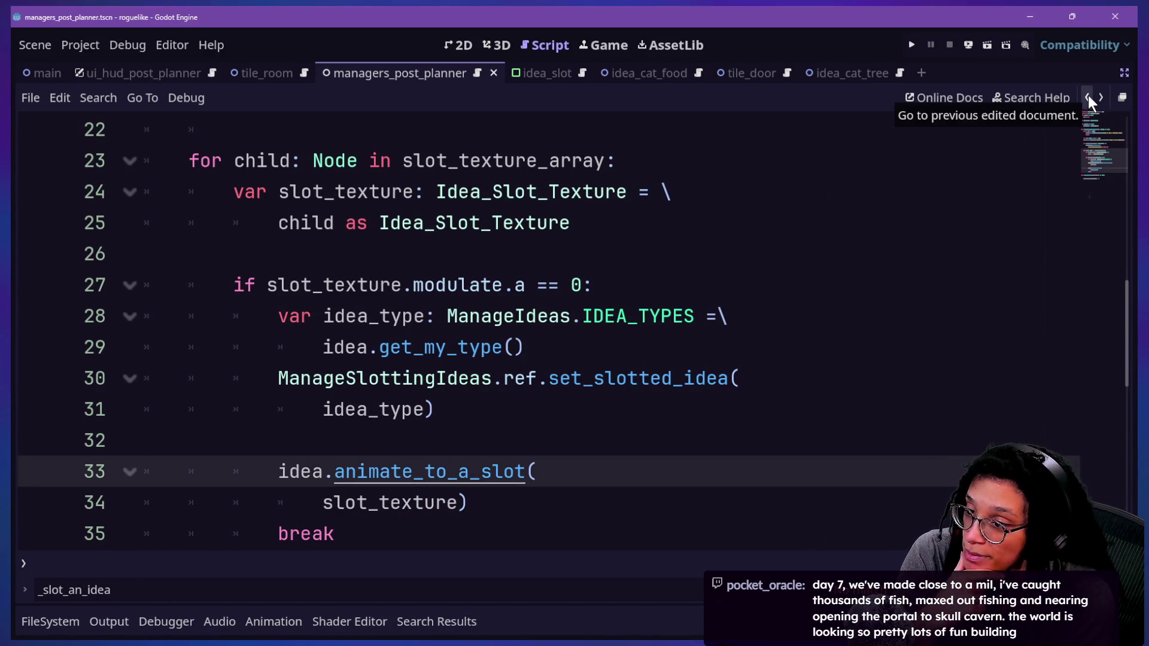
click(1090, 95)
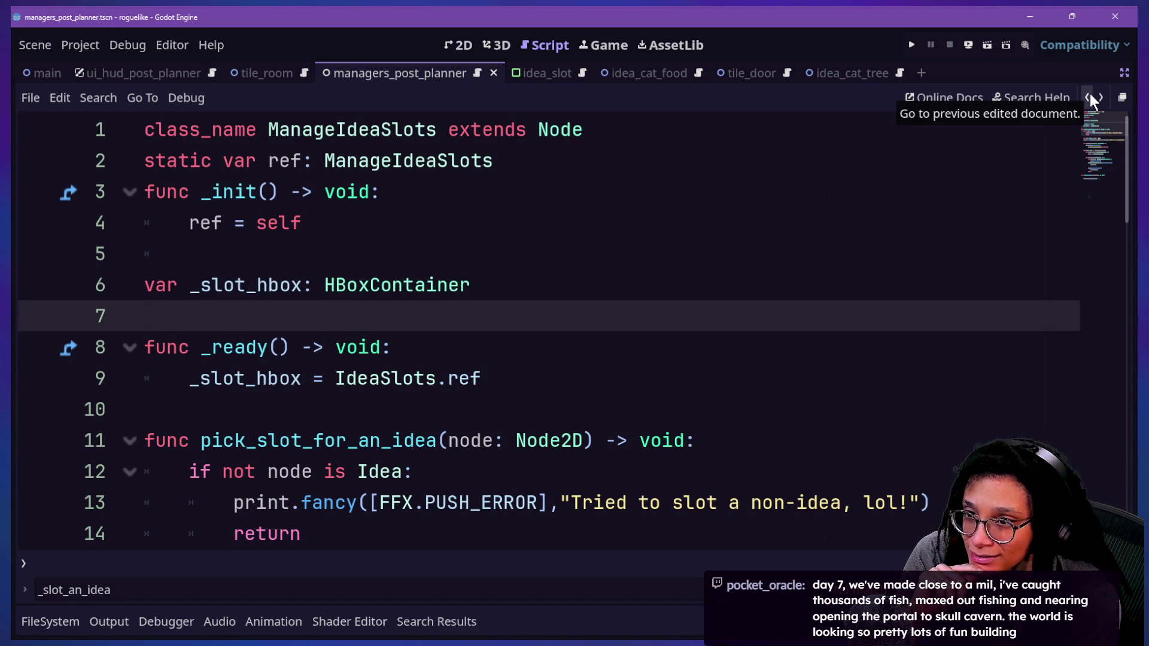
click(1090, 96)
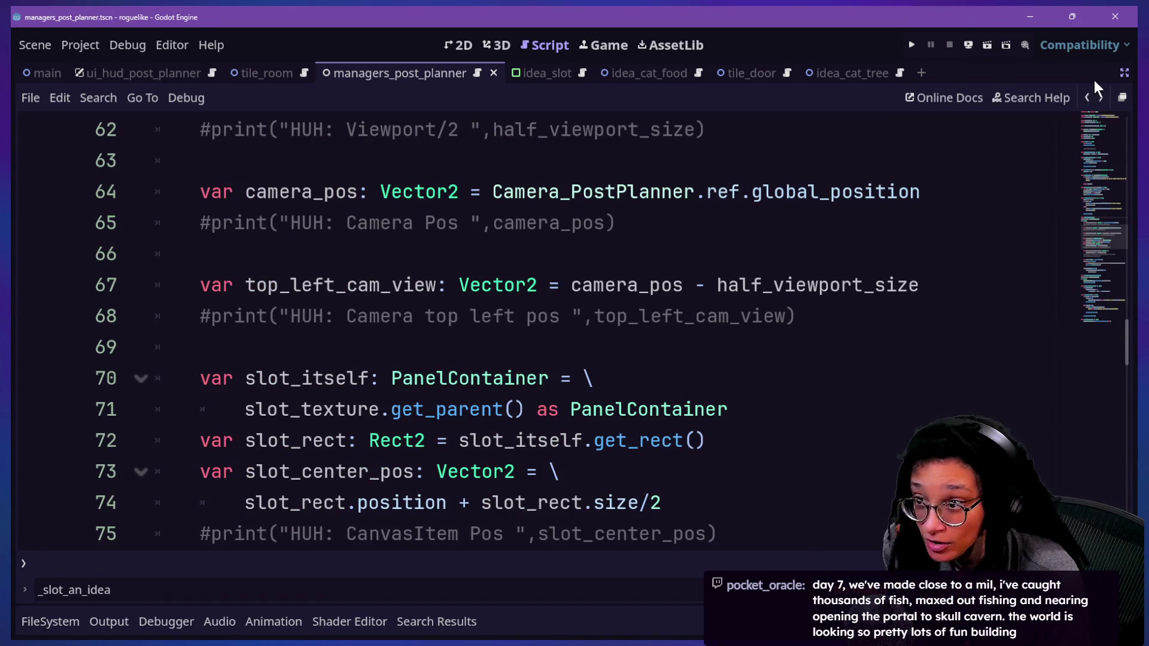
click(629, 200)
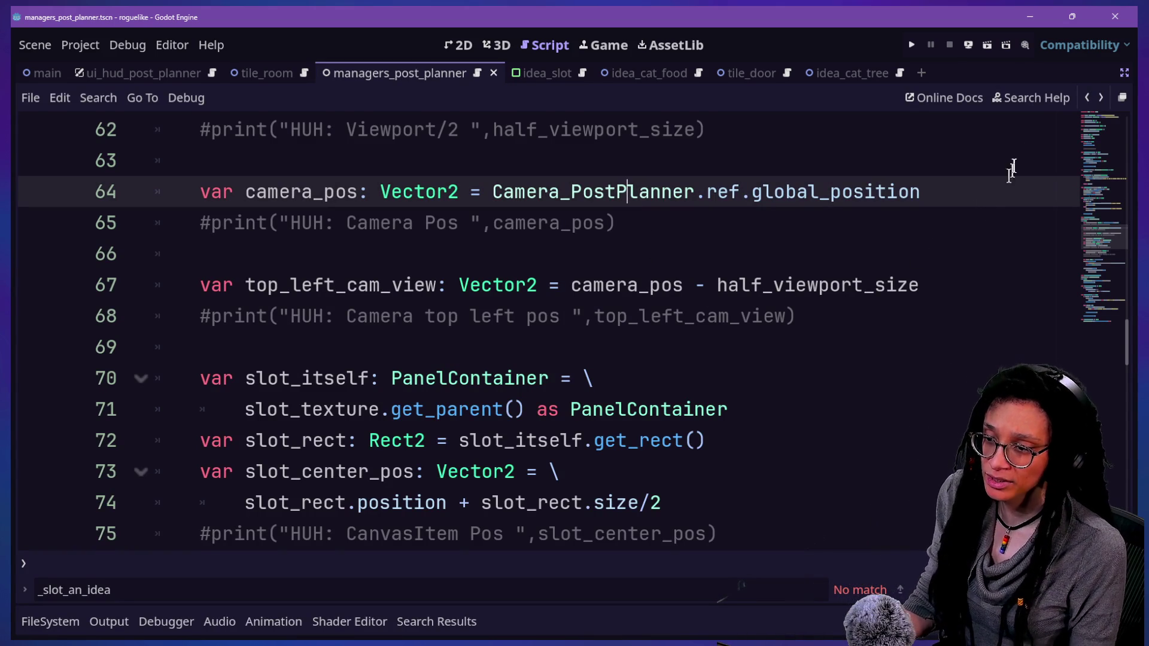
click(1087, 99)
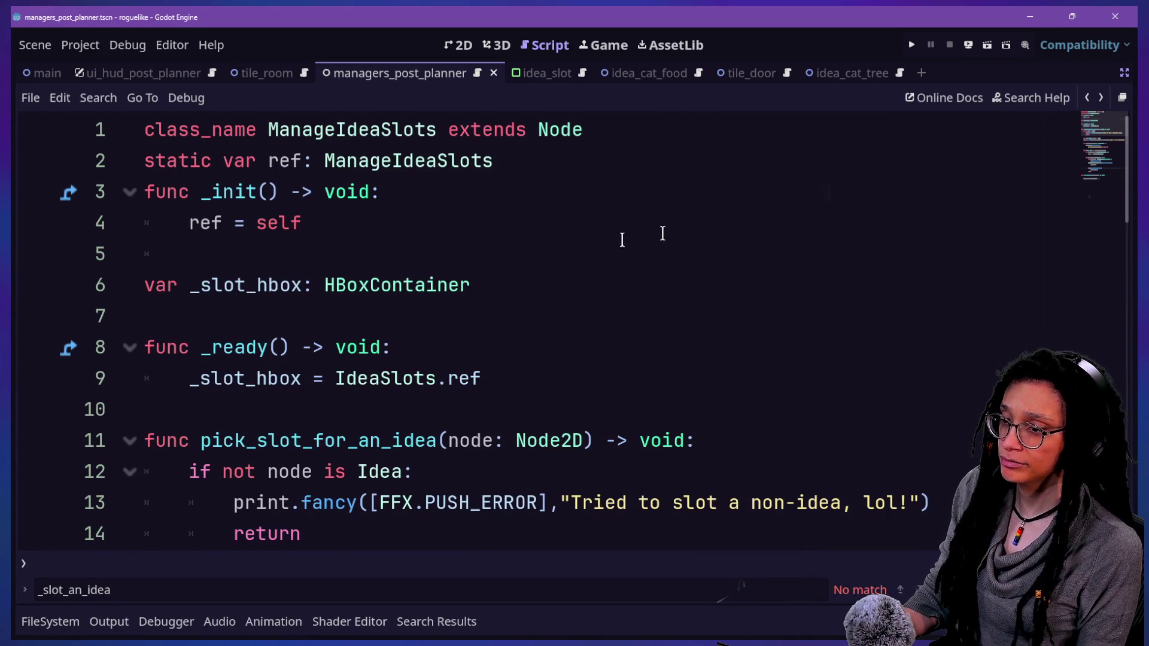
click(540, 266)
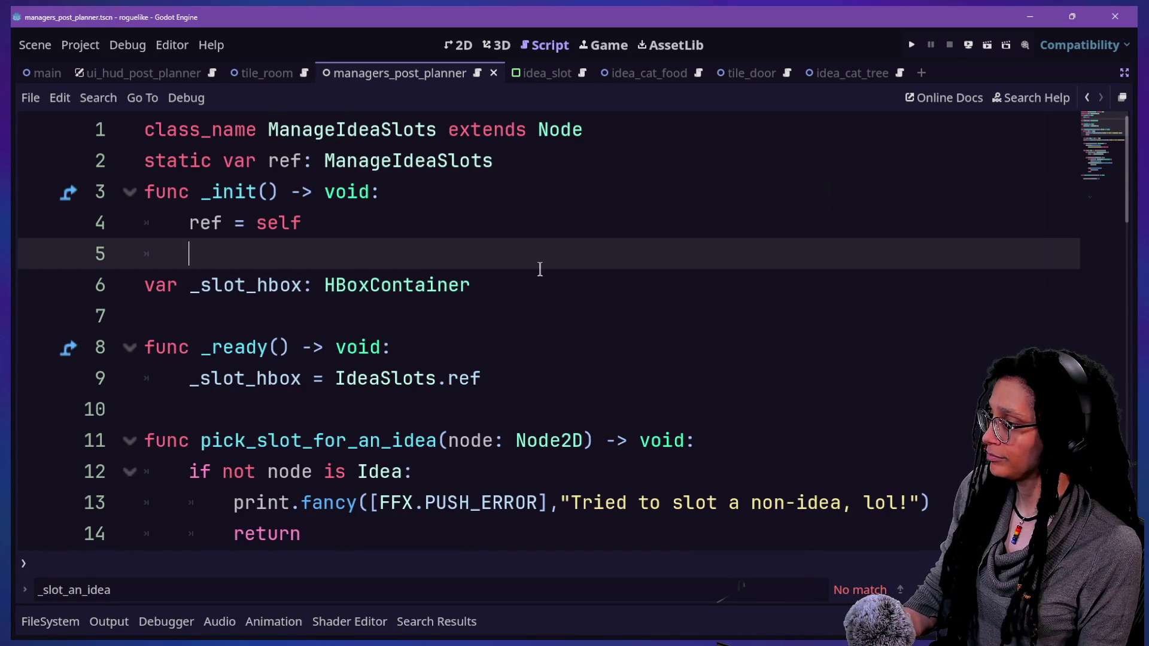
click(1085, 97)
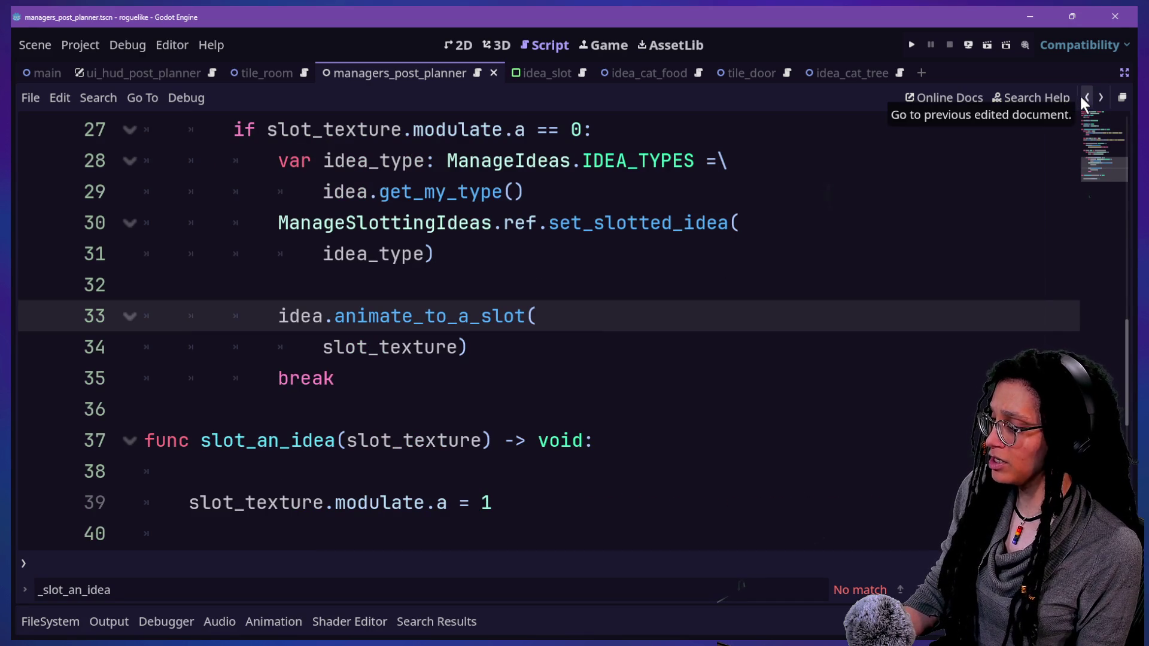
click(649, 446)
click(655, 459)
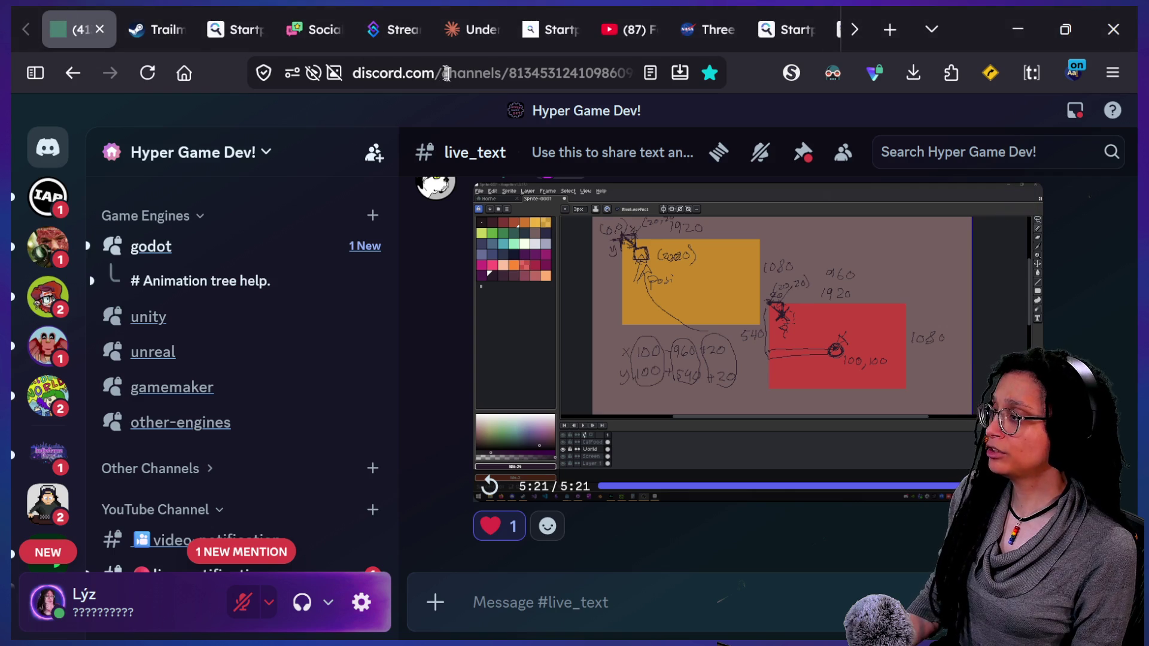
In Firefox, search the web for 'sunlit valle' from the address bar
click(512, 72)
click(710, 15)
click(585, 66)
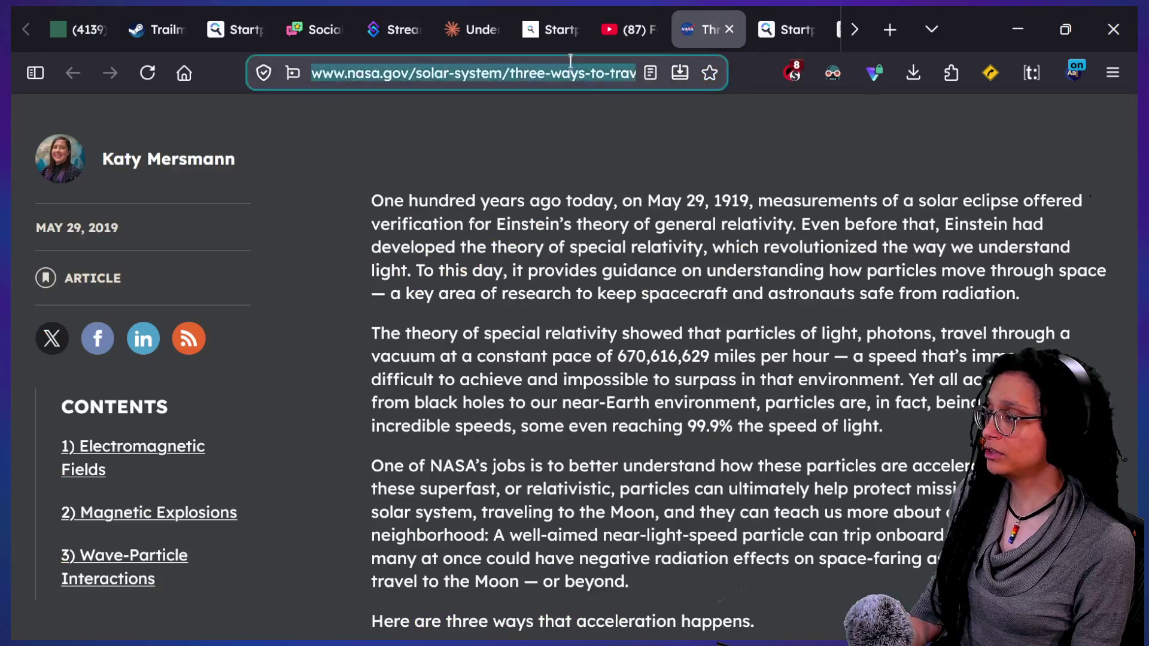
text(sunlit valle)
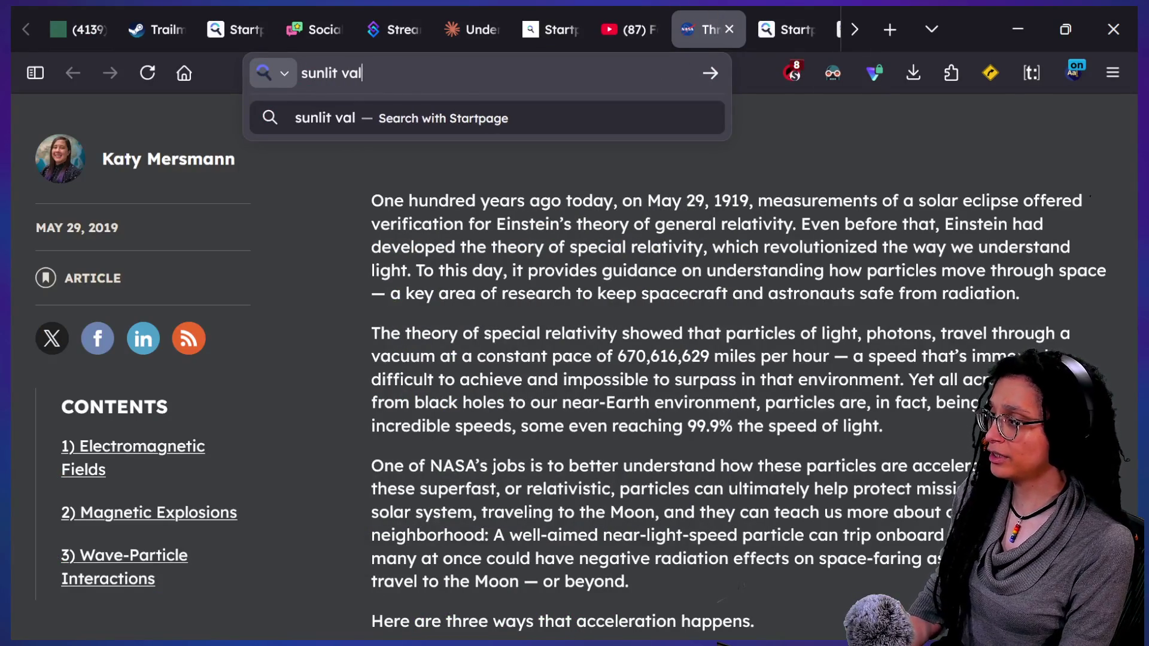
key(Return)
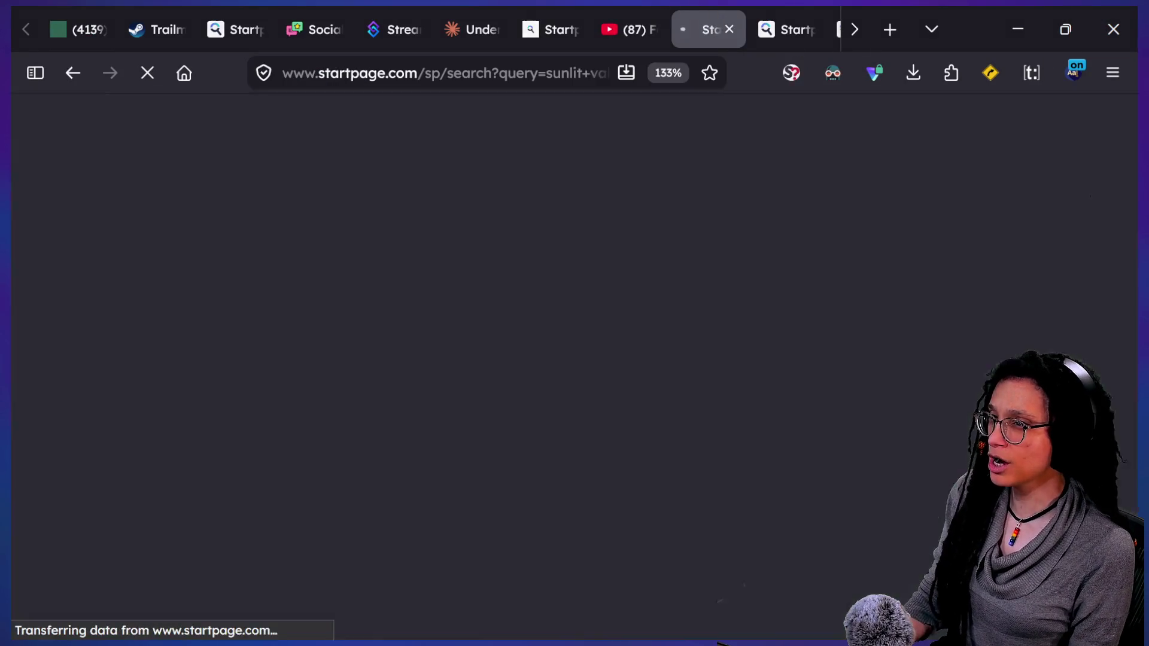
Switch to the corrected 'sunlit valley' results and open the YouTube guide video
scroll(377, 437, down, 5)
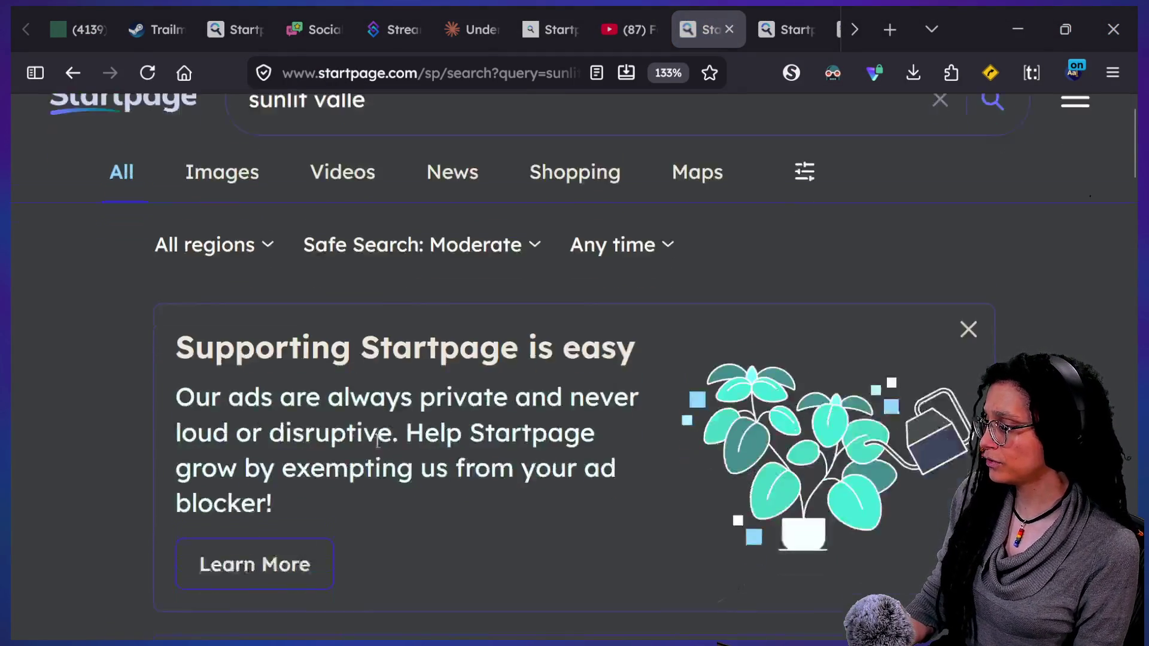
click(388, 418)
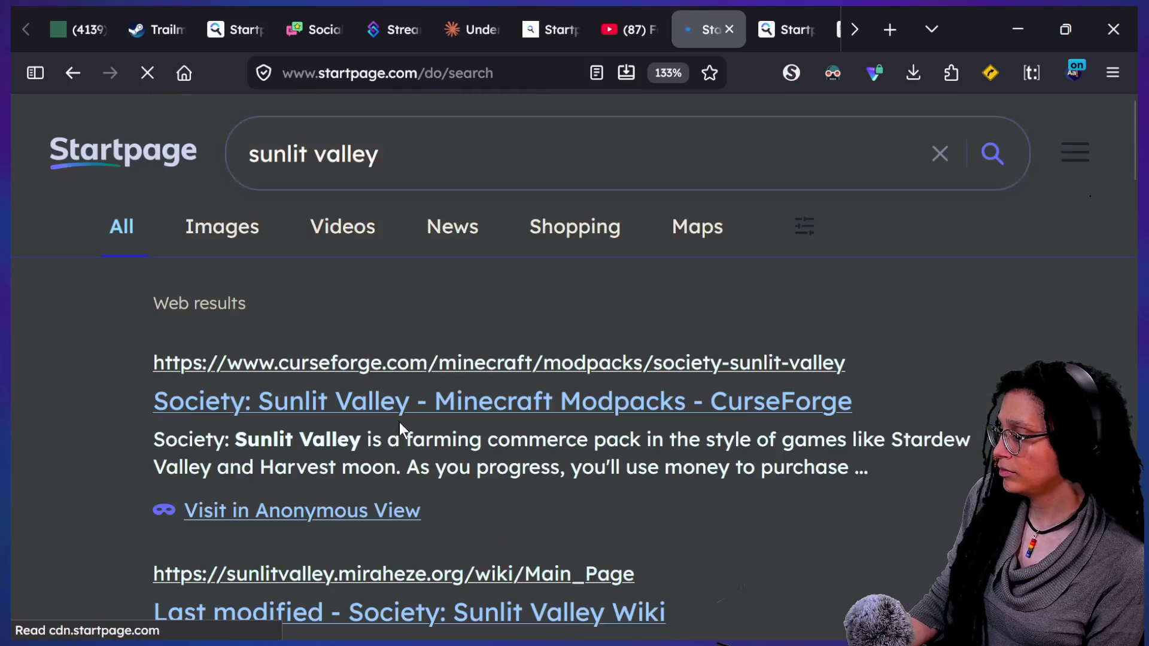
scroll(400, 423, down, 5)
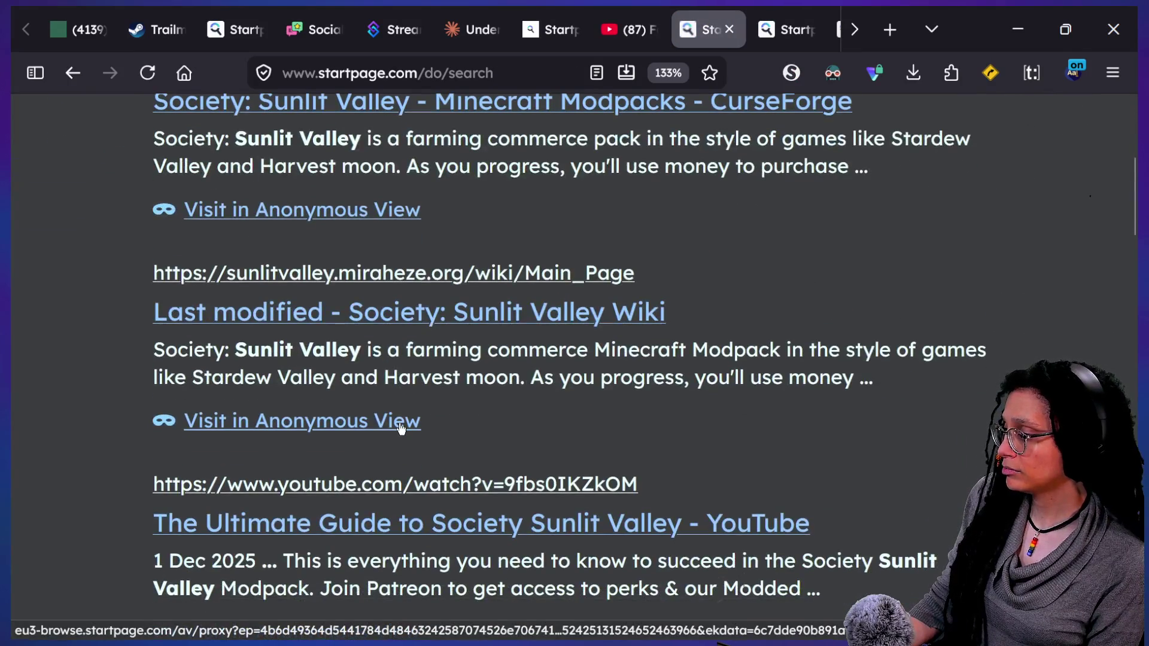
click(493, 515)
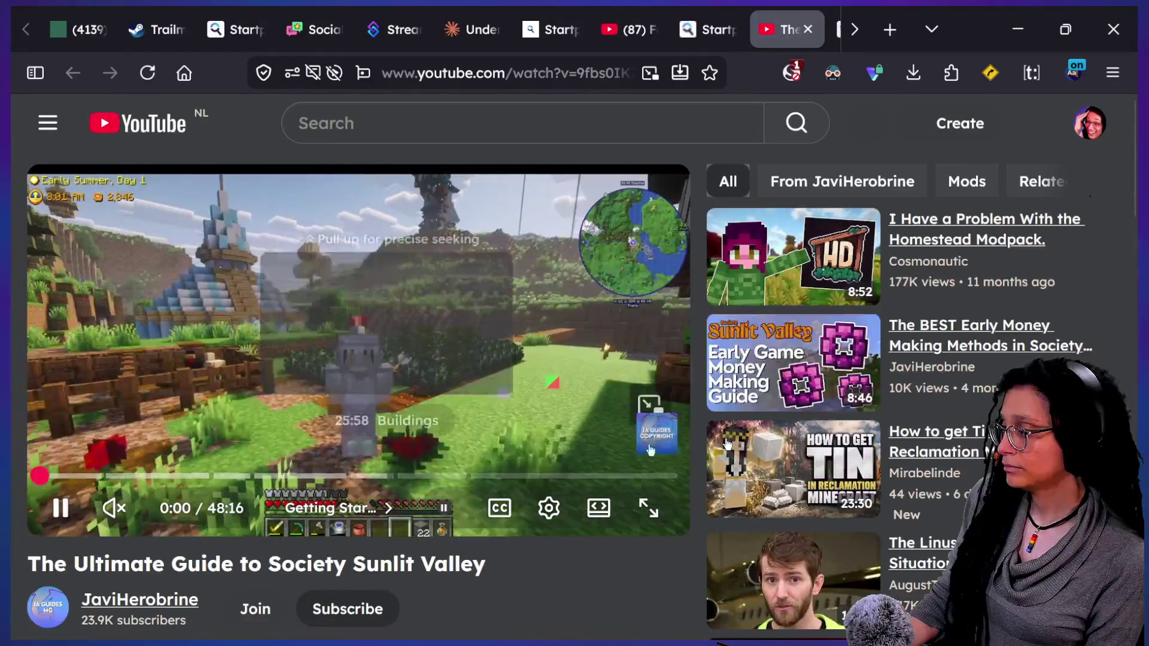
Skip the video ahead 30 seconds and back, pause and resume it, then Alt+Tab to Godot
key(l)
key(l)
key(l)
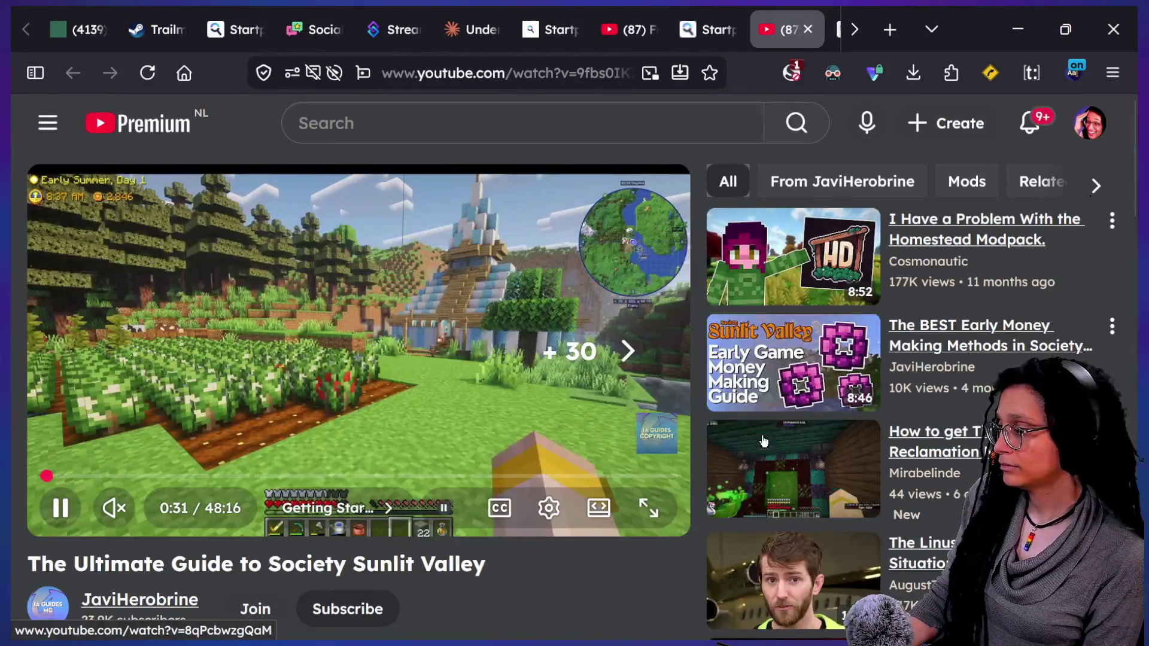
scroll(634, 576, down, 3)
scroll(634, 576, up, 3)
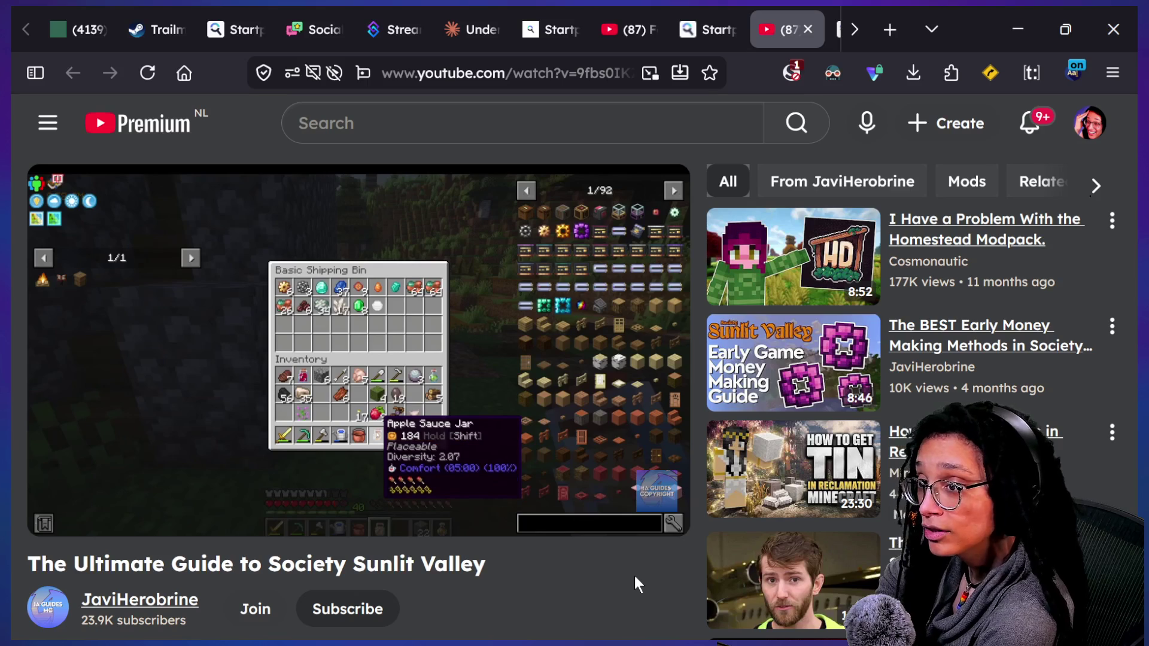
key(Right)
key(Right)
key(Right)
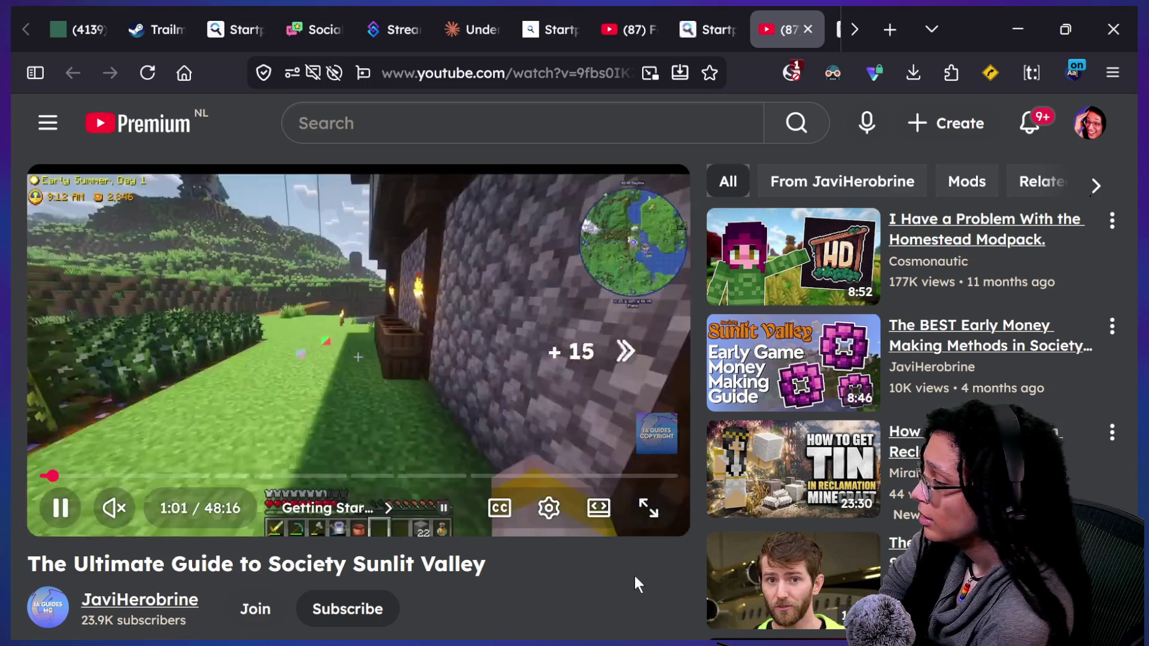
key(Left)
key(Left)
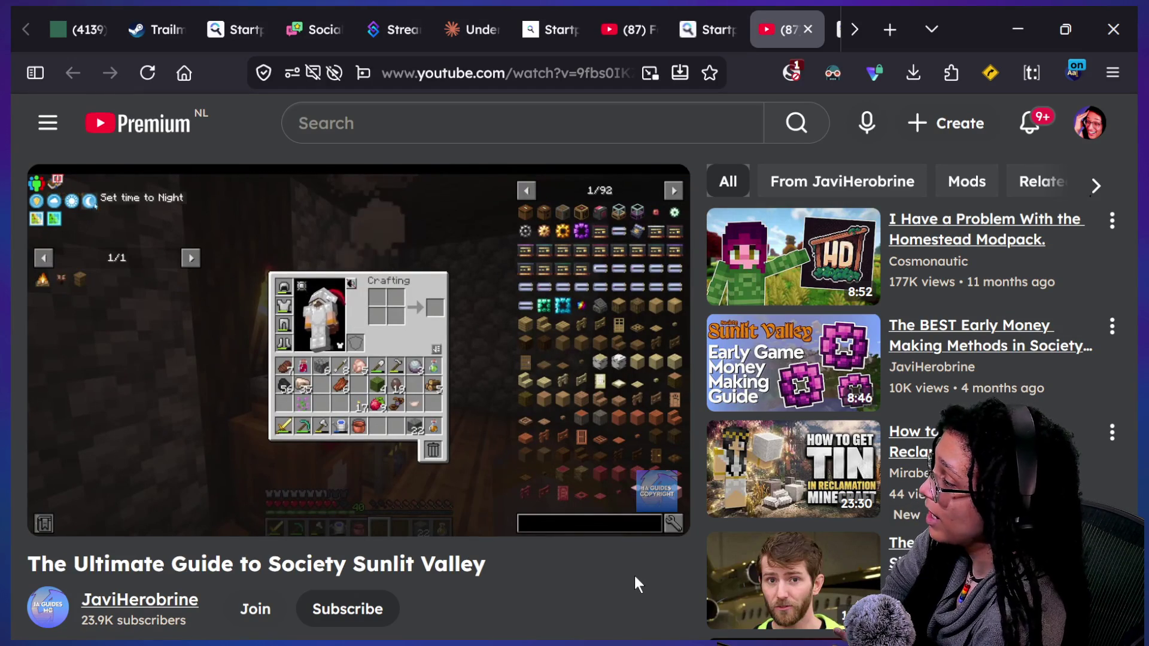
key(space)
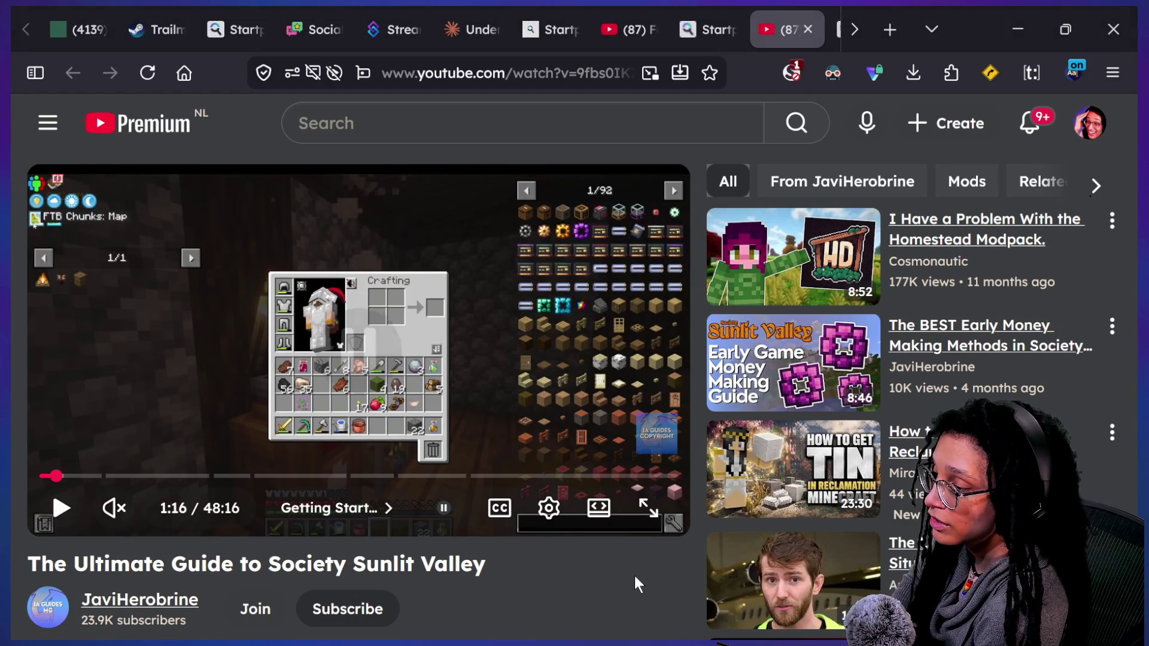
key(space)
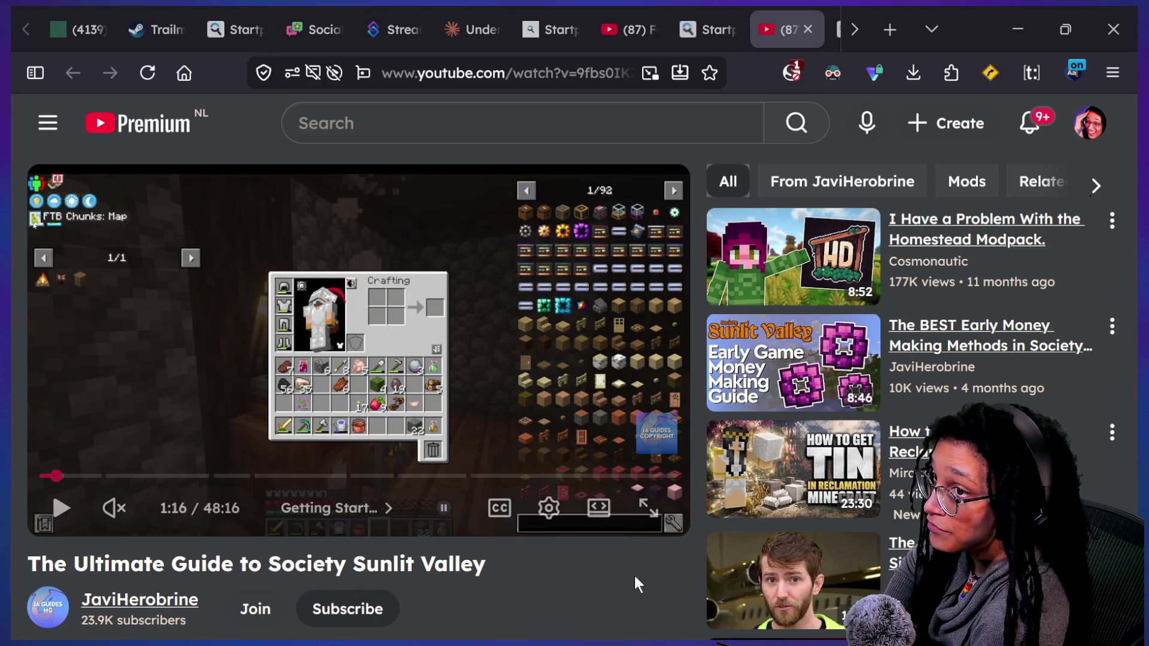
key(alt+Tab)
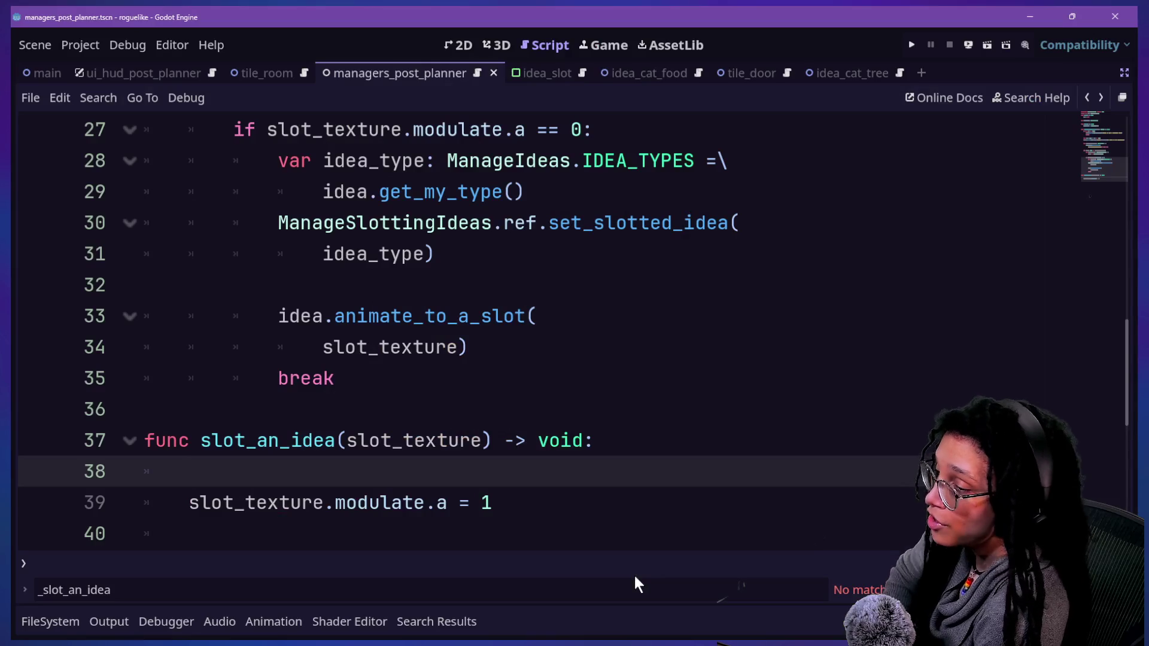
click(650, 442)
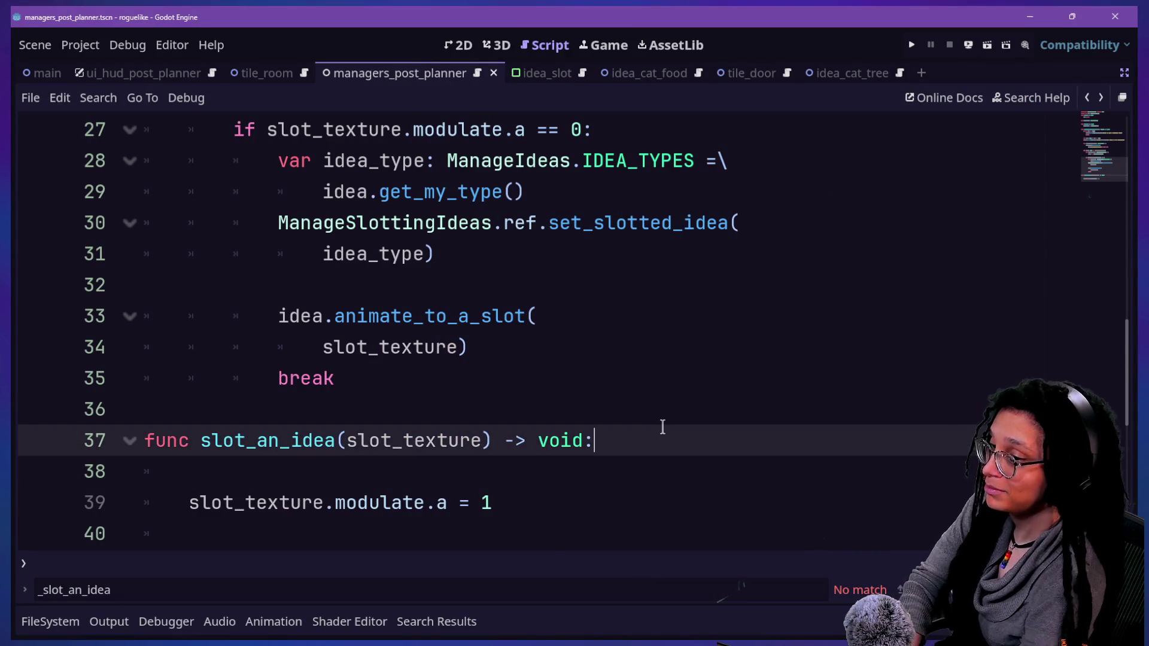
click(560, 465)
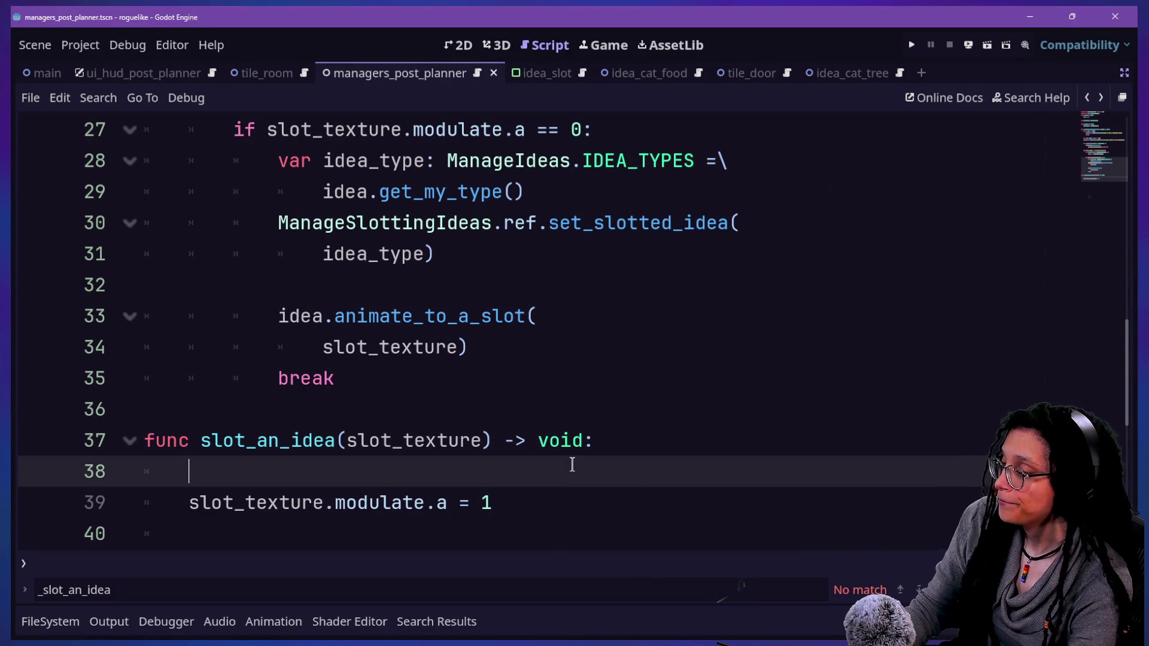
scroll(354, 377, up, 1)
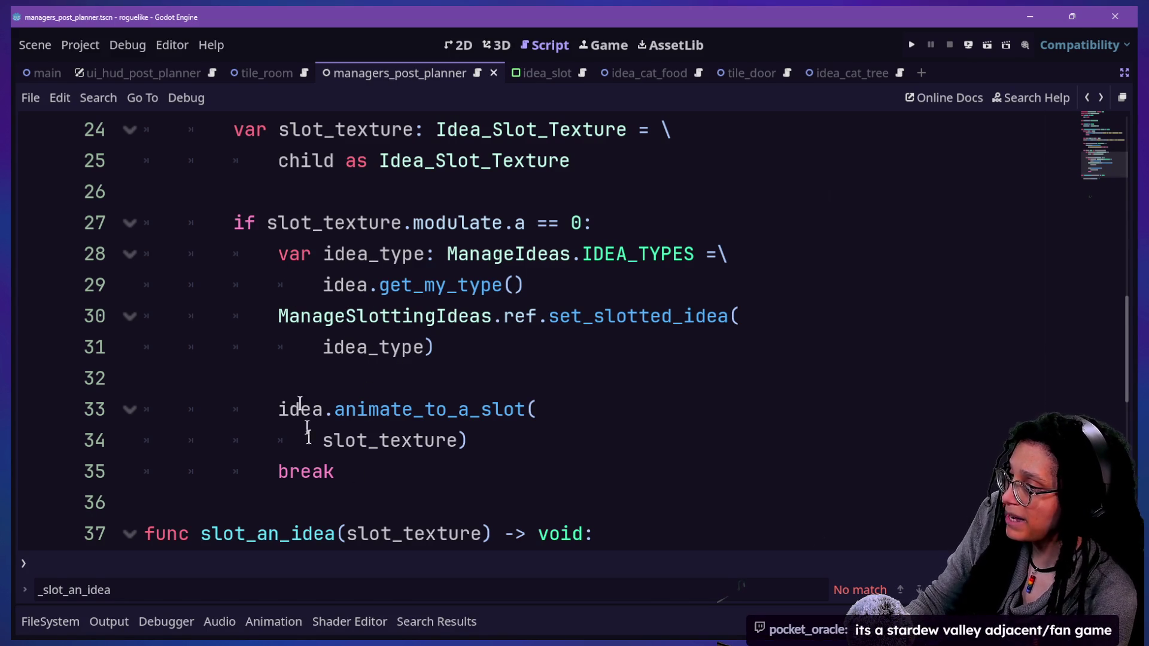
drag(295, 316, 333, 473)
click(333, 471)
click(457, 441)
click(435, 443)
key(Down)
key(Down)
key(Down)
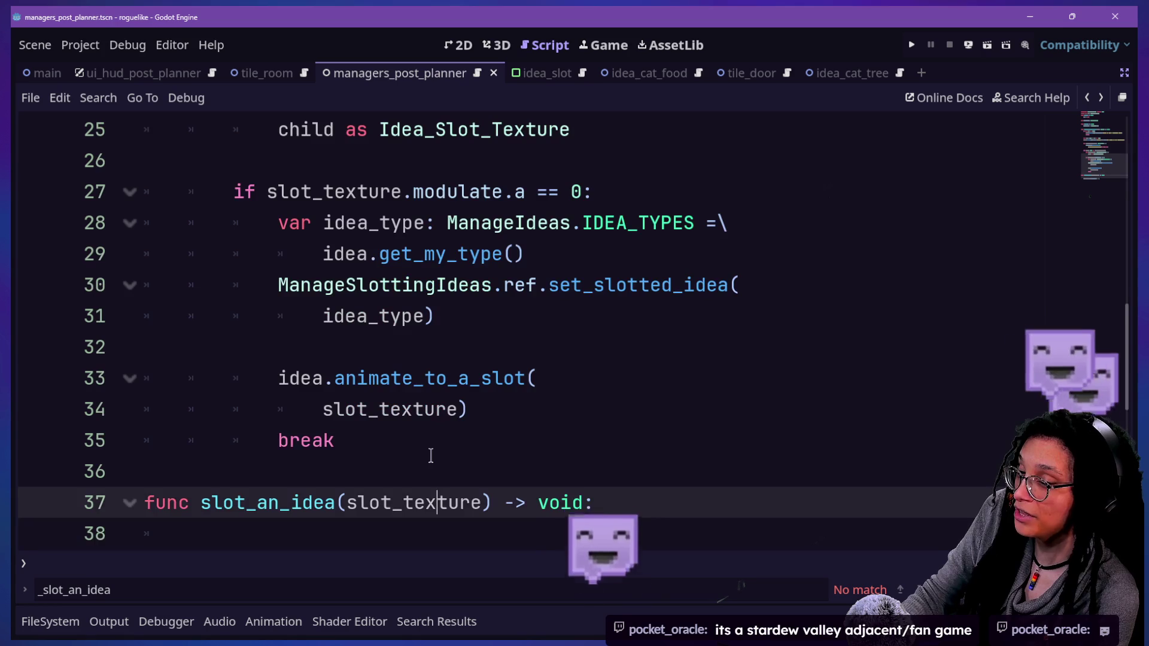
key(Down)
key(Down)
key(Up)
key(Up)
key(Up)
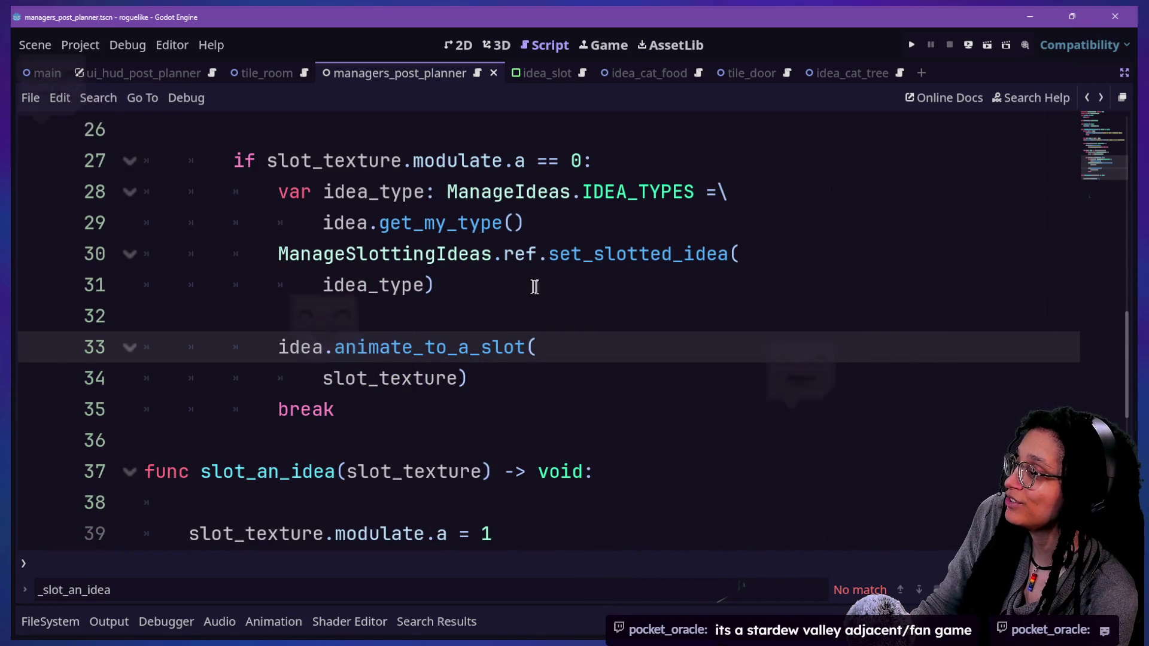
click(549, 307)
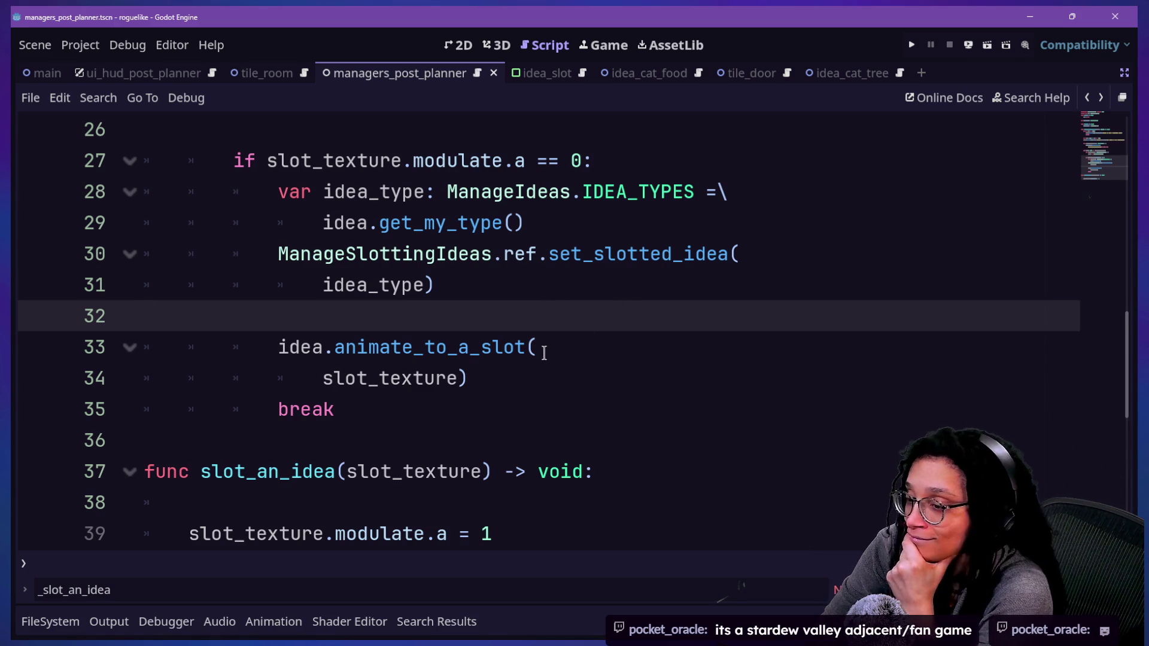
click(652, 283)
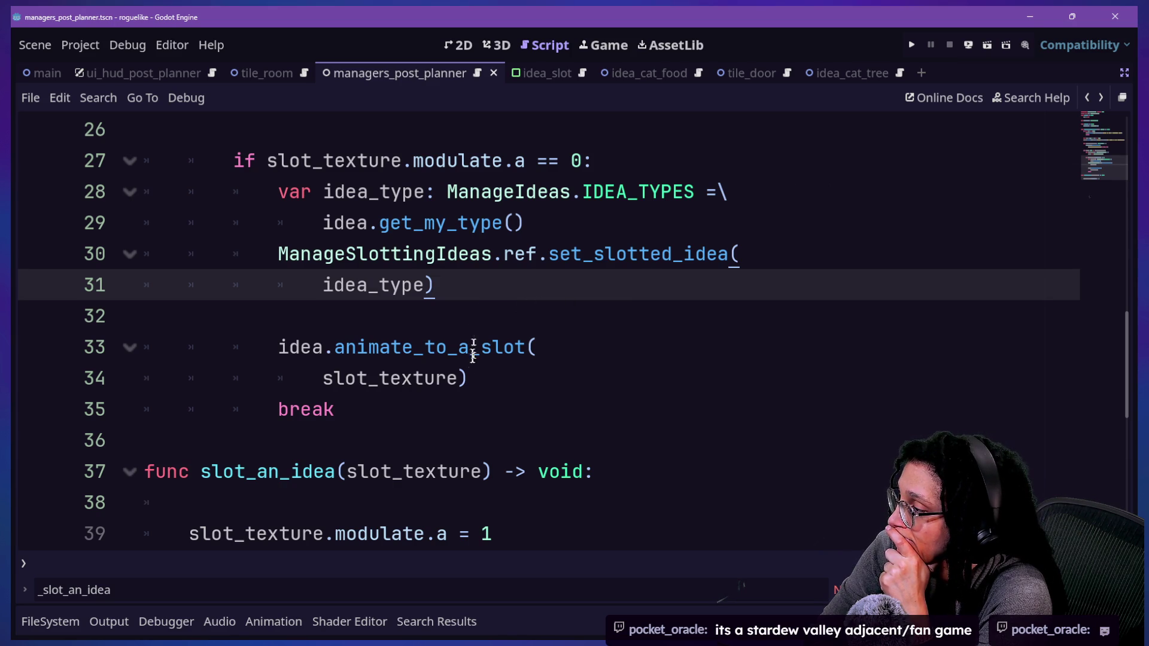
scroll(450, 450, up, 8)
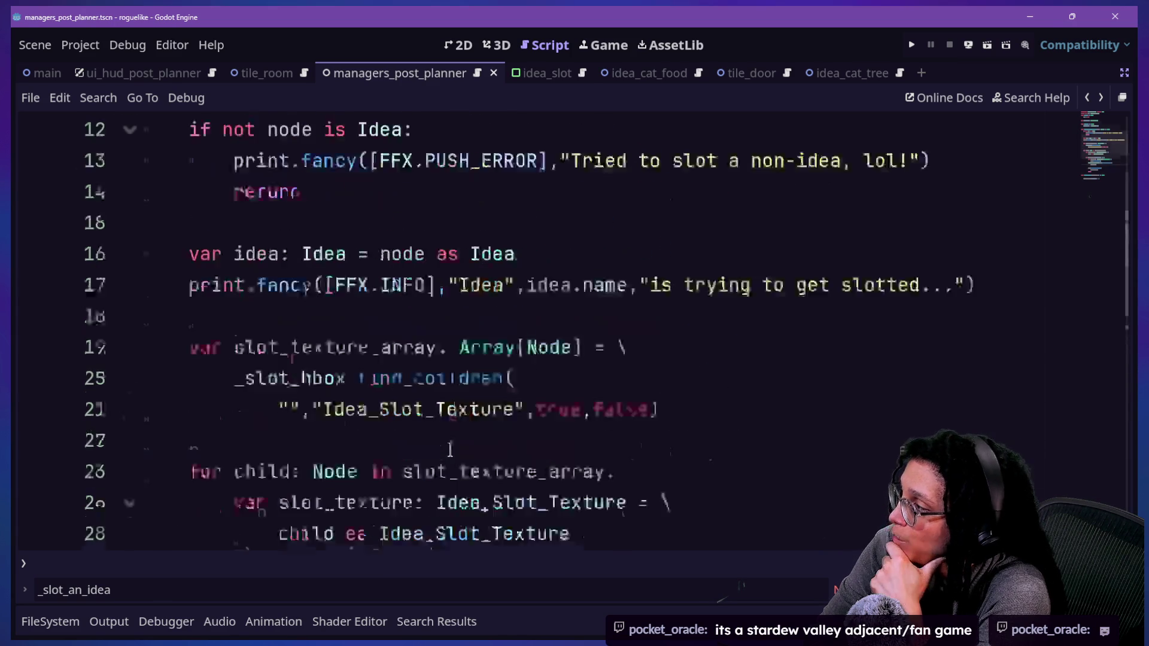
scroll(400, 290, down, 1)
scroll(401, 290, up, 1)
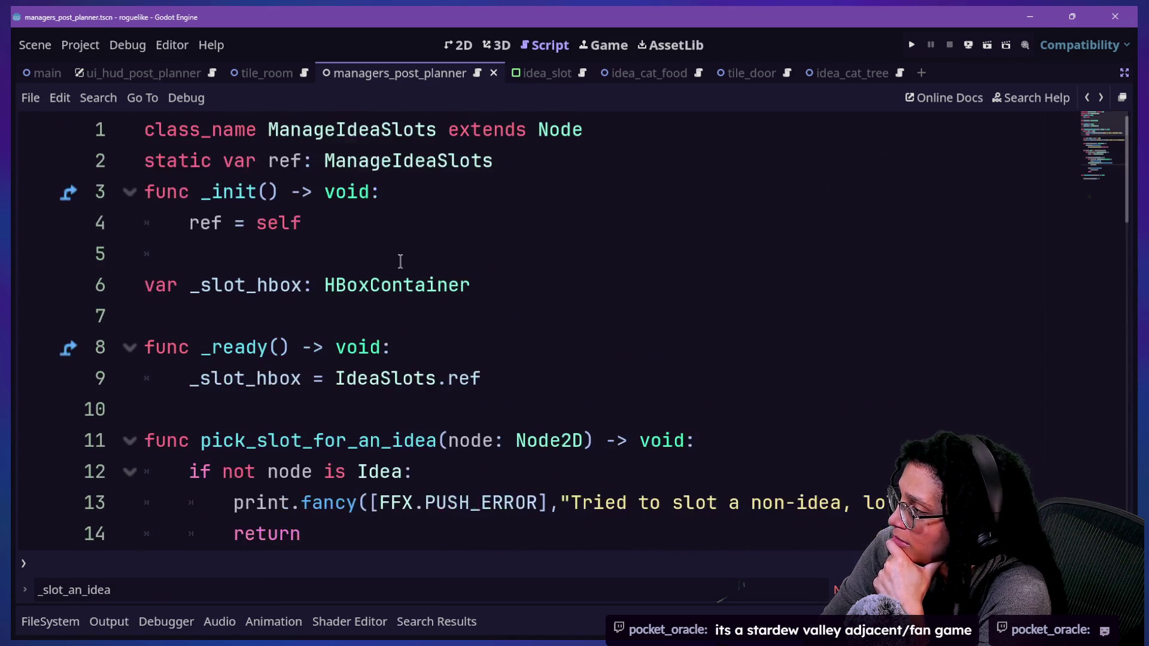
scroll(400, 262, down, 6)
scroll(401, 261, up, 6)
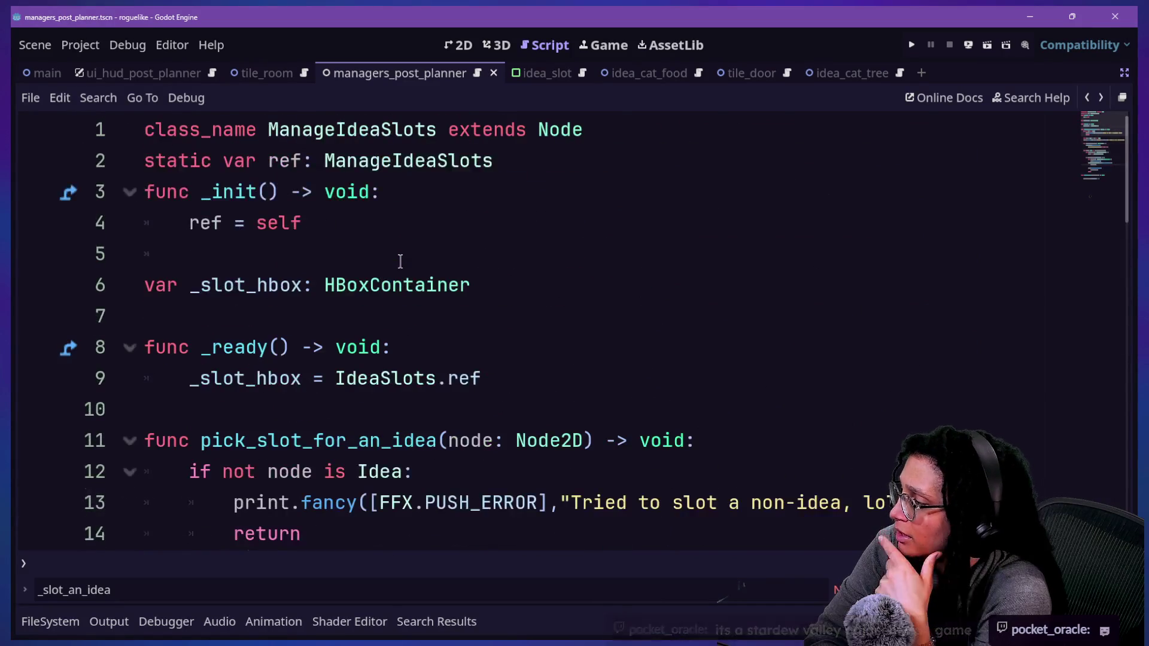
scroll(400, 261, down, 12)
scroll(400, 261, up, 3)
click(402, 254)
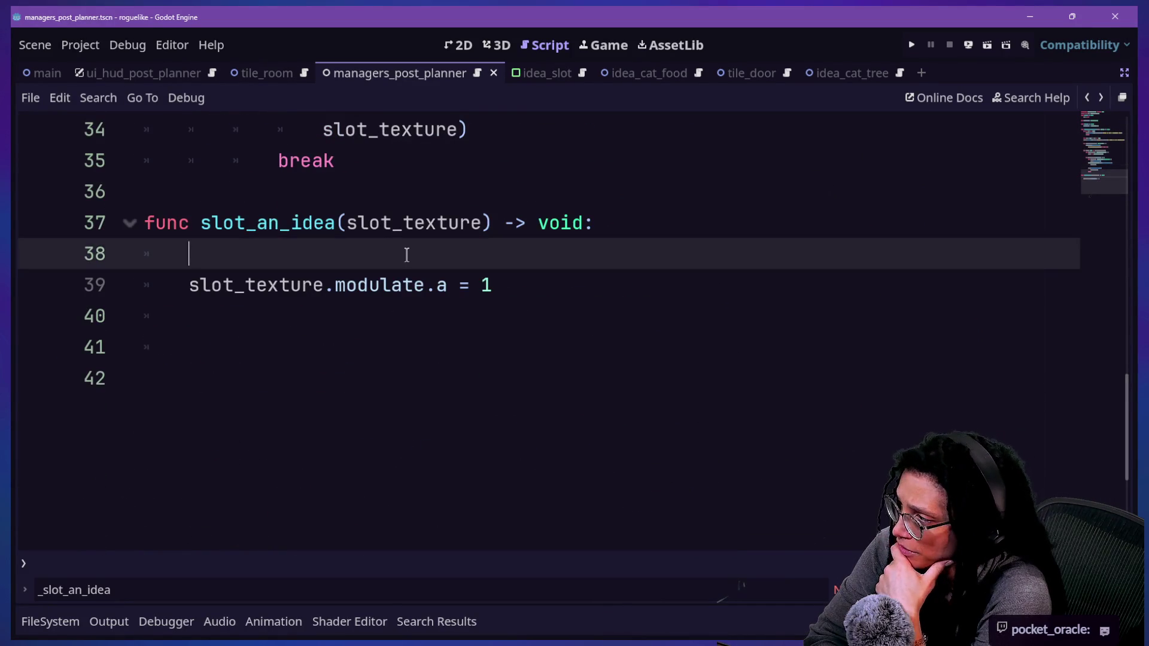
scroll(405, 256, up, 9)
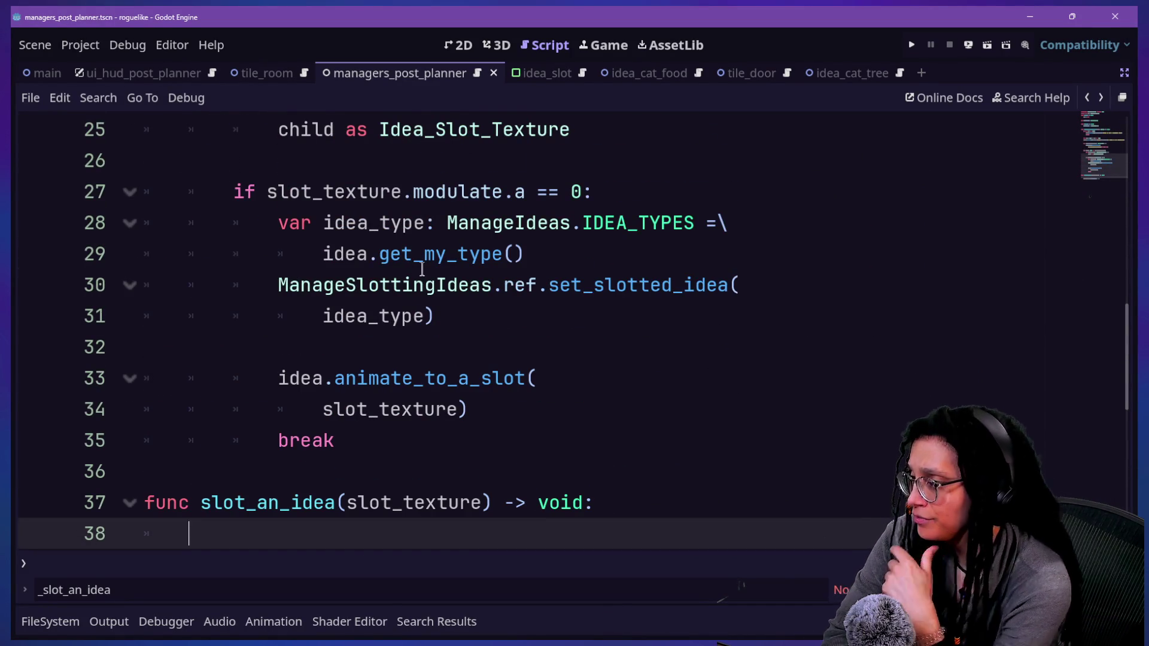
click(527, 378)
click(481, 286)
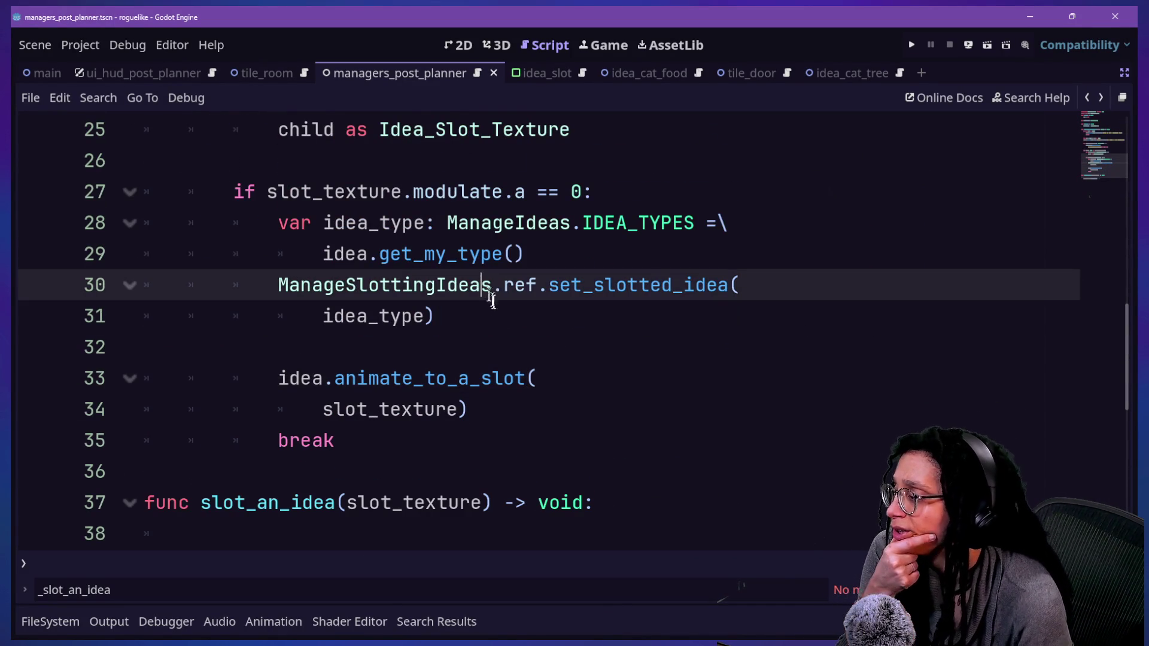
click(473, 307)
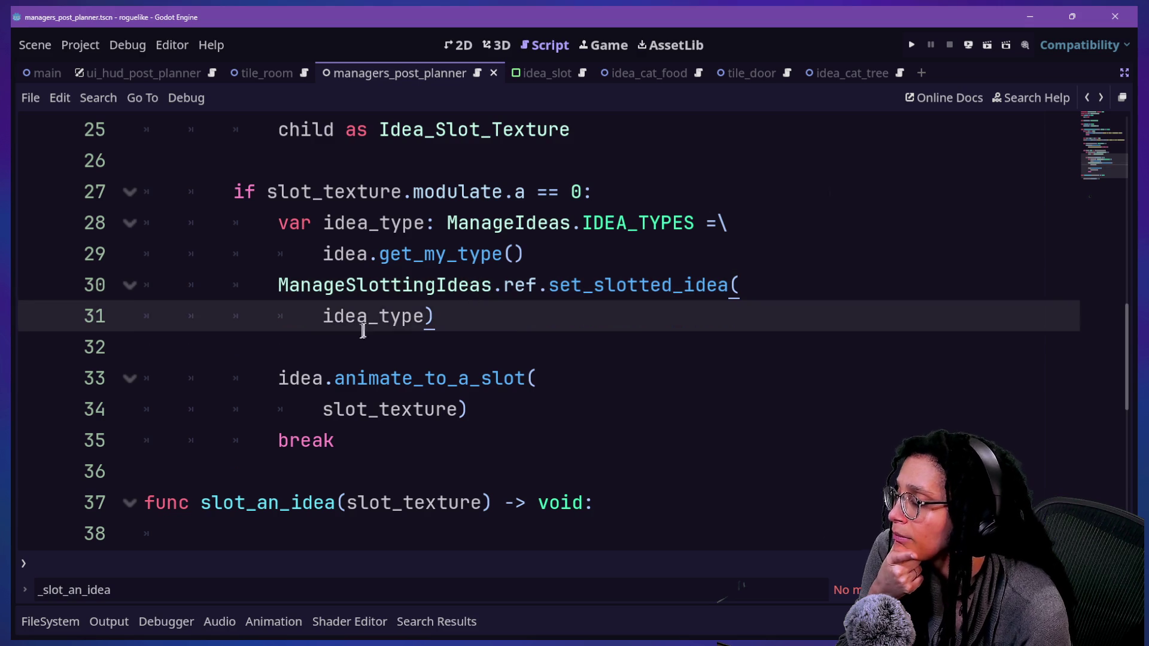
click(450, 413)
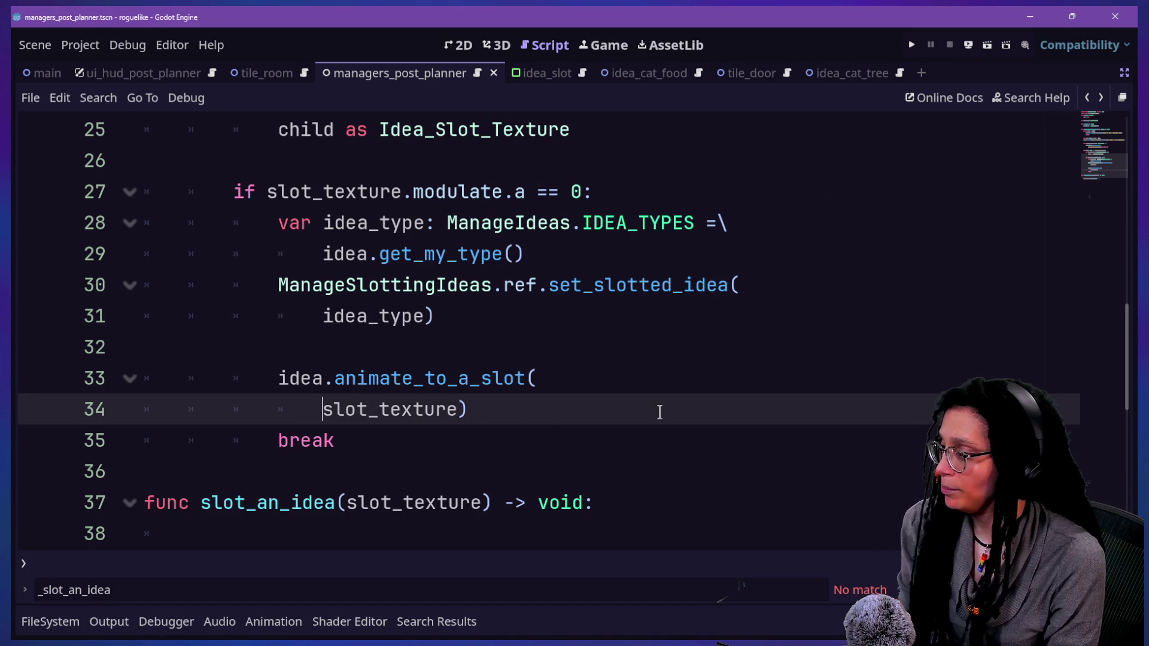
Add idea_type as a second argument to the animate_to_a_slot call on line 34
click(468, 408)
text(,idea_type)
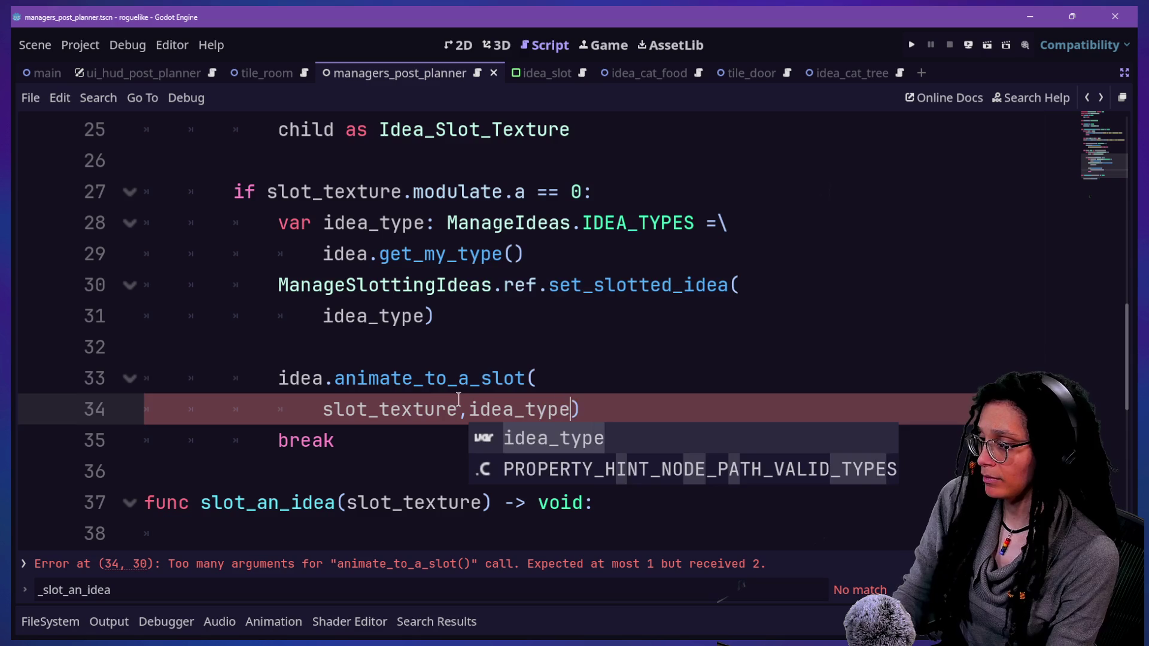
key(Escape)
Add an idea_type: ManageIdeas.IDEA_TYPES parameter to the animate_to_a_slot definition
ctrl+click(383, 378)
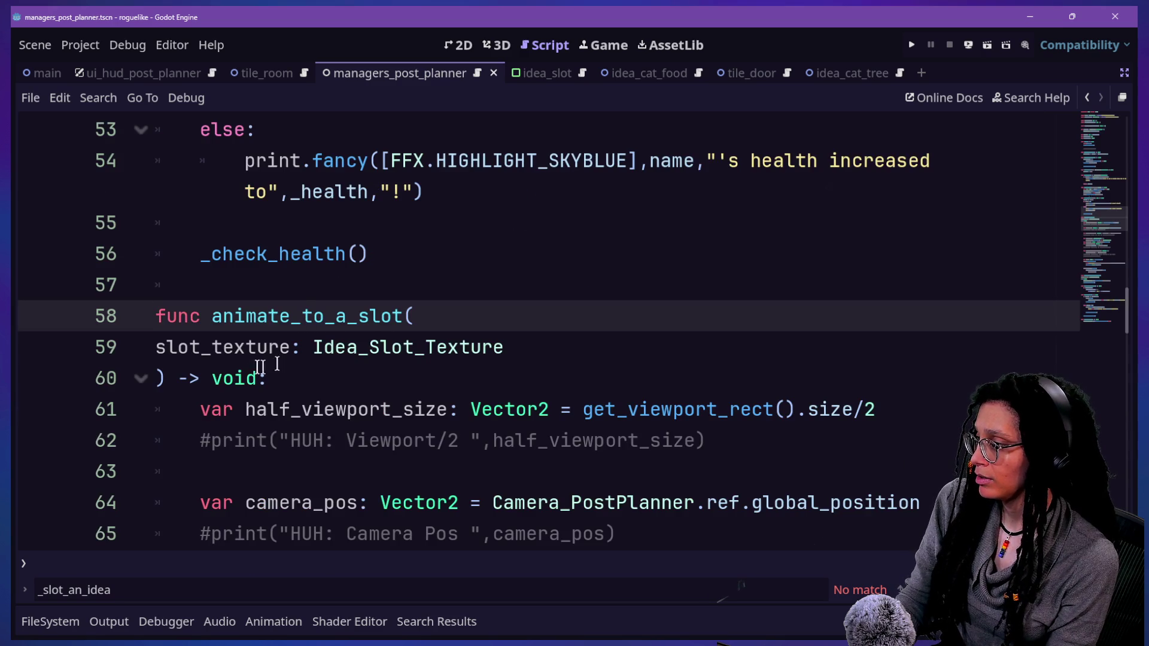
click(542, 352)
key(Return)
key(BackSpace)
key(BackSpace)
text(e,)
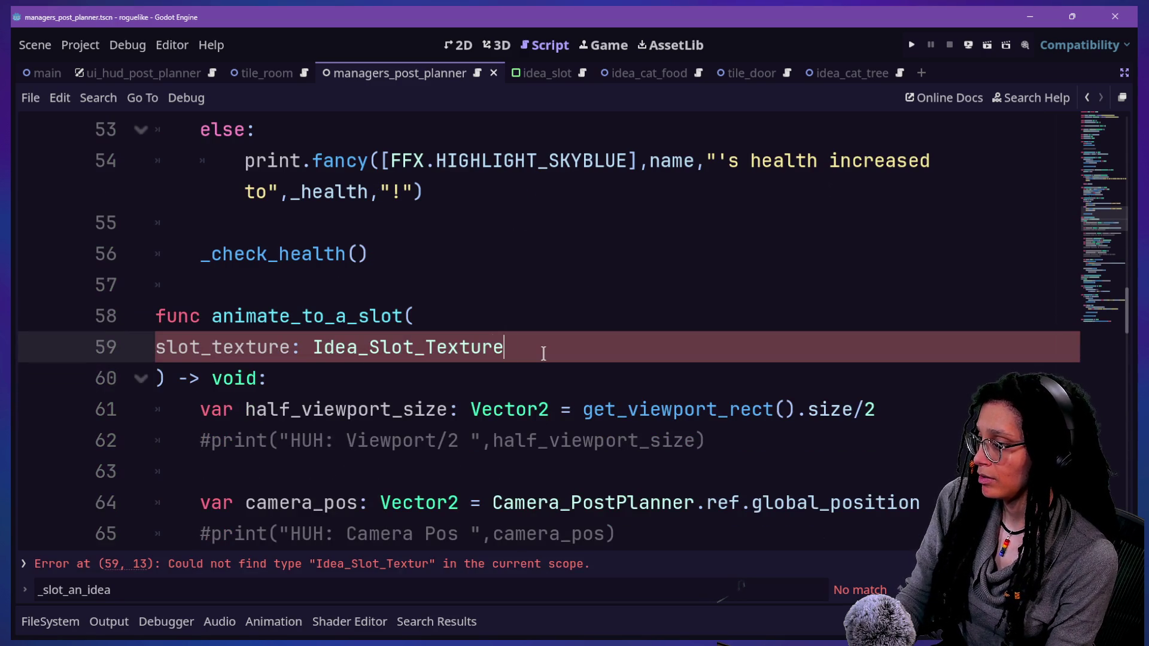
key(Return)
text(idea_type: ManageId)
text(eas.)
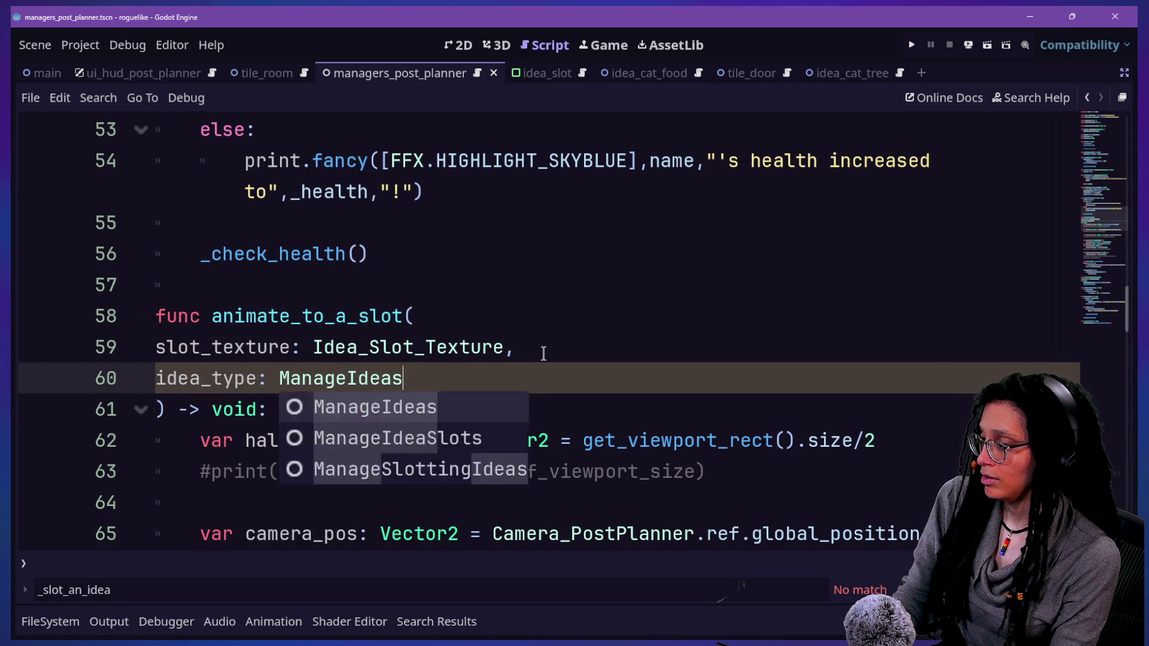
key(Down)
key(Return)
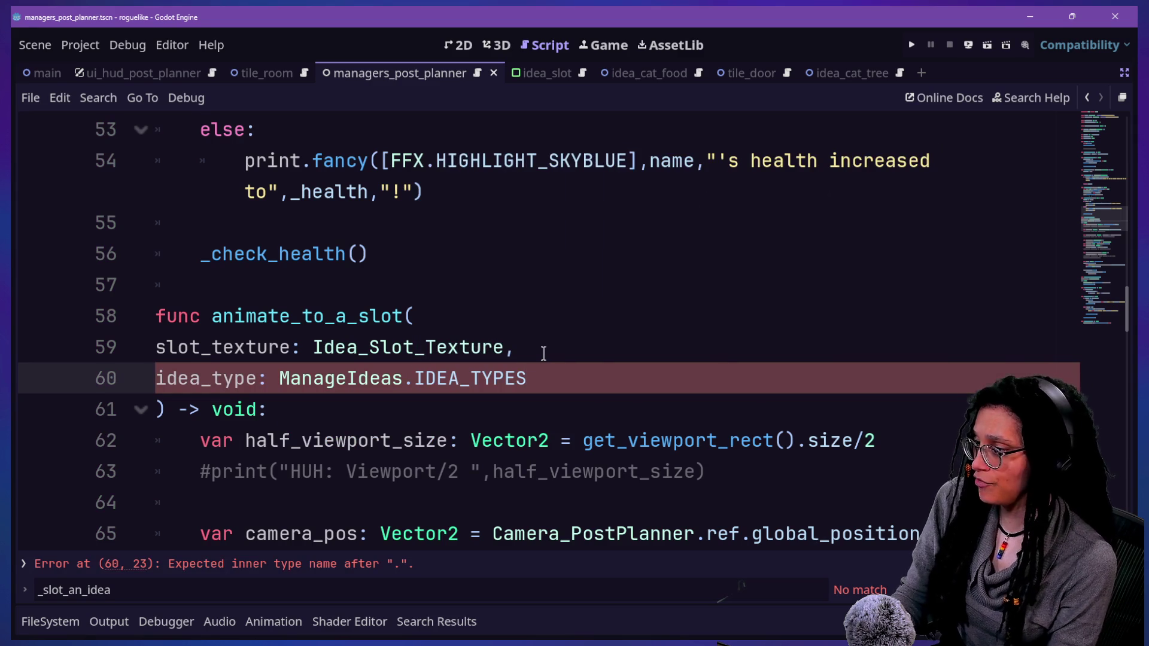
Add idea_type to the bind() arguments after slot_texture
scroll(379, 335, down, 1)
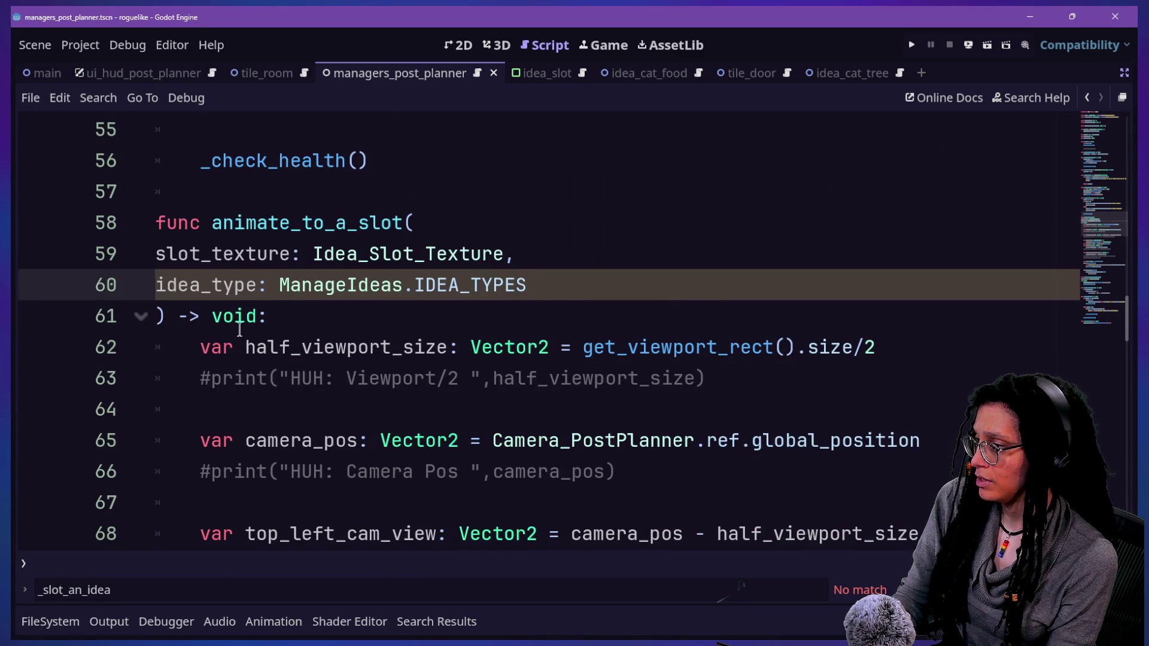
scroll(239, 329, down, 6)
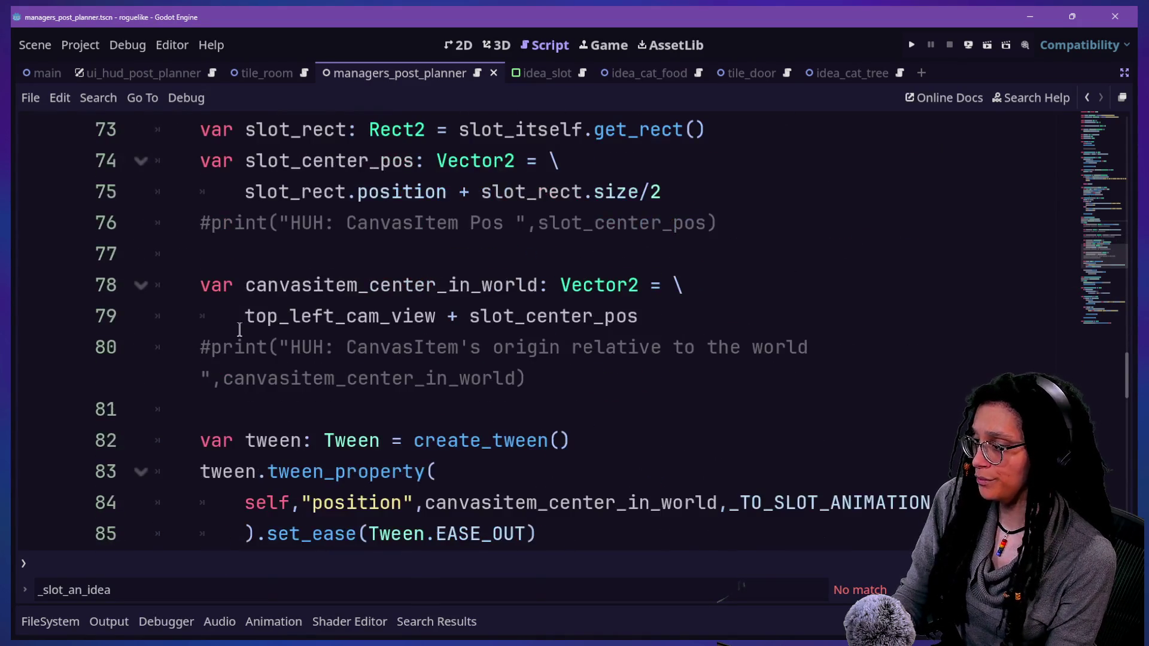
scroll(239, 329, down, 4)
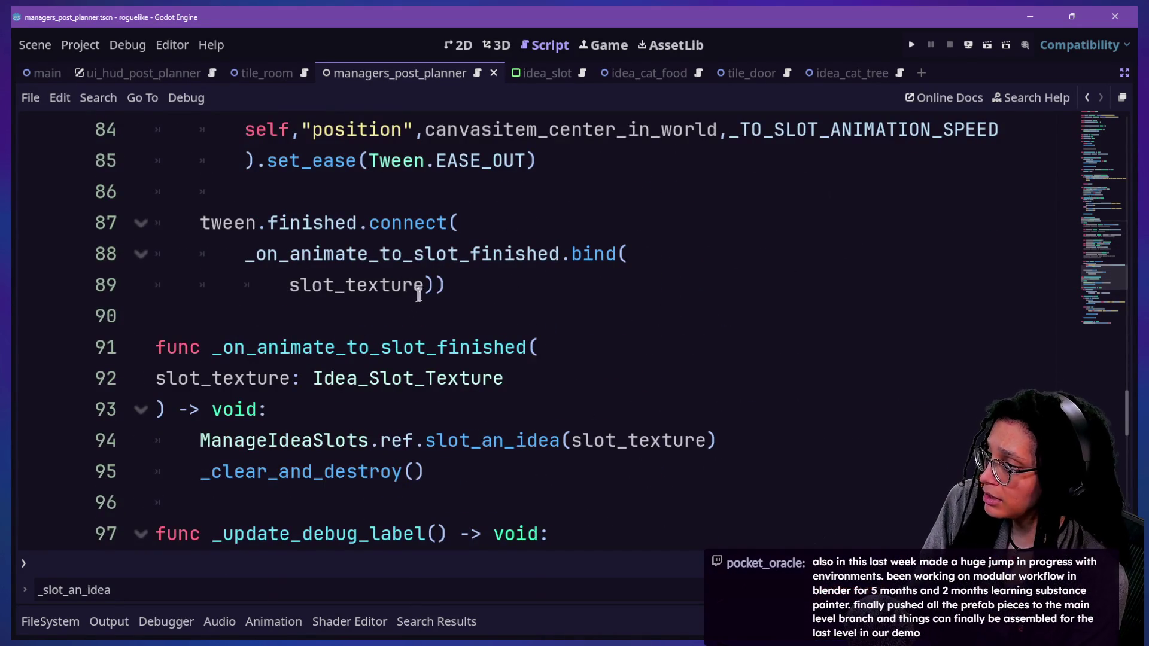
click(425, 296)
text(idea_type)
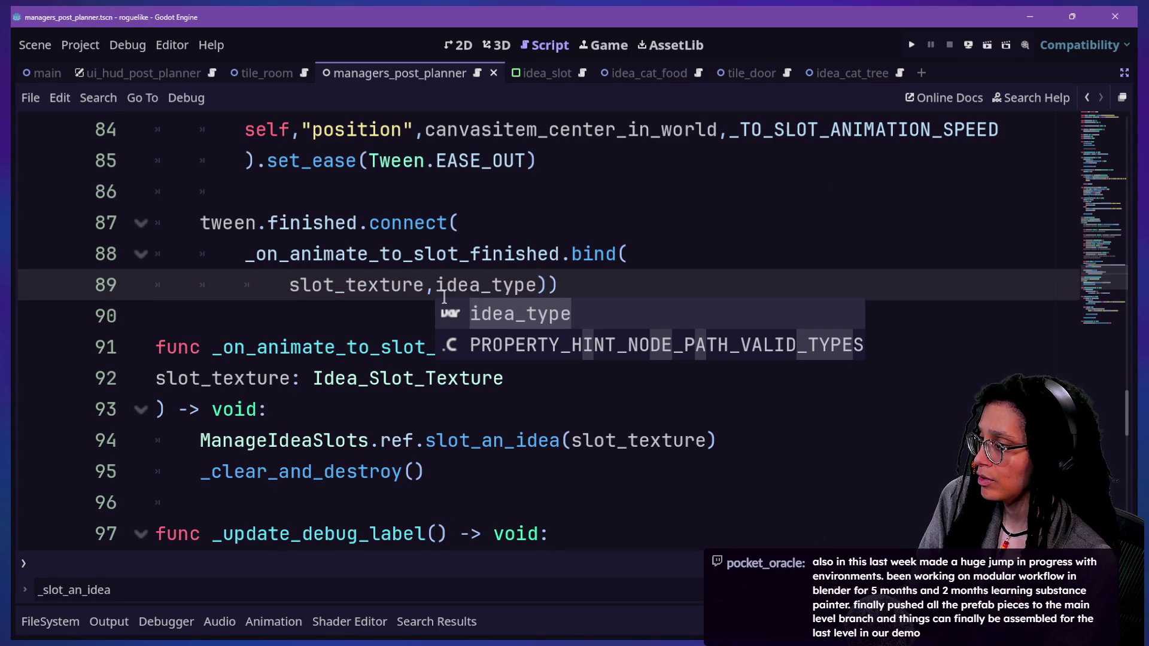
Add a new 'idea_type: ManageIdeas.IDEA…' parameter line below slot_texture in _on_animate_to_slot_finished
click(315, 368)
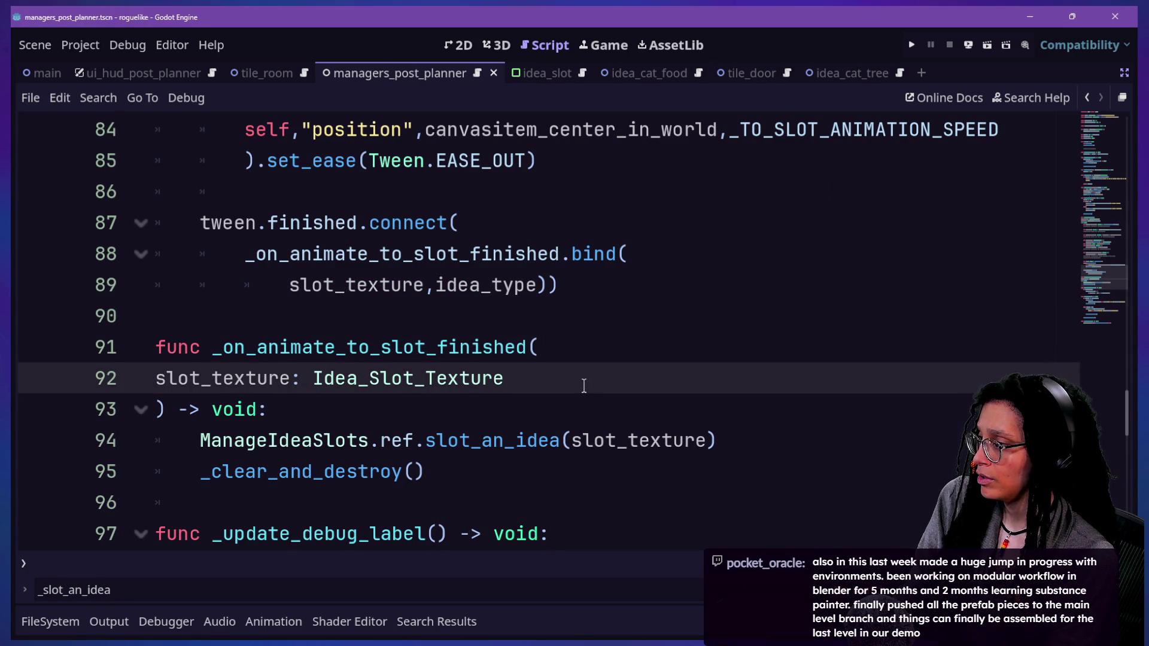
key(Return)
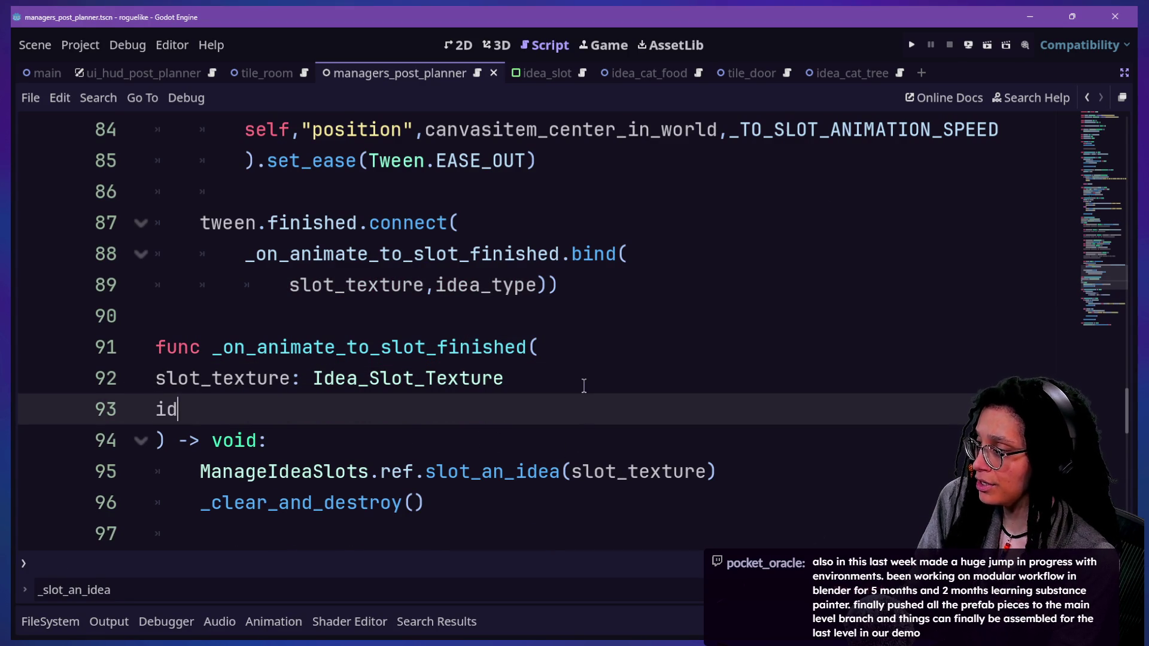
text(ea_type: M)
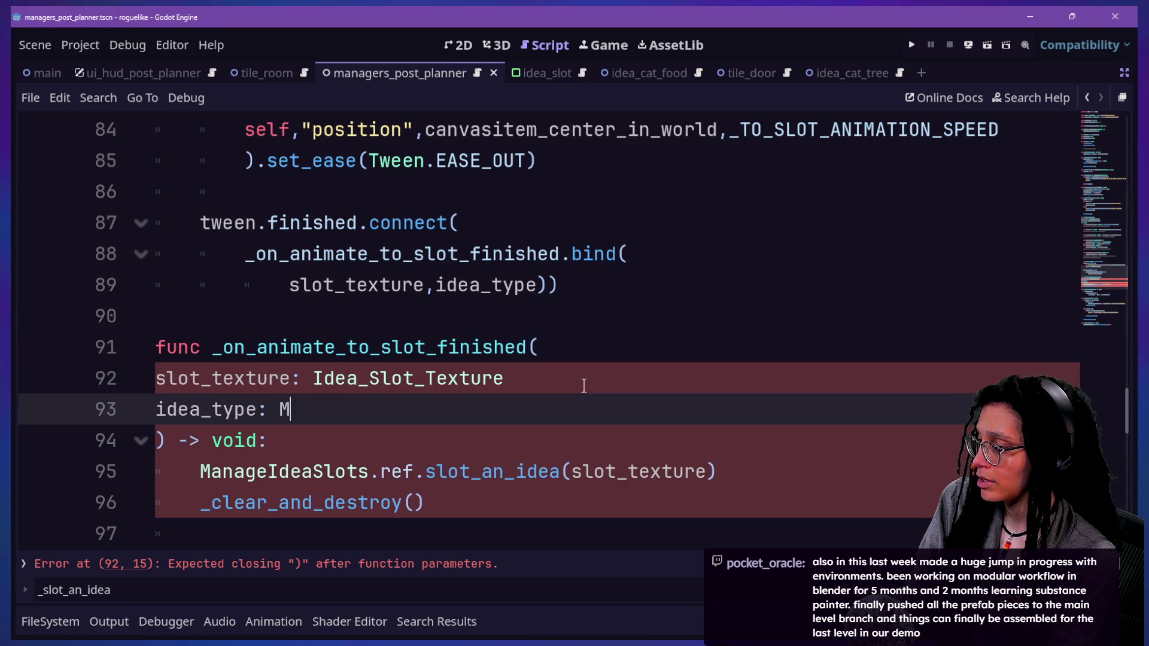
text(anageIdeas.I)
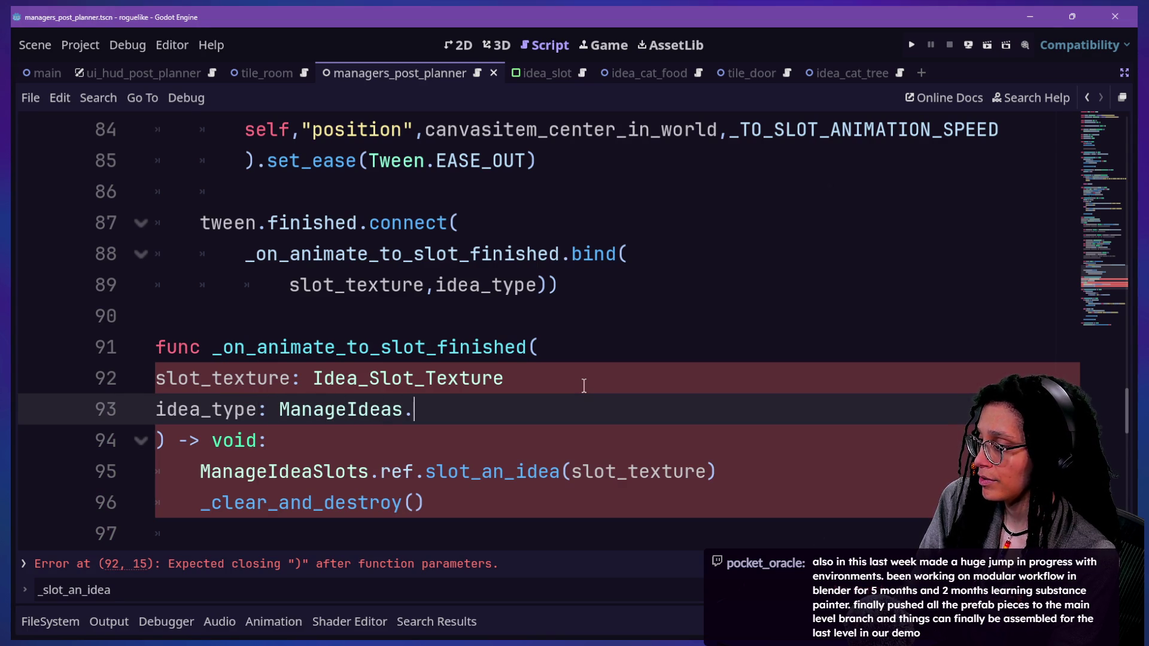
text(DEA_TYP)
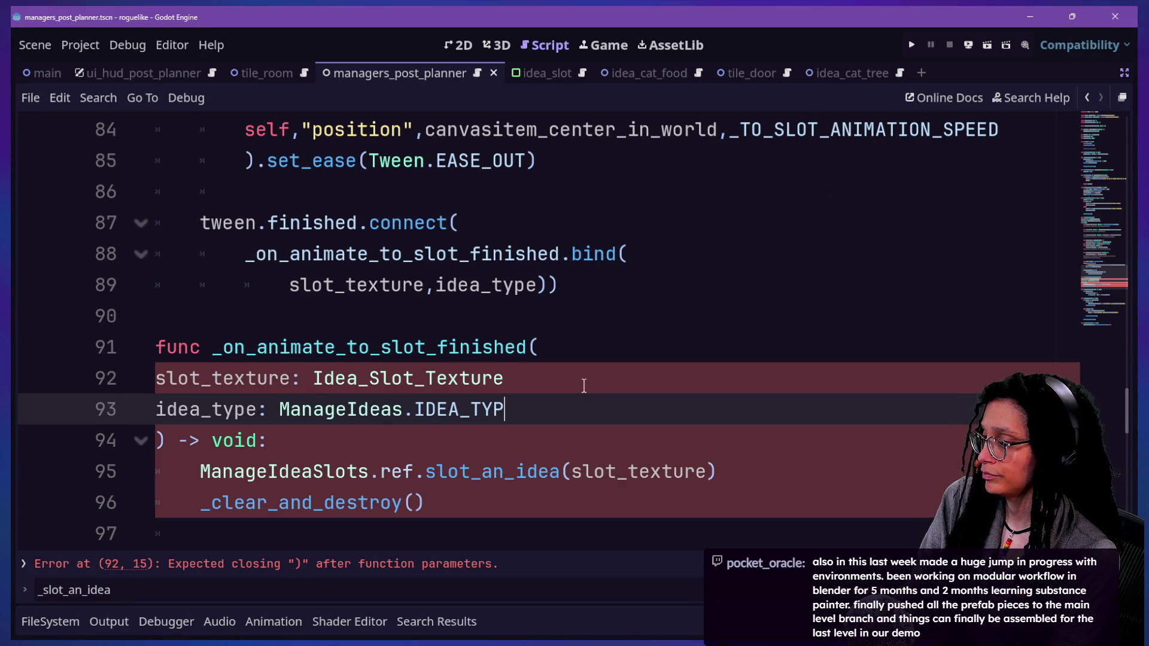
key(Up)
key(Down)
text(E)
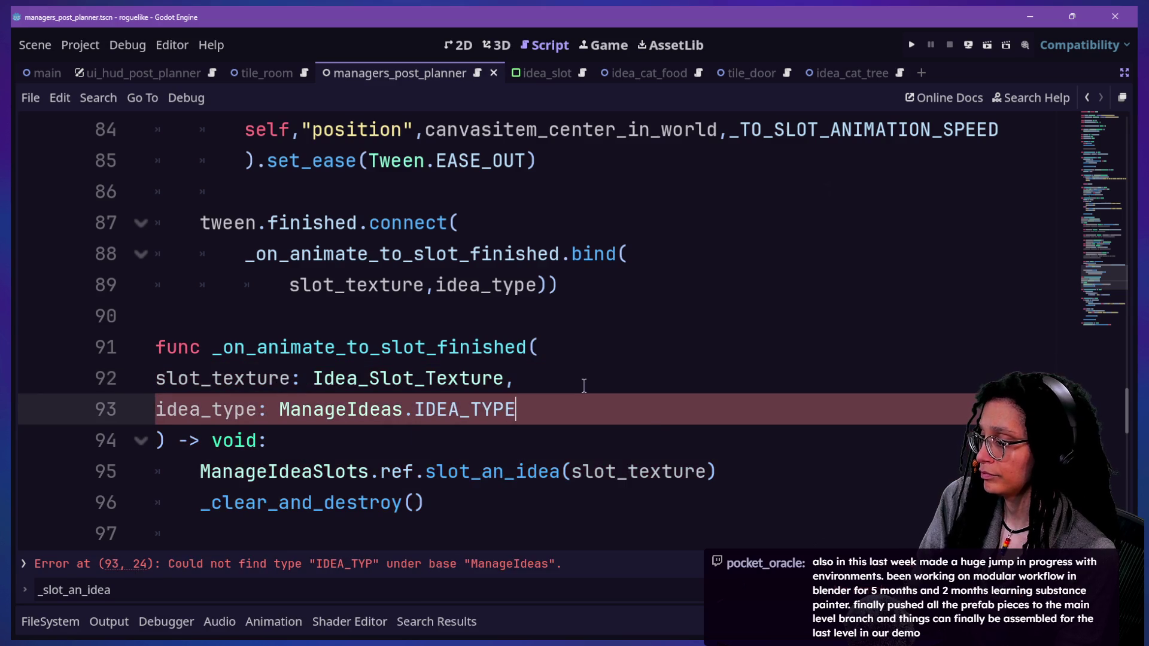
key(Escape)
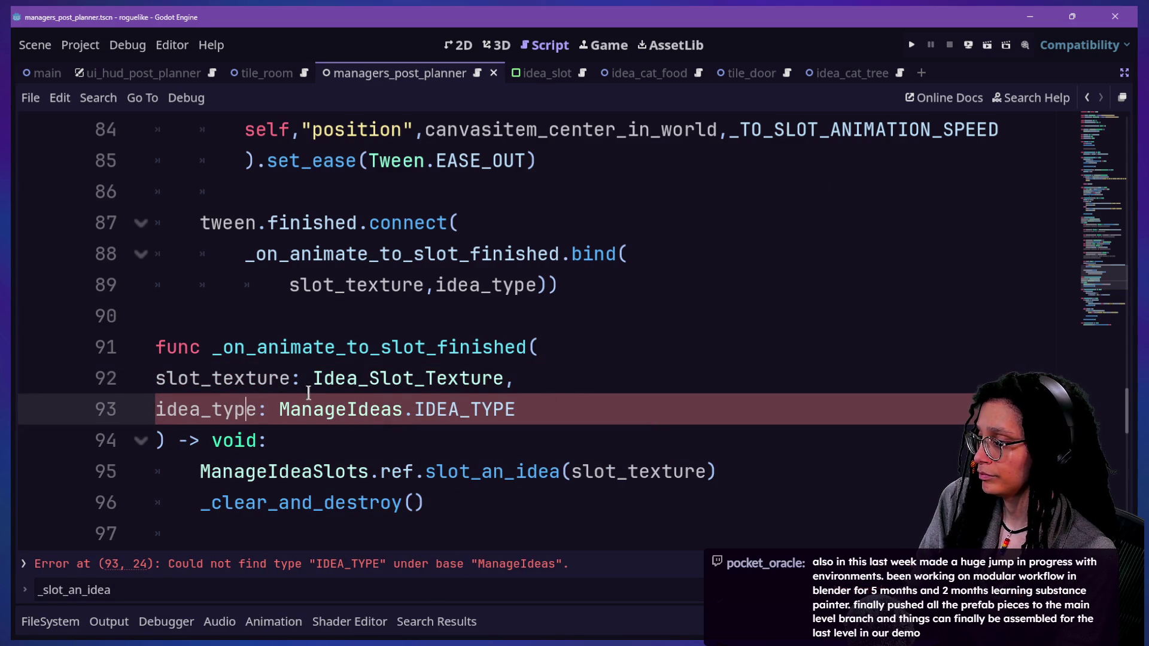
Fix the parameter type to ManageIdeas.IDEA_TYPES using autocomplete
click(461, 408)
text(S)
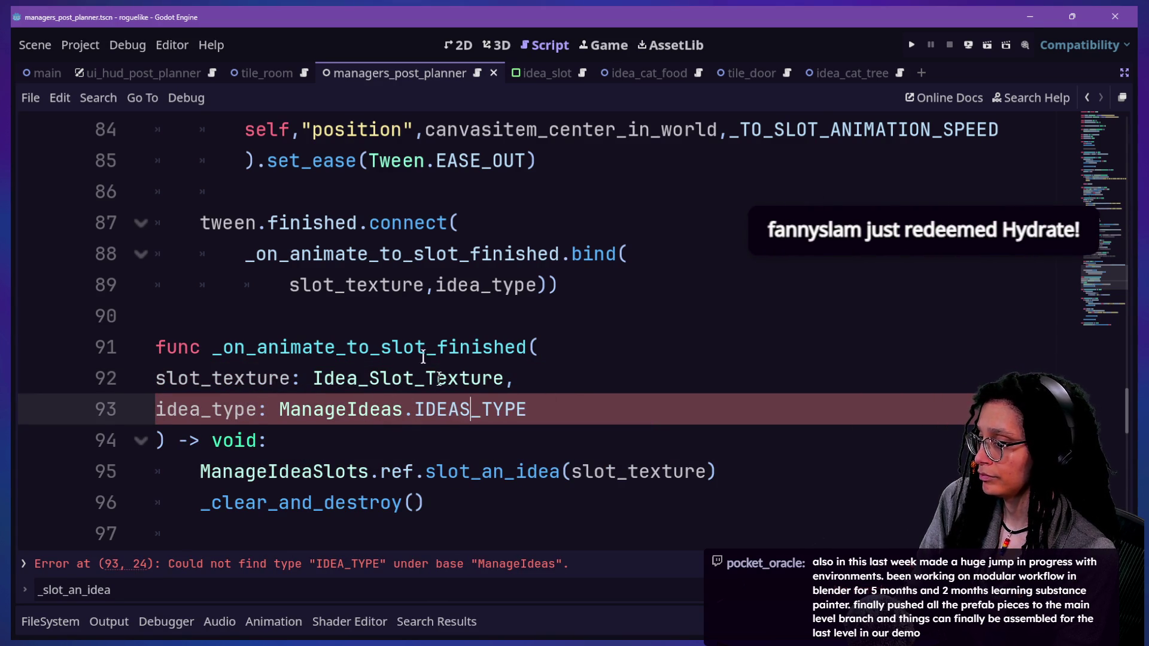
click(427, 329)
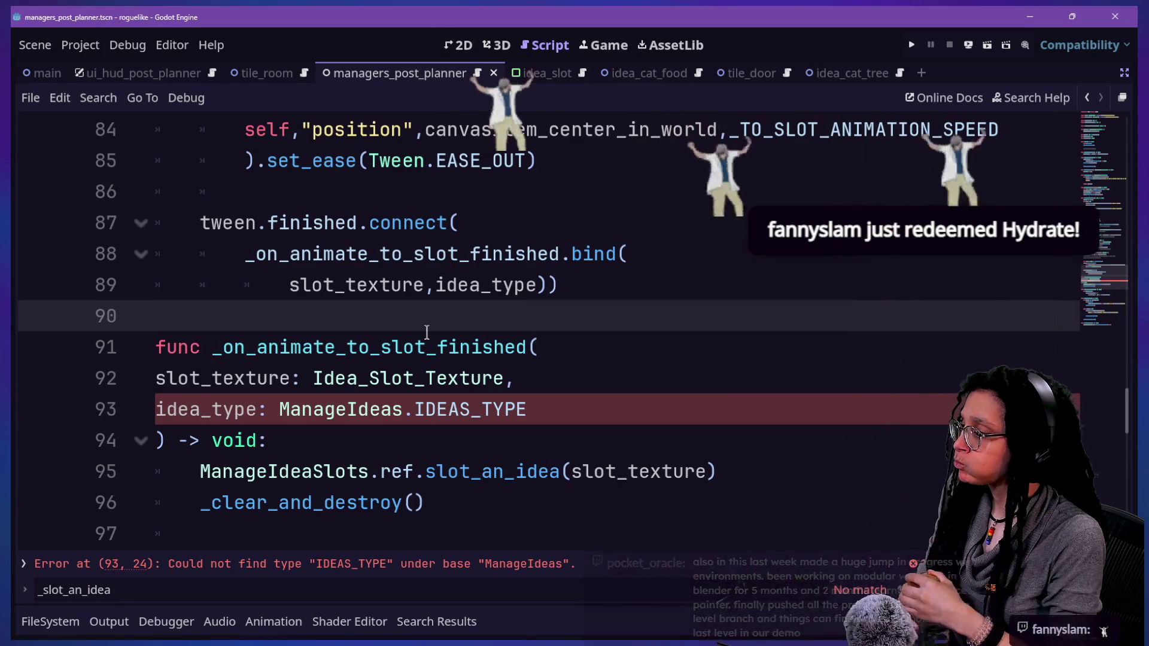
click(469, 409)
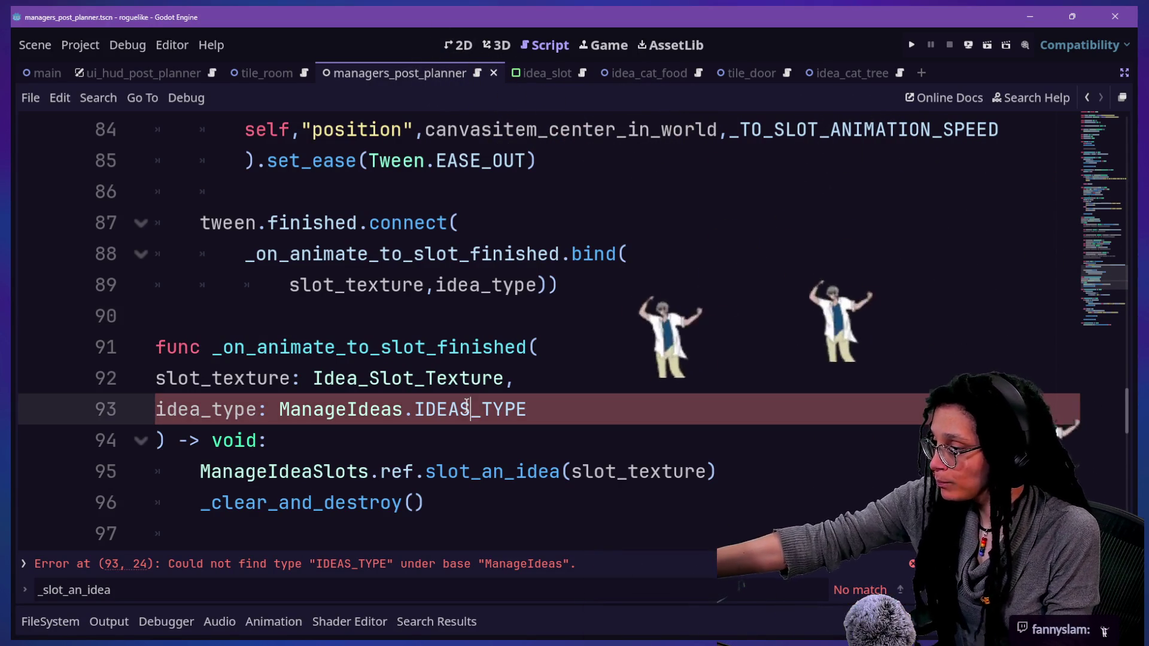
key(BackSpace)
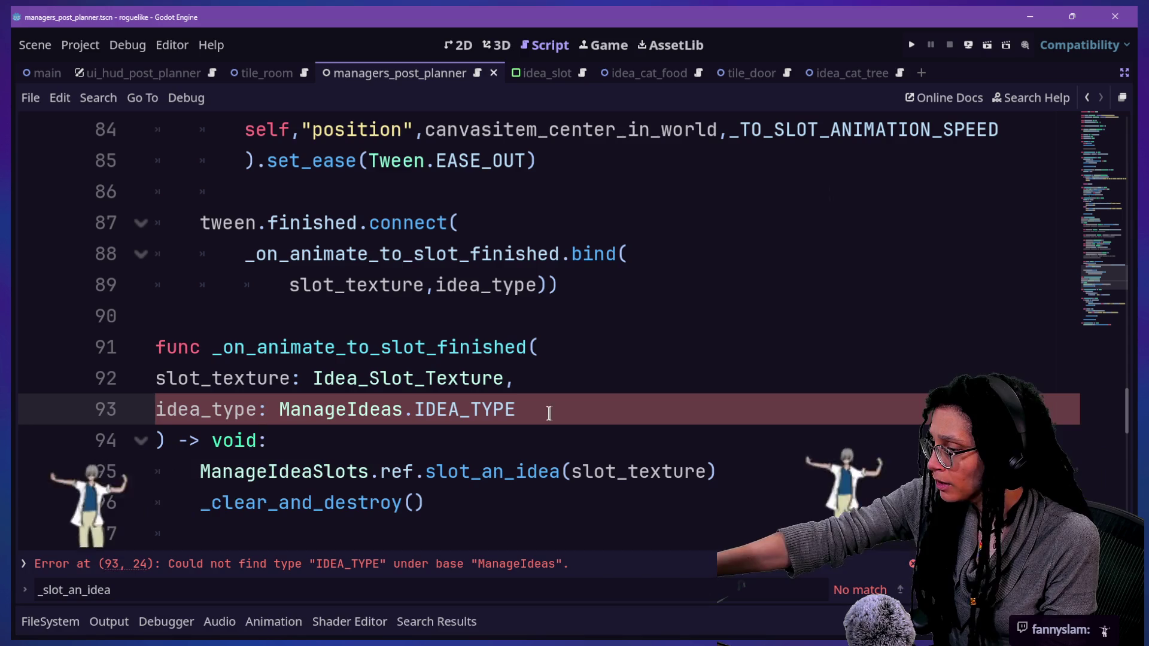
key(BackSpace)
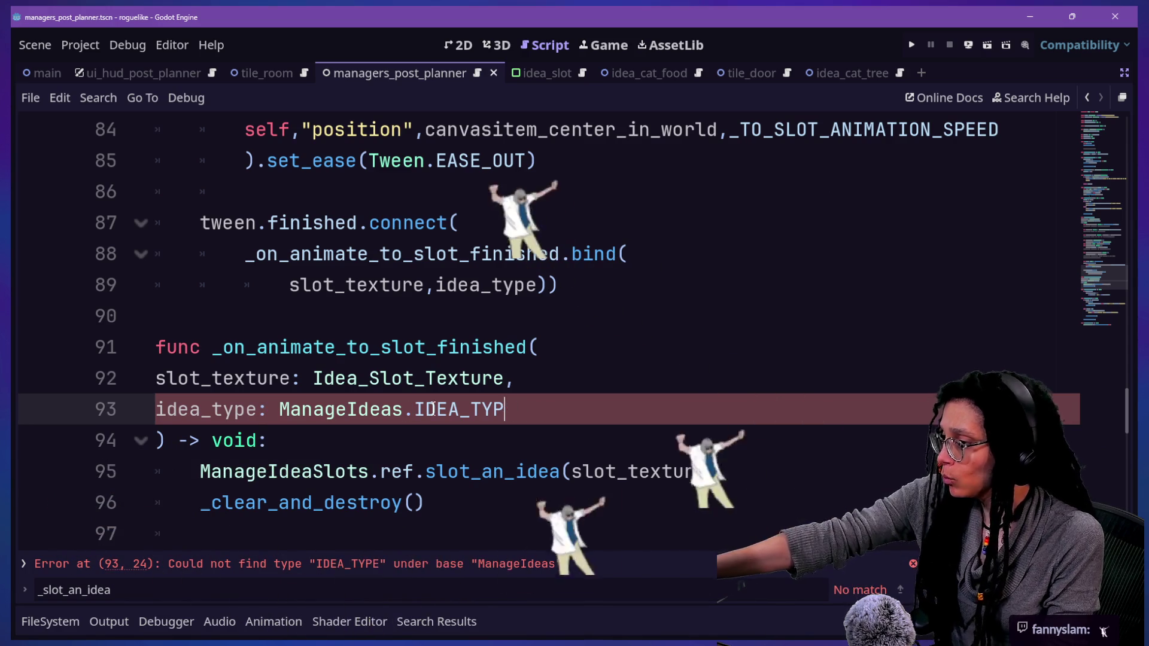
key(ctrl+BackSpace)
key(ctrl+space)
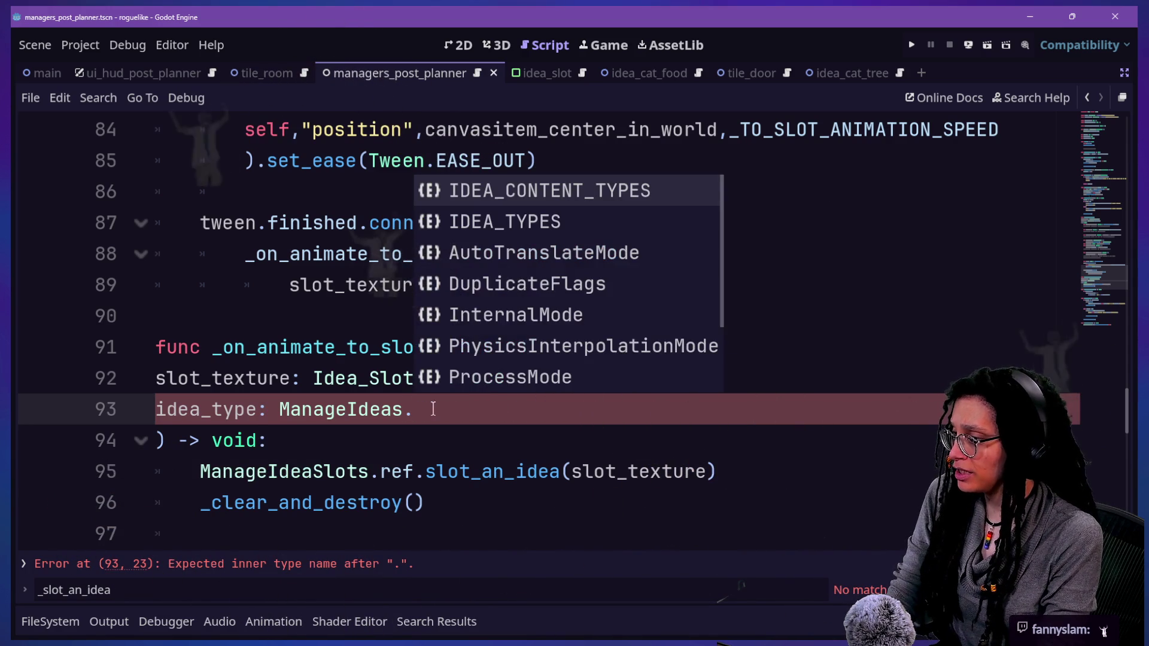
key(Down)
key(Return)
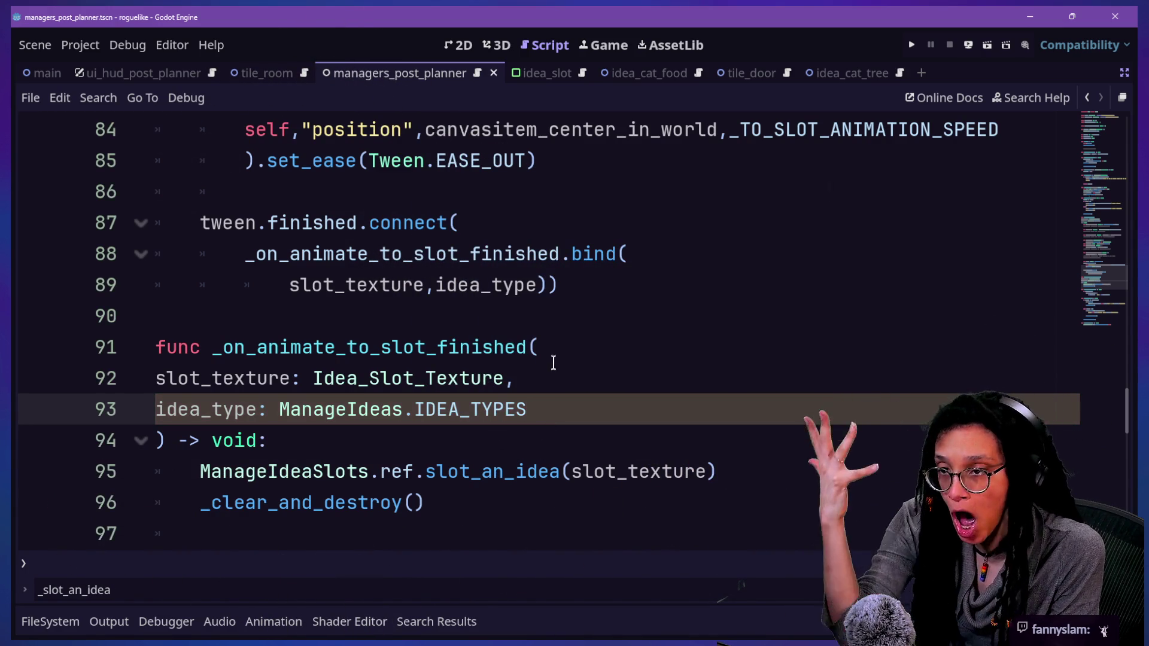
click(554, 365)
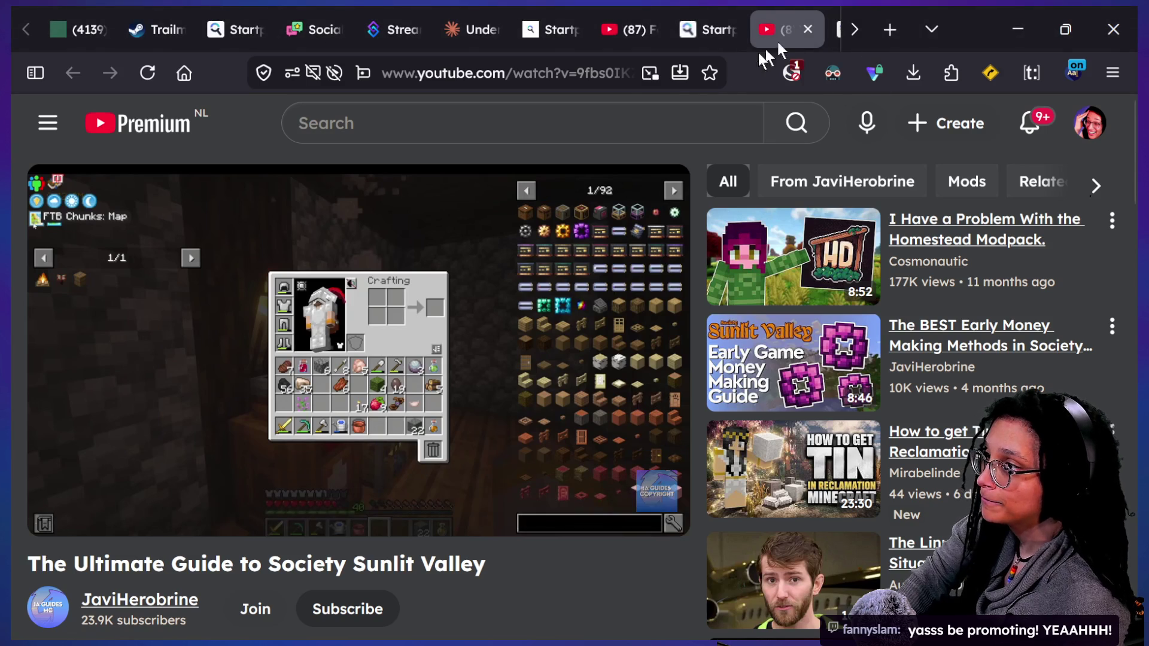
Select the YouTube video's address in the Firefox address bar
click(599, 73)
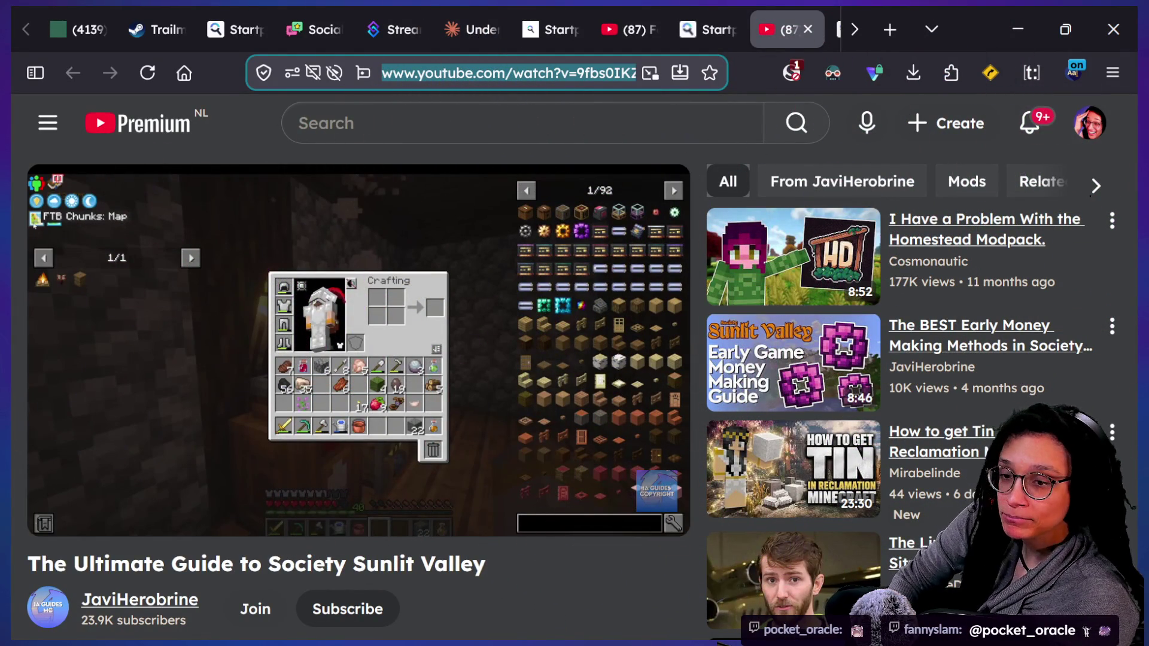
Type 'BSKY.APP?' into the address bar to start the Bluesky address
text(BSKY.APP?)
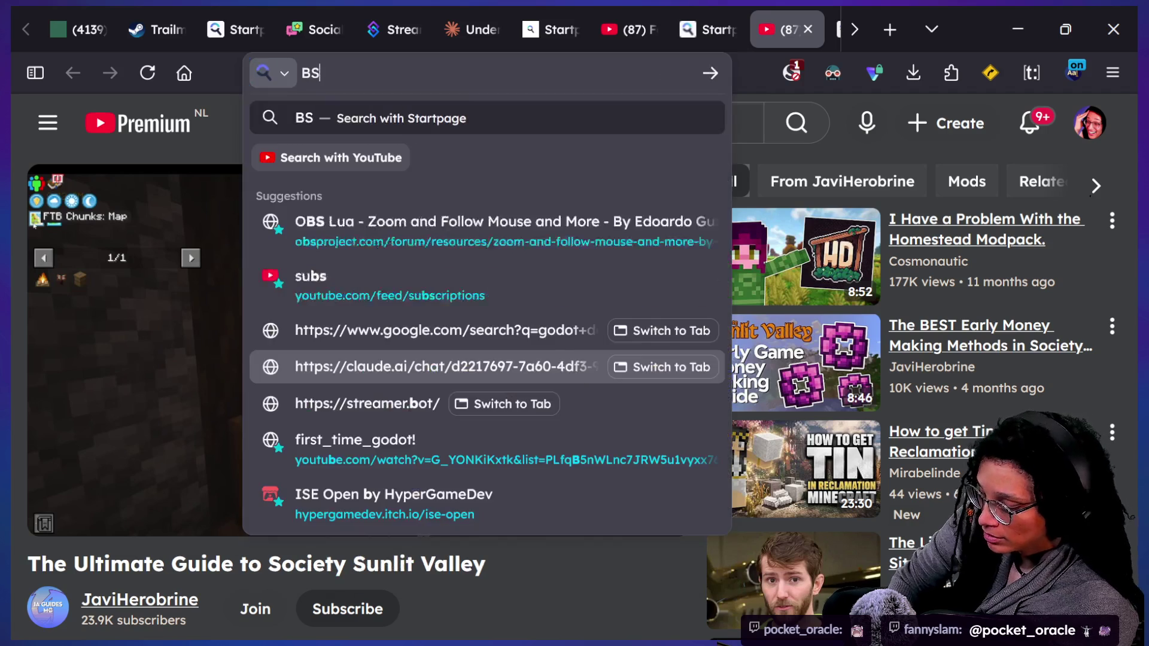
Correct the address to bsky.app/profile/<viewer's handle> and load the viewer's Bluesky profile
key(BackSpace)
text(//)
key(BackSpace)
text(pro)
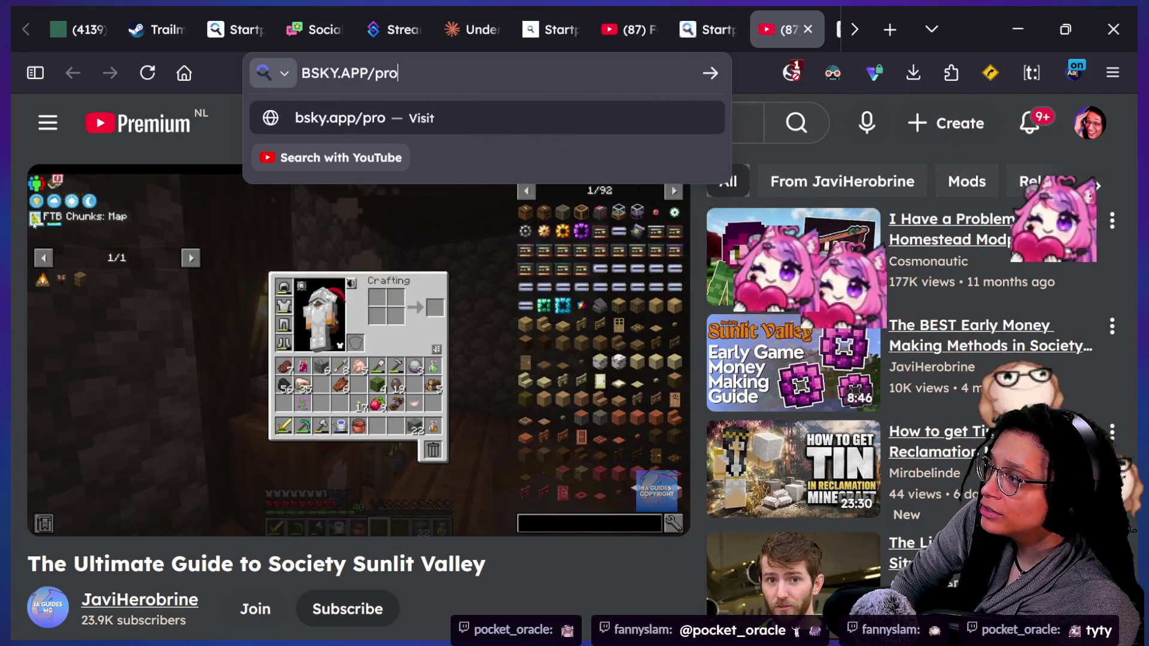
text(file/fanny)
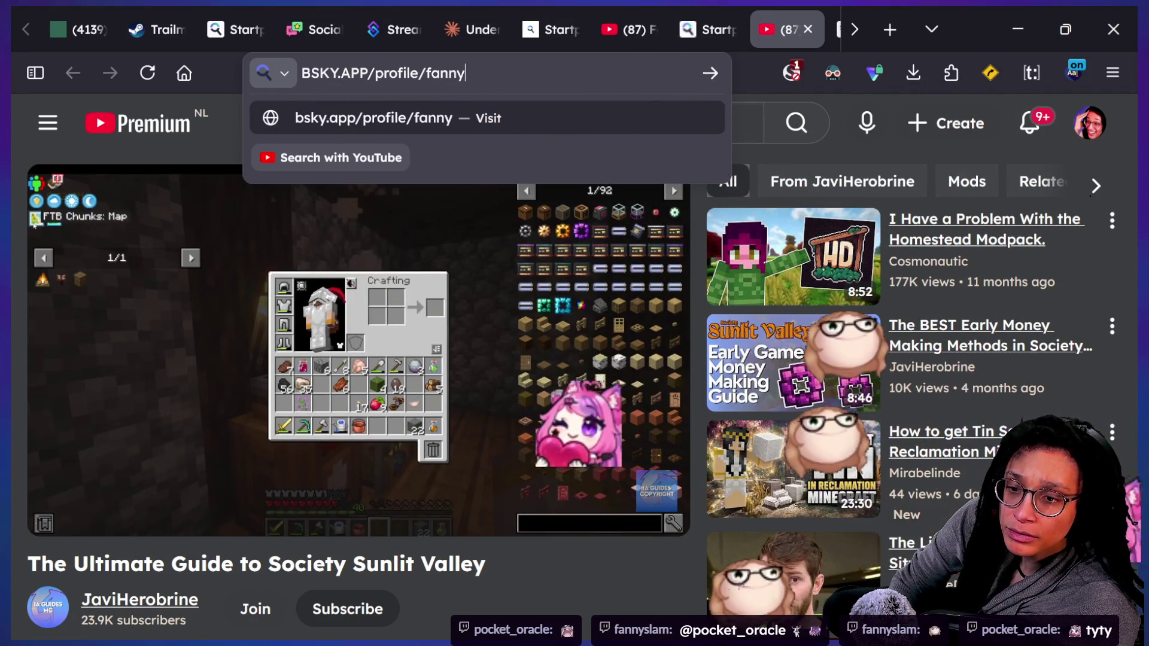
text(slam.bsky.social)
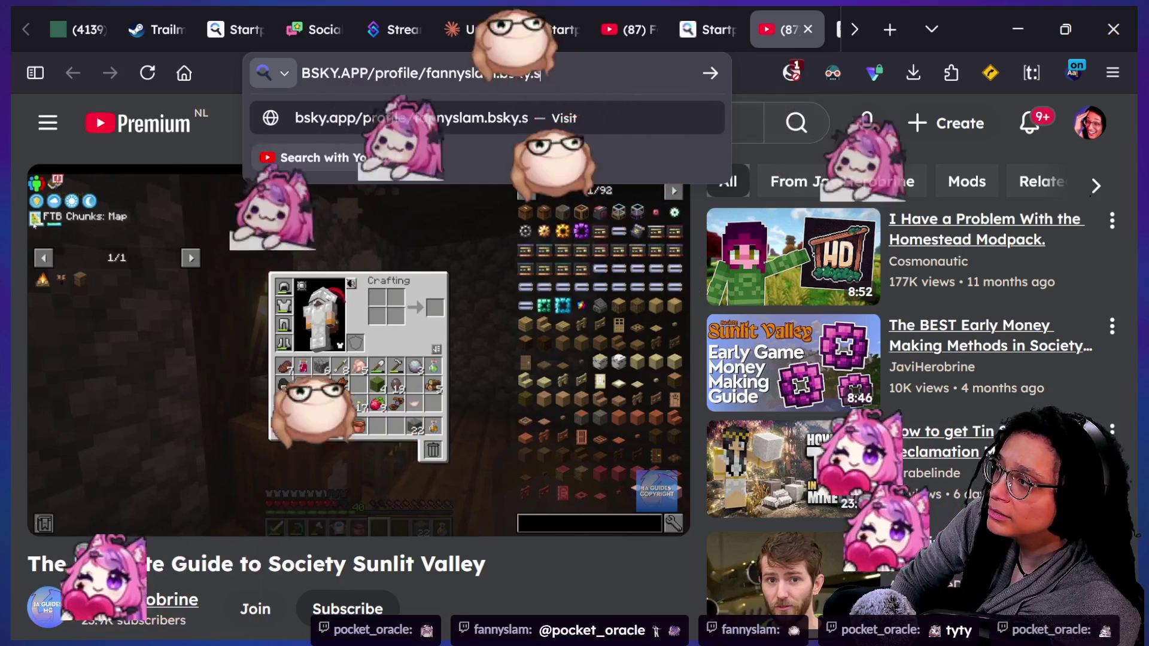
key(Return)
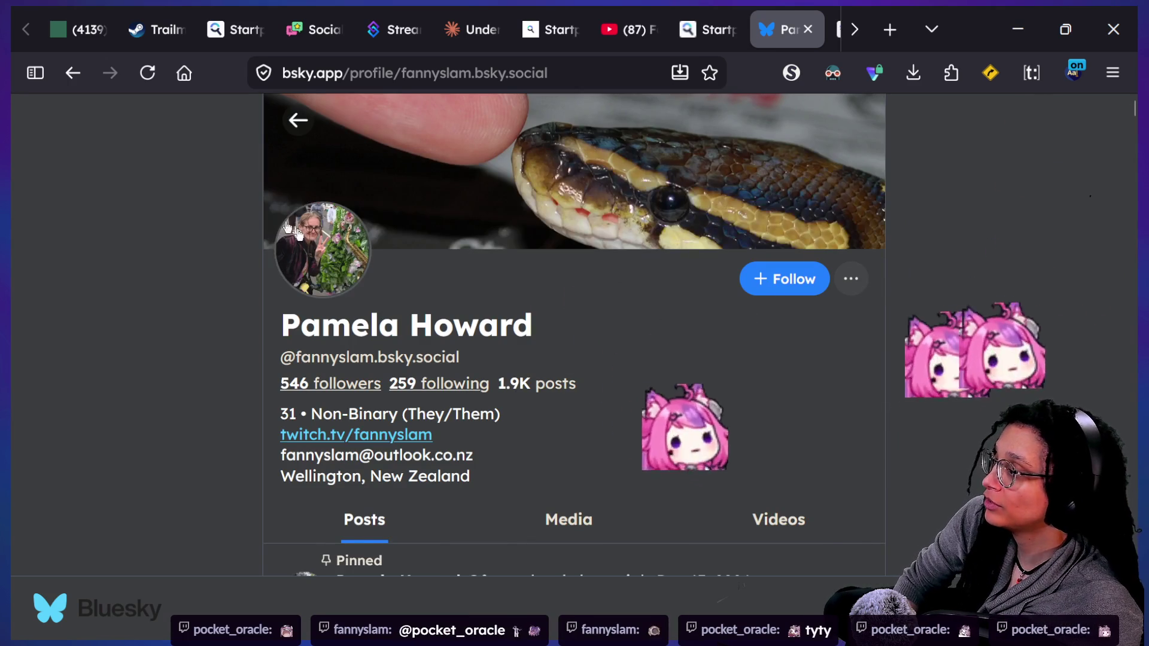
Enlarge the viewer's profile picture, close it, then enlarge it again
click(353, 275)
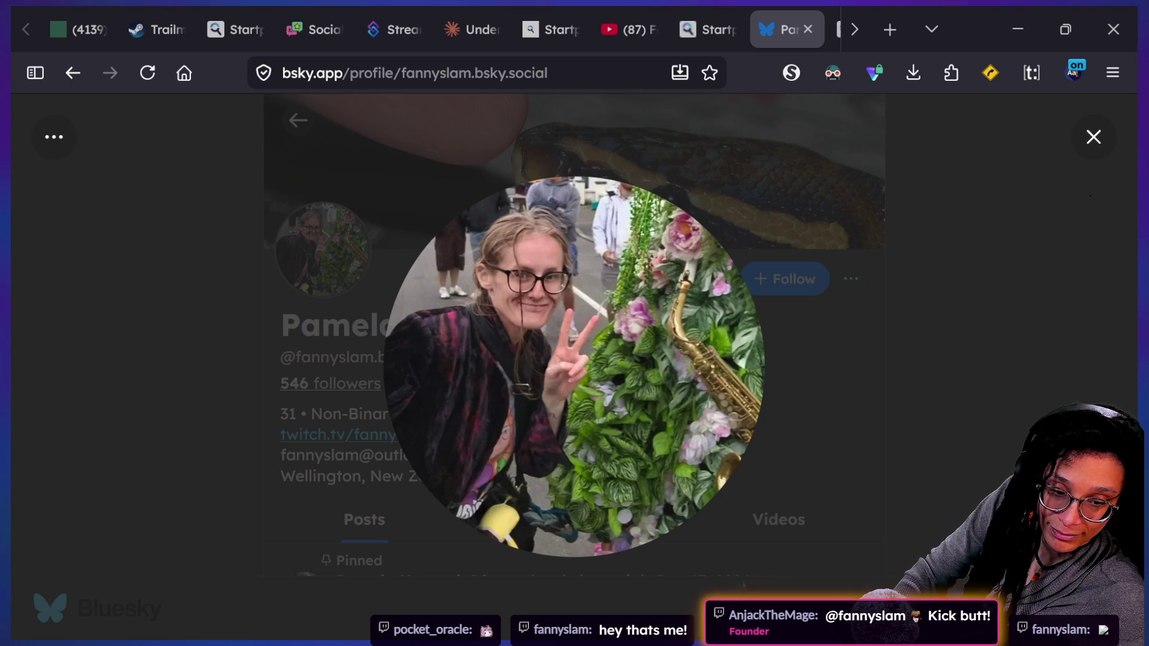
click(869, 402)
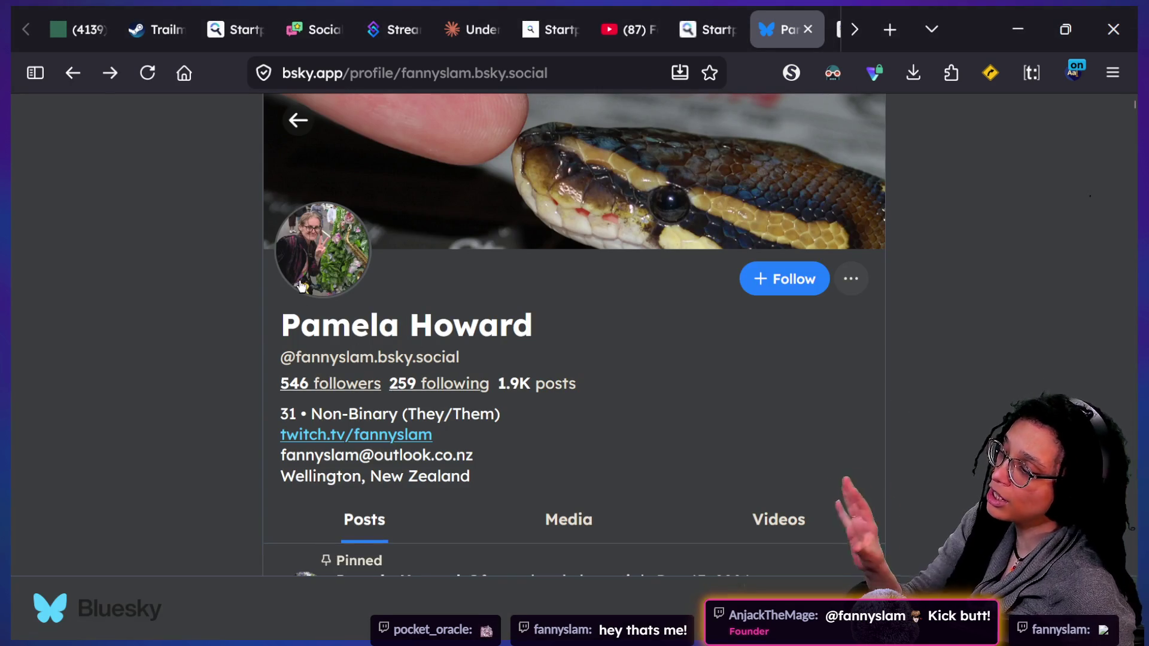
click(301, 288)
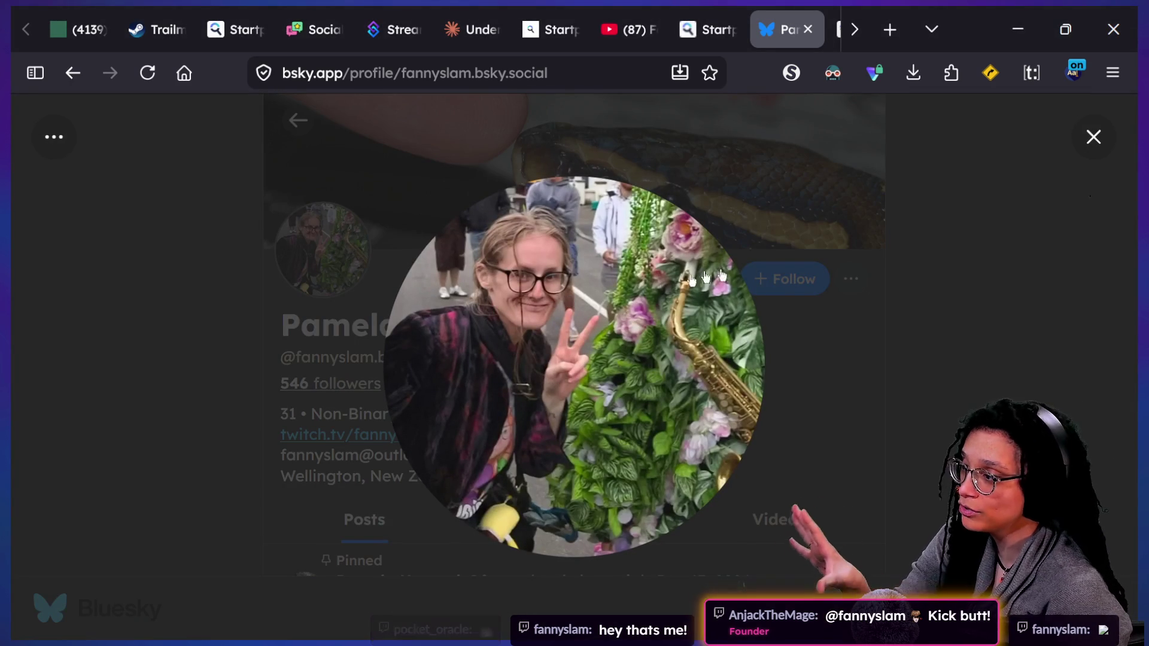
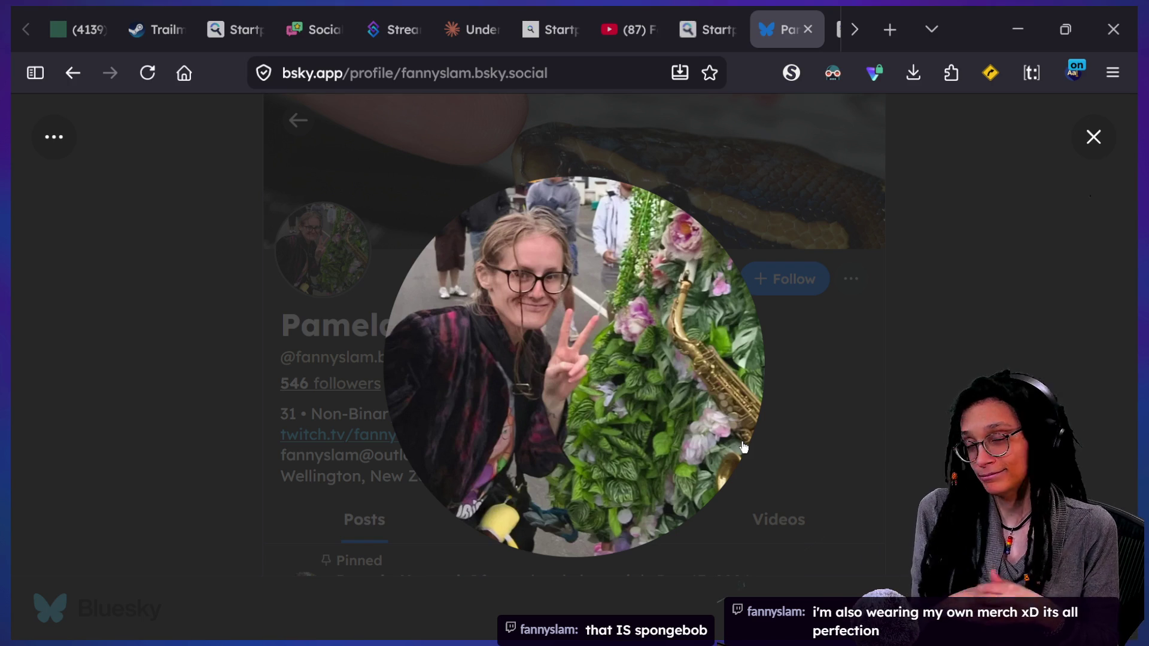
Dismiss the enlarged Bluesky avatar and return to Godot's managers_post_planner script
click(971, 295)
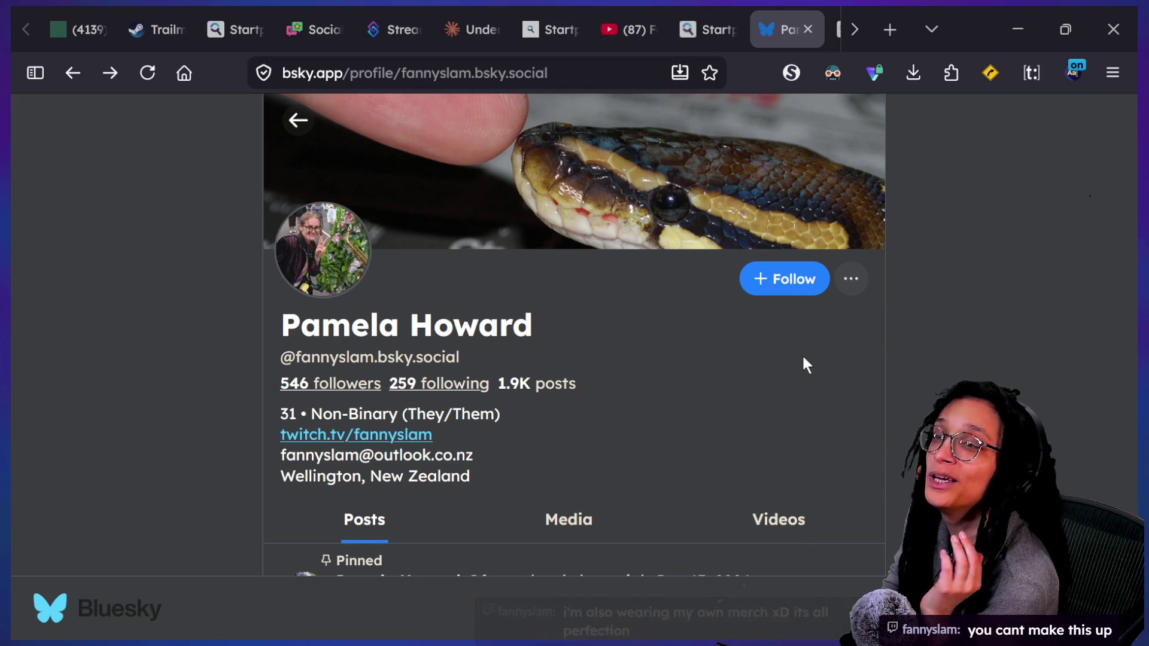
key(alt+Tab)
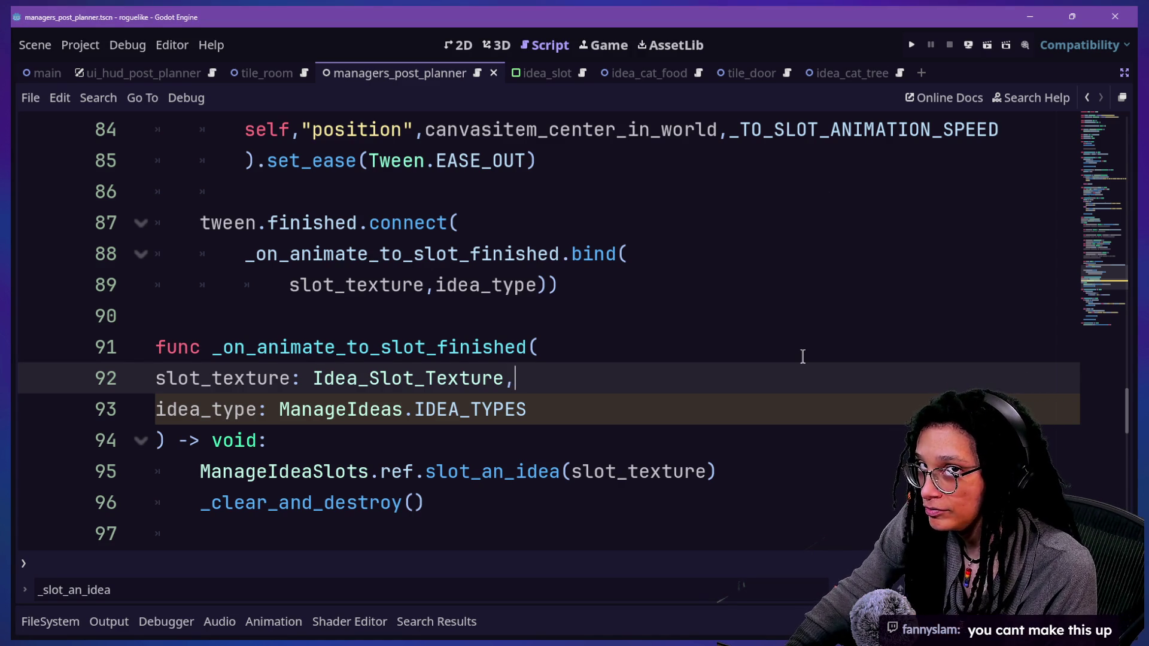
Review the slot_texture and idea_type parameter lines of _on_animate_to_slot_finished
key(Down)
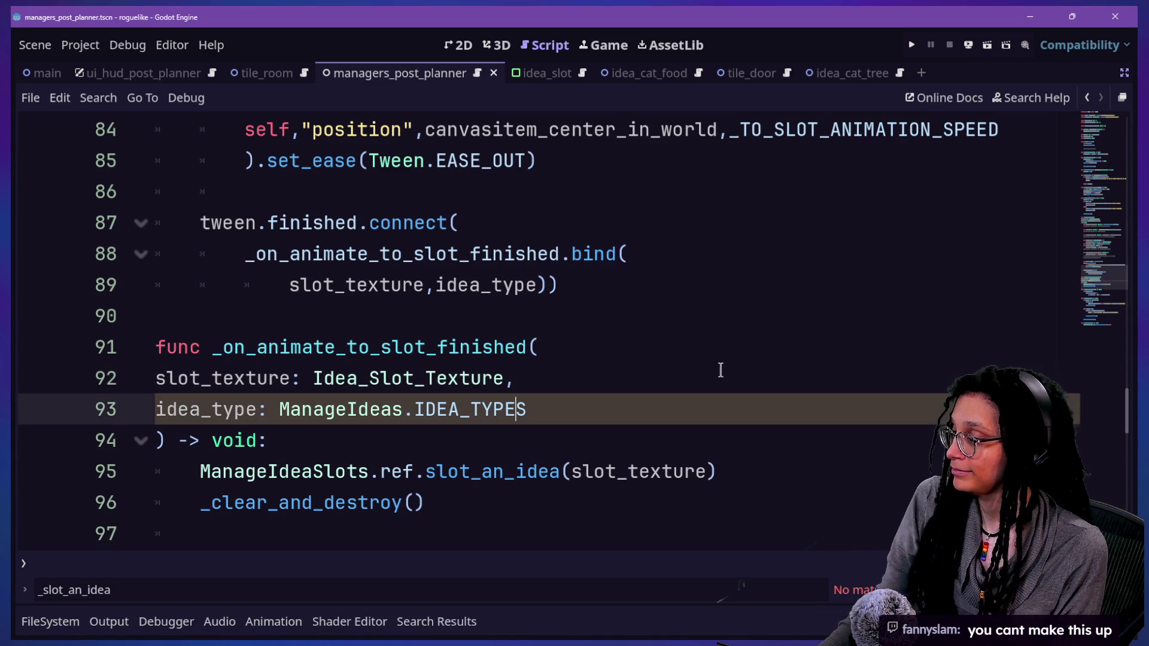
key(Down)
key(Up)
key(Up)
key(Down)
key(Up)
key(Down)
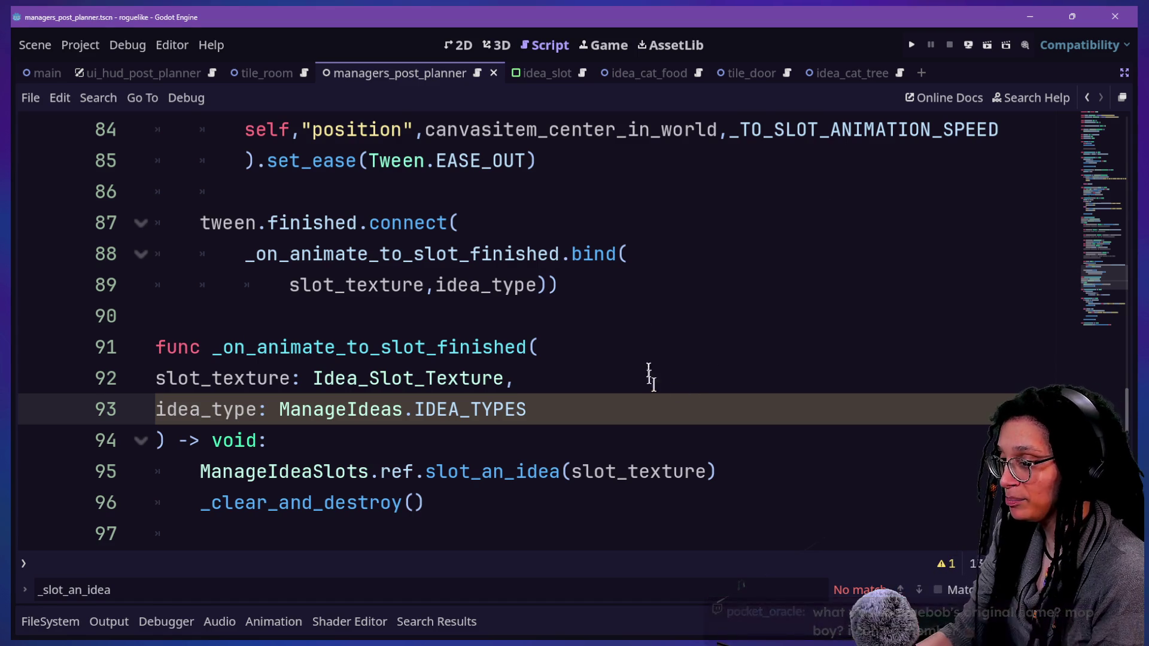
click(720, 375)
click(734, 408)
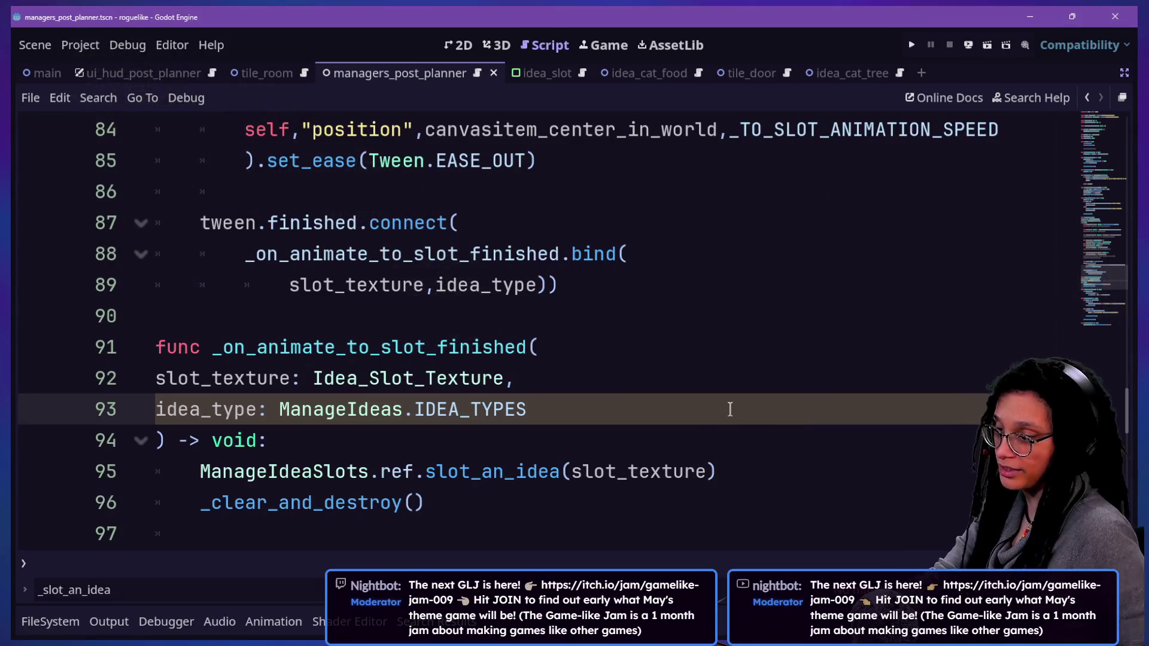
click(606, 388)
click(613, 412)
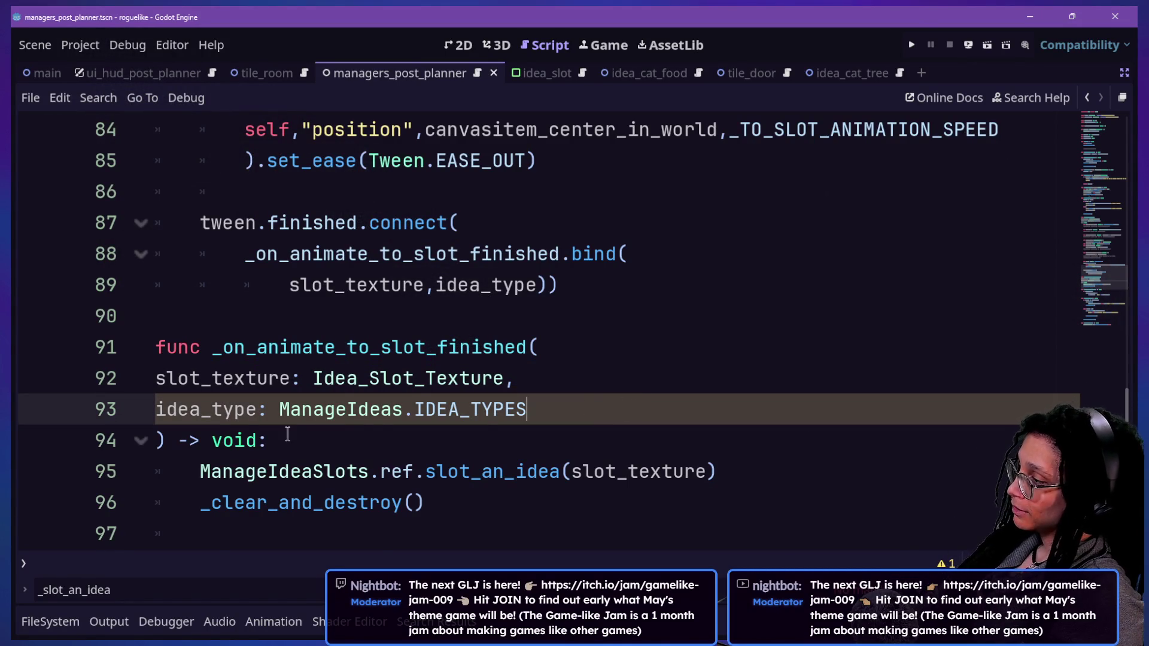
Add ',idea_type' after slot_texture in the line 95 slot_an_idea call and save
scroll(288, 434, down, 1)
click(684, 383)
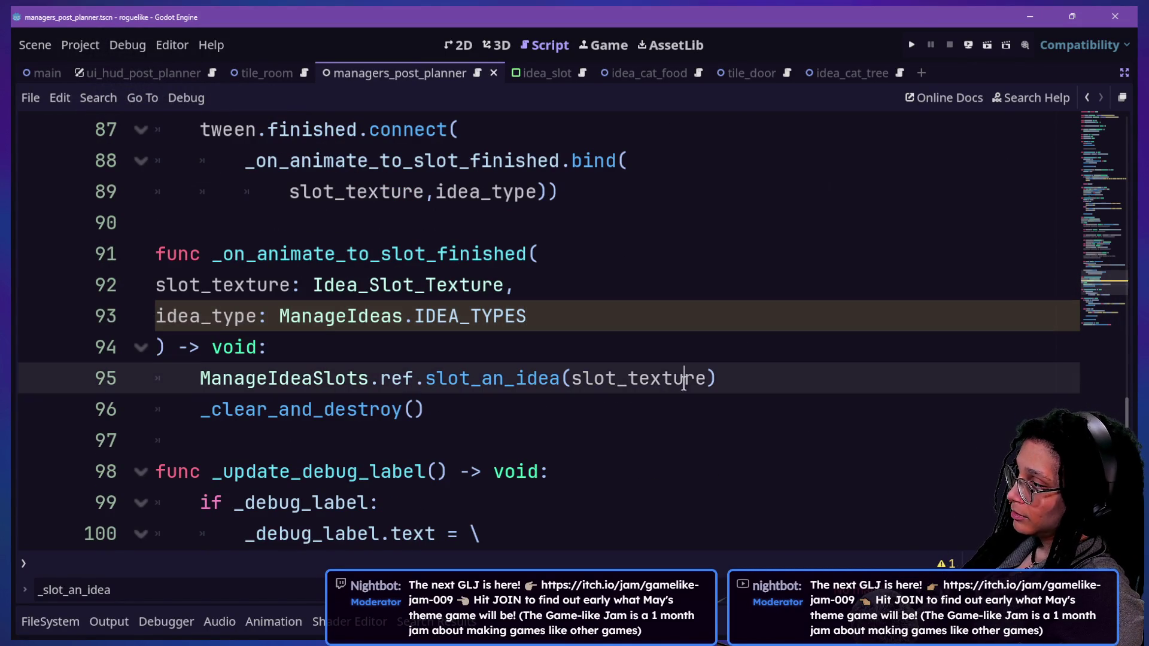
key(Right)
text(,idea)
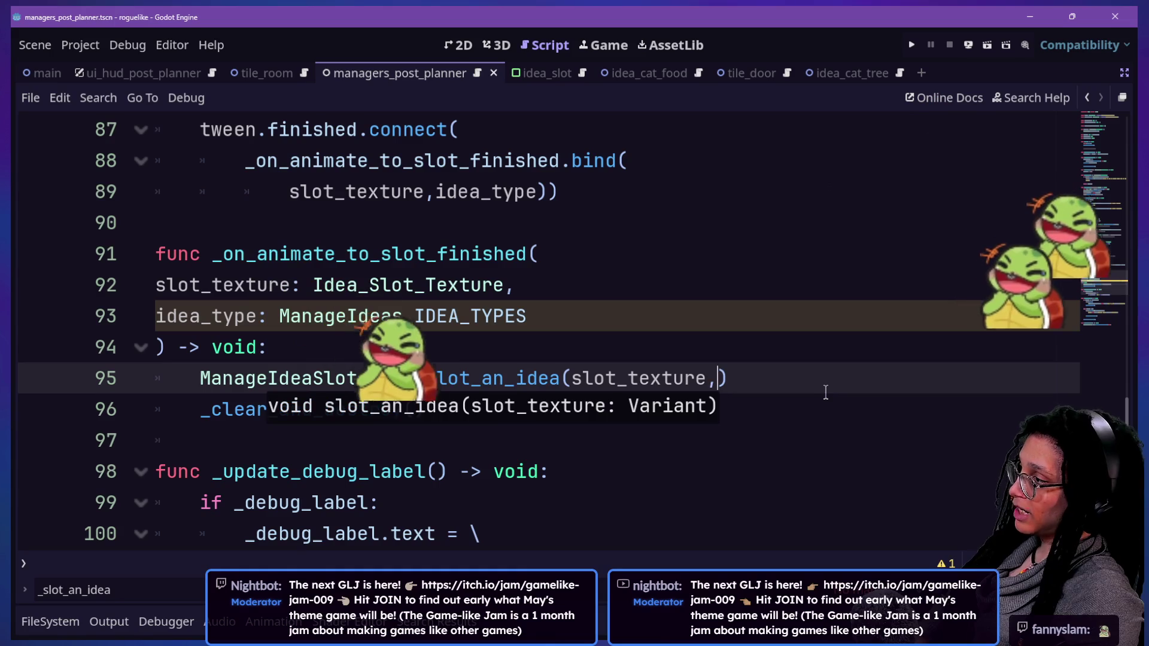
text(_type)
key(ctrl+s)
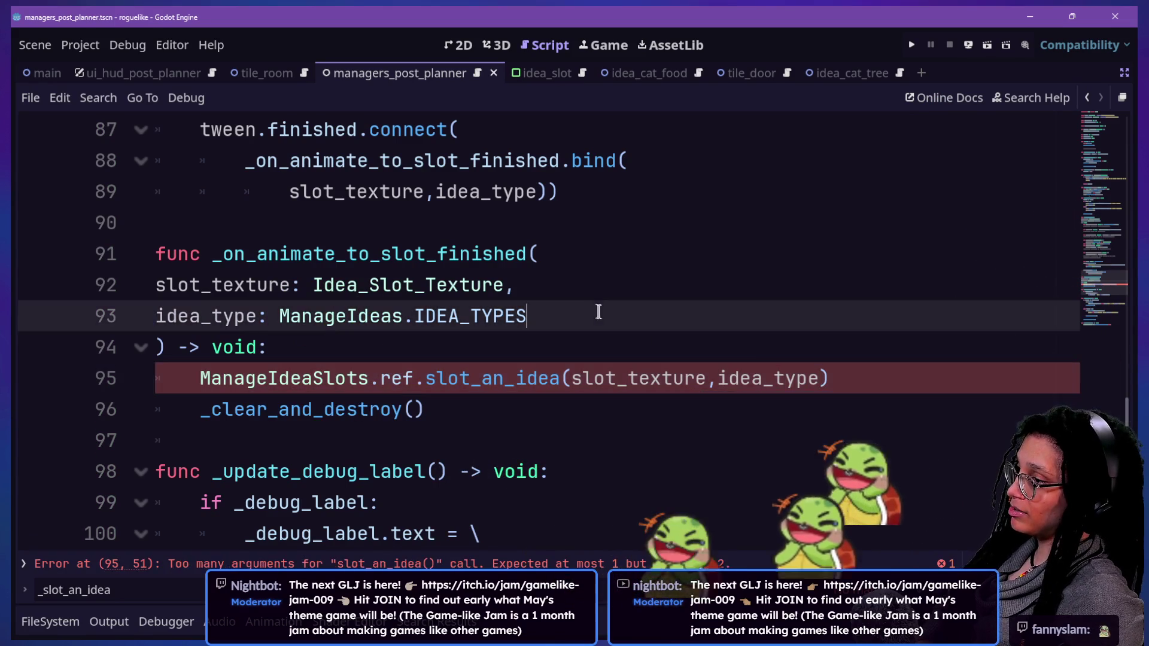
Break the slot_an_idea call after its opening bracket onto an indented line and save
key(Down)
key(Down)
key(Down)
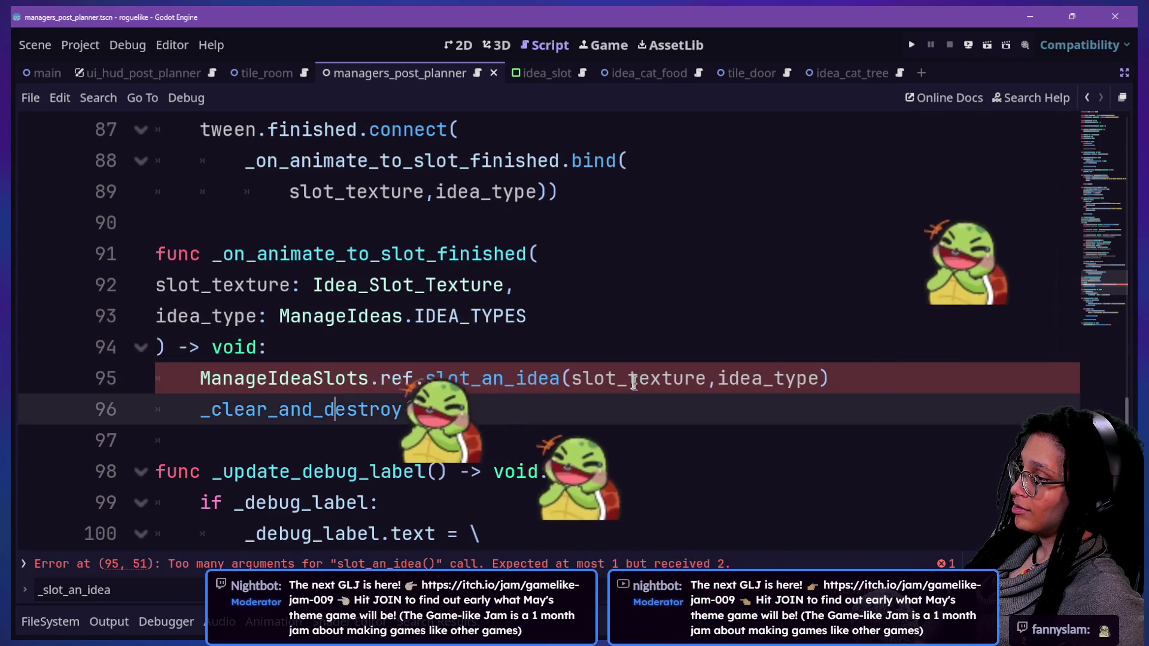
click(577, 367)
key(Return)
key(ctrl+s)
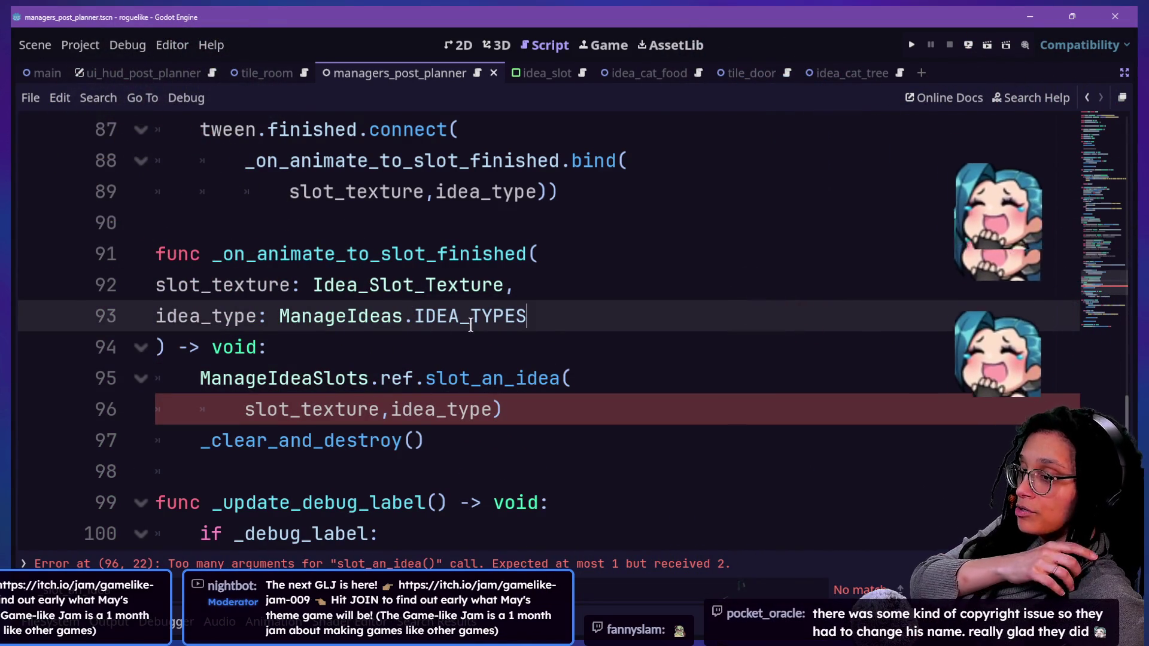
mouse_move(468, 326)
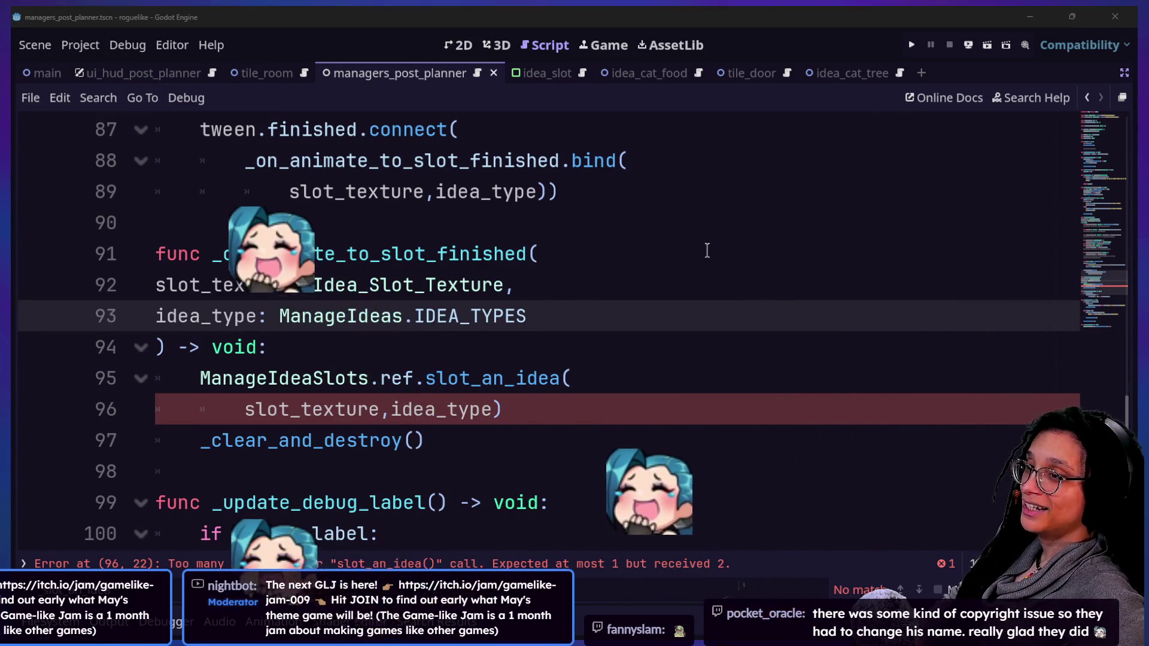
key(alt+Tab)
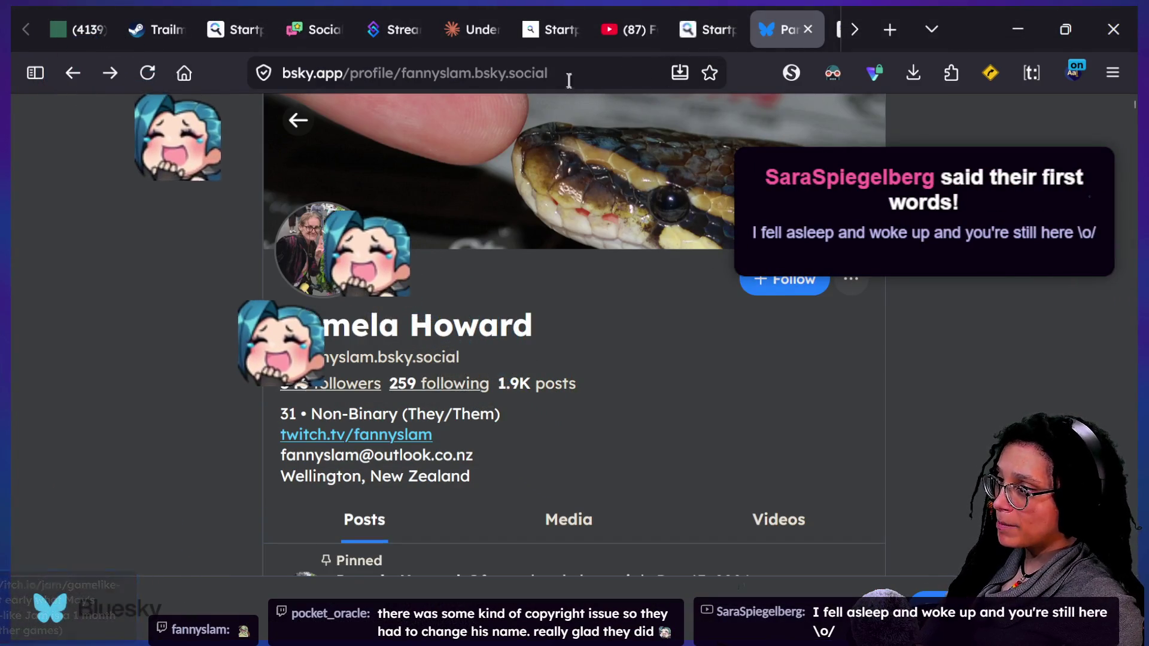
Search Startpage for the exact phrase "mop boy"
click(566, 73)
text(")
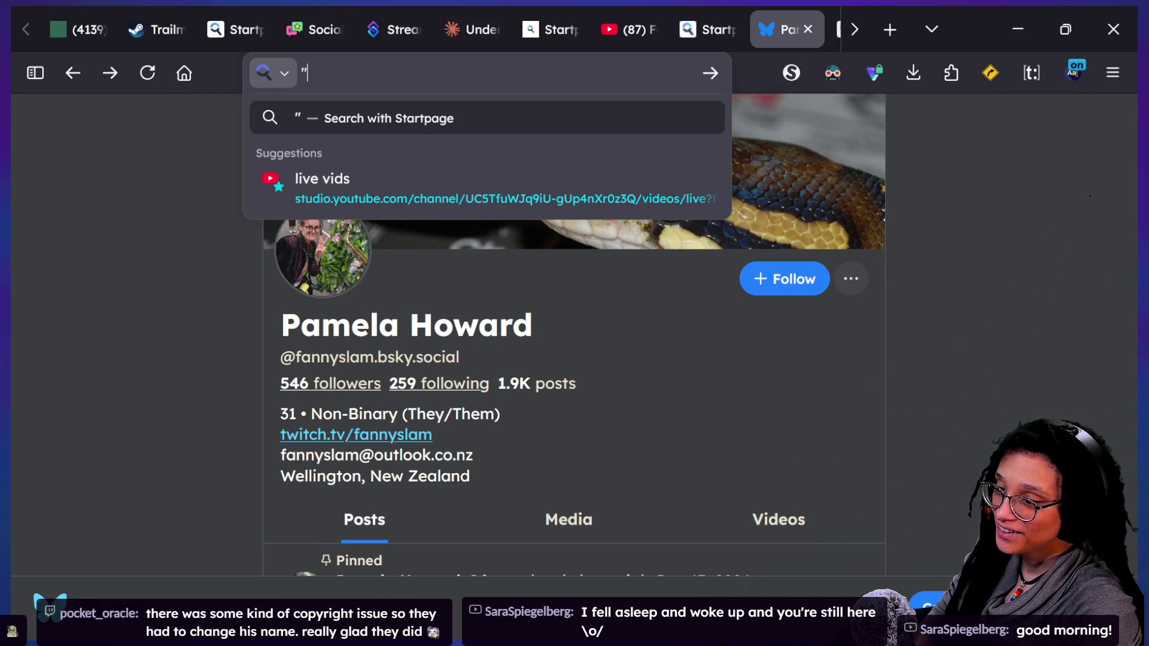
text(m)
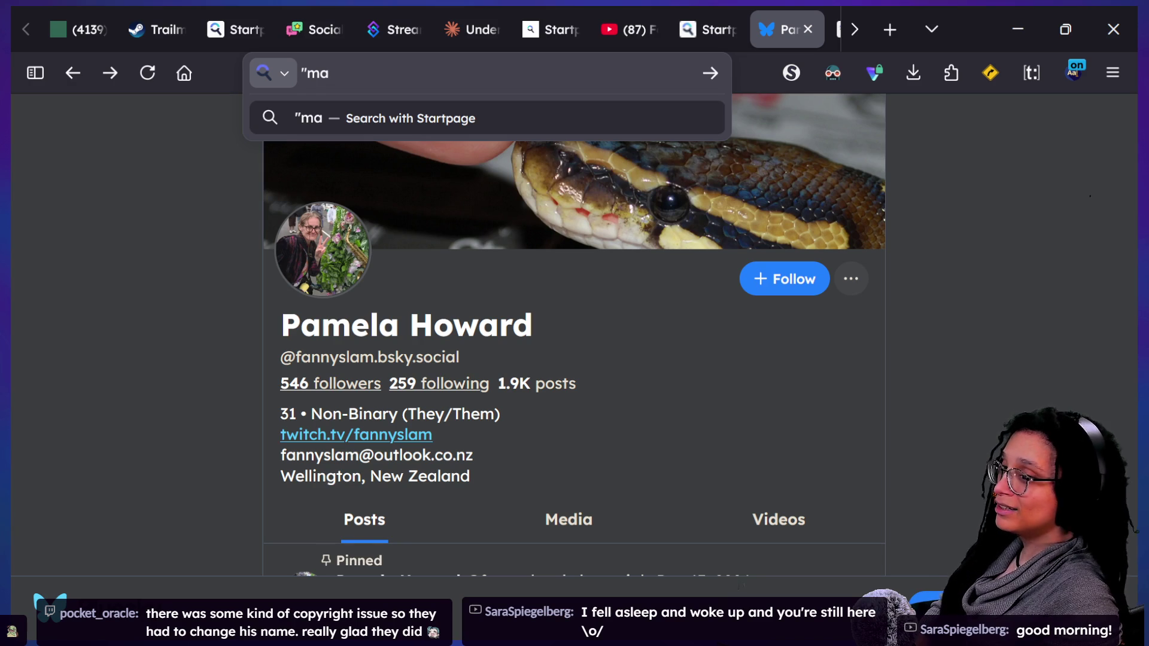
text(op boy")
key(Return)
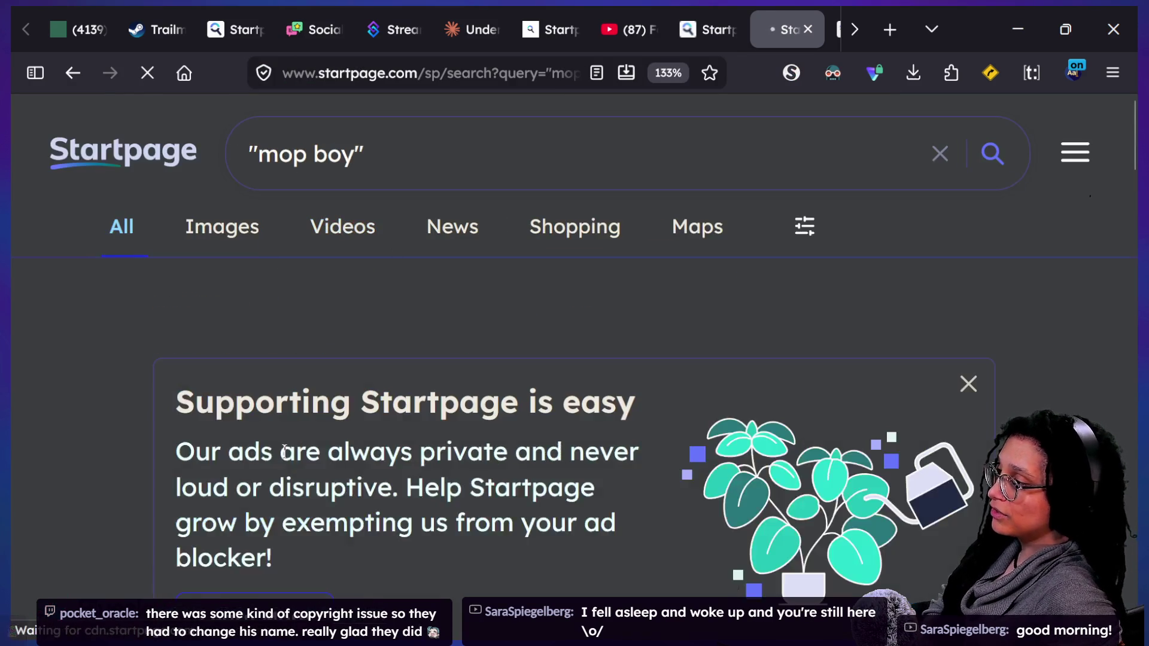
Browse the search results and open the Mop Boy: The Game! website
scroll(285, 451, down, 5)
scroll(285, 451, down, 5)
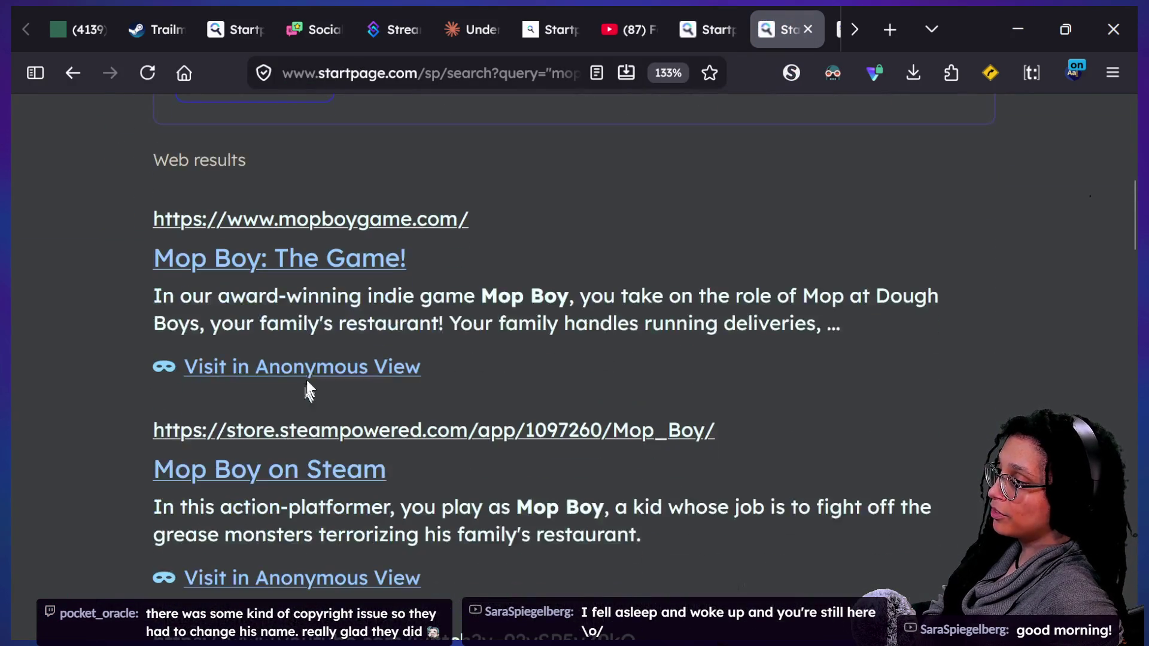
drag(264, 301, 443, 297)
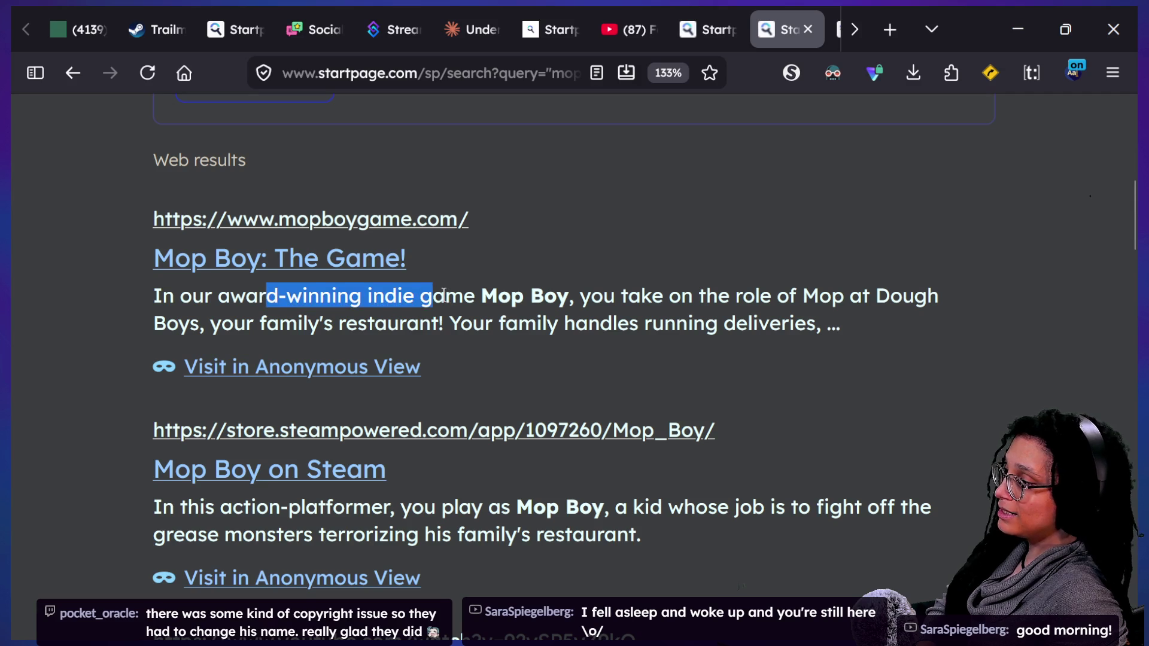
scroll(443, 294, down, 3)
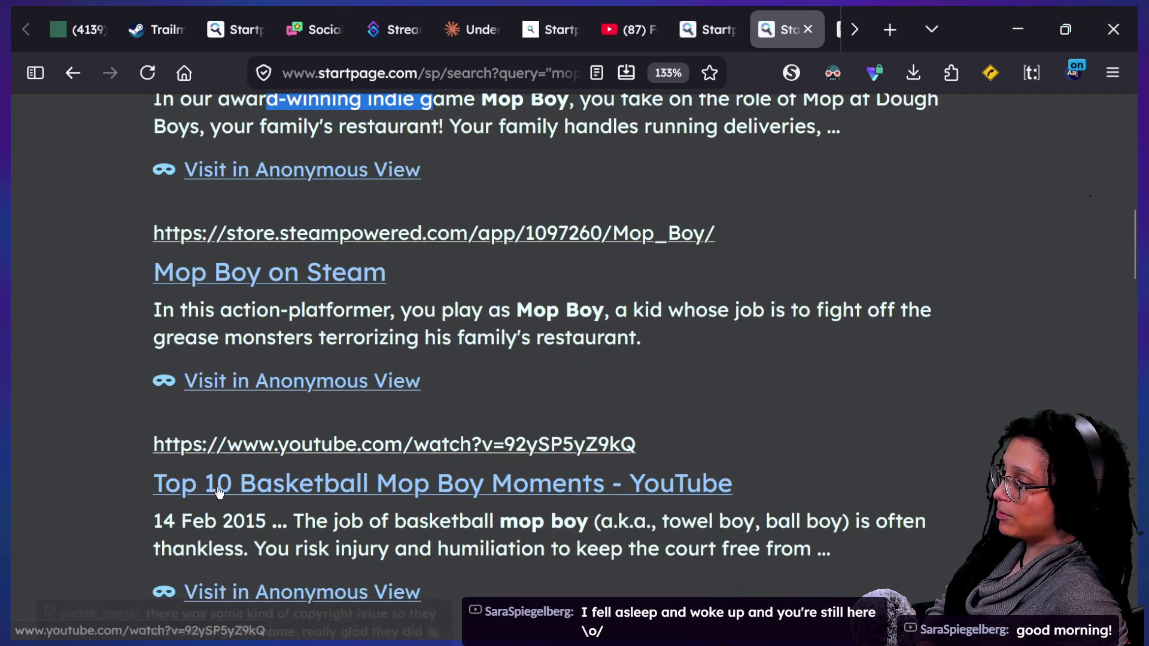
scroll(217, 490, down, 3)
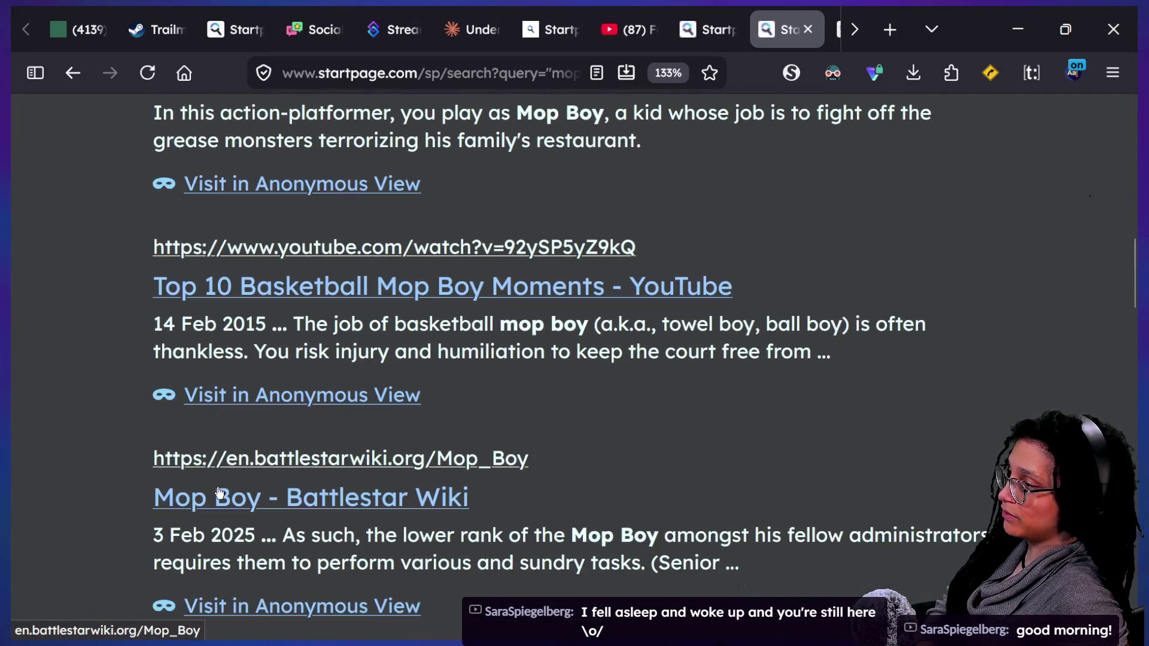
scroll(218, 492, down, 2)
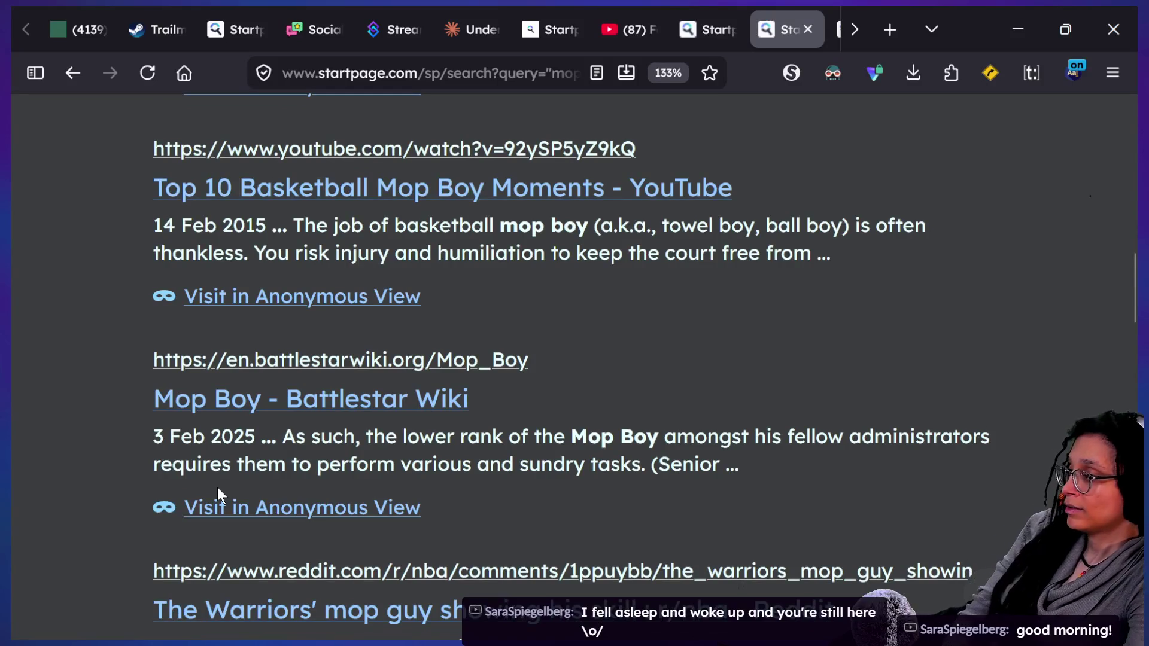
scroll(311, 467, down, 1)
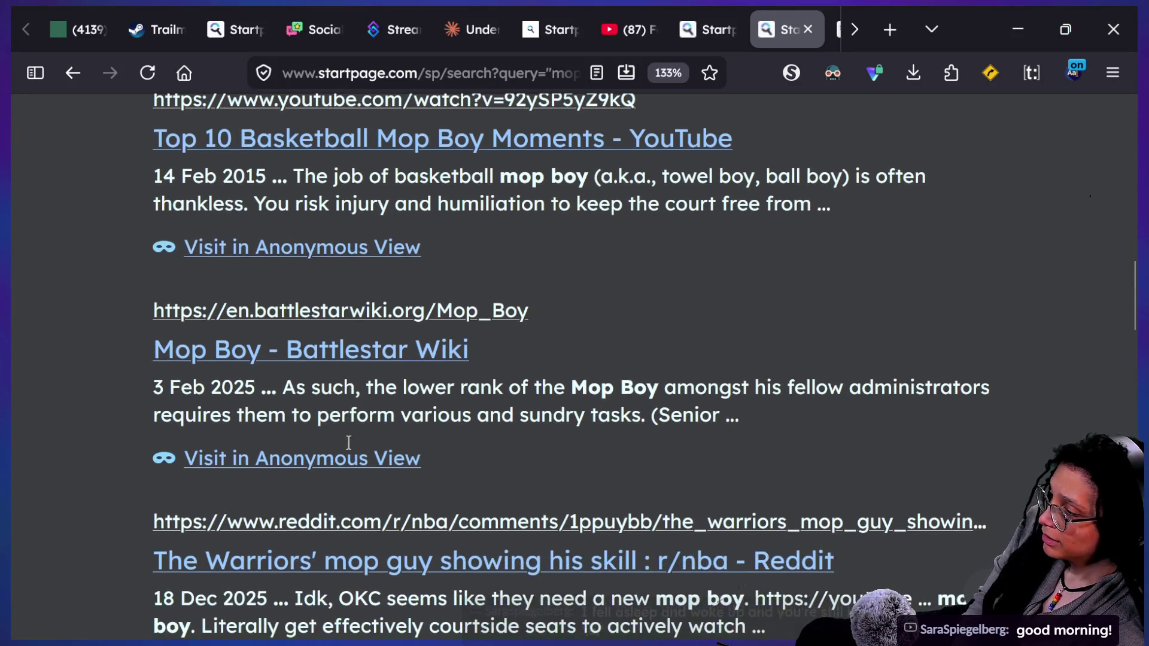
scroll(349, 442, down, 4)
key(Home)
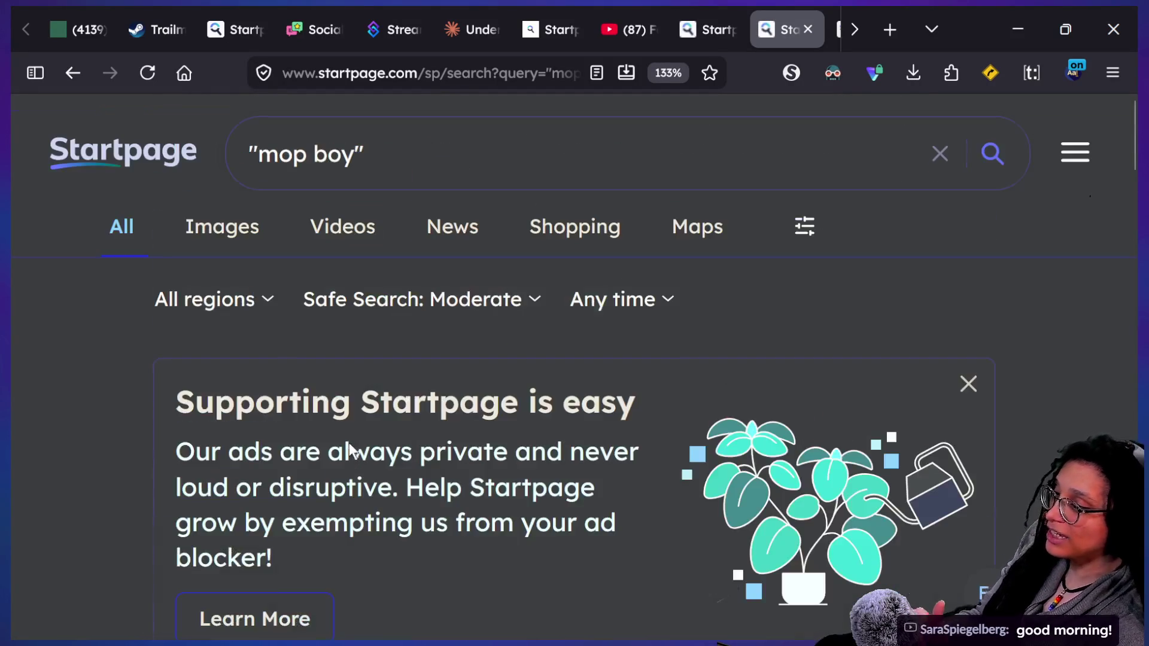
scroll(368, 455, down, 5)
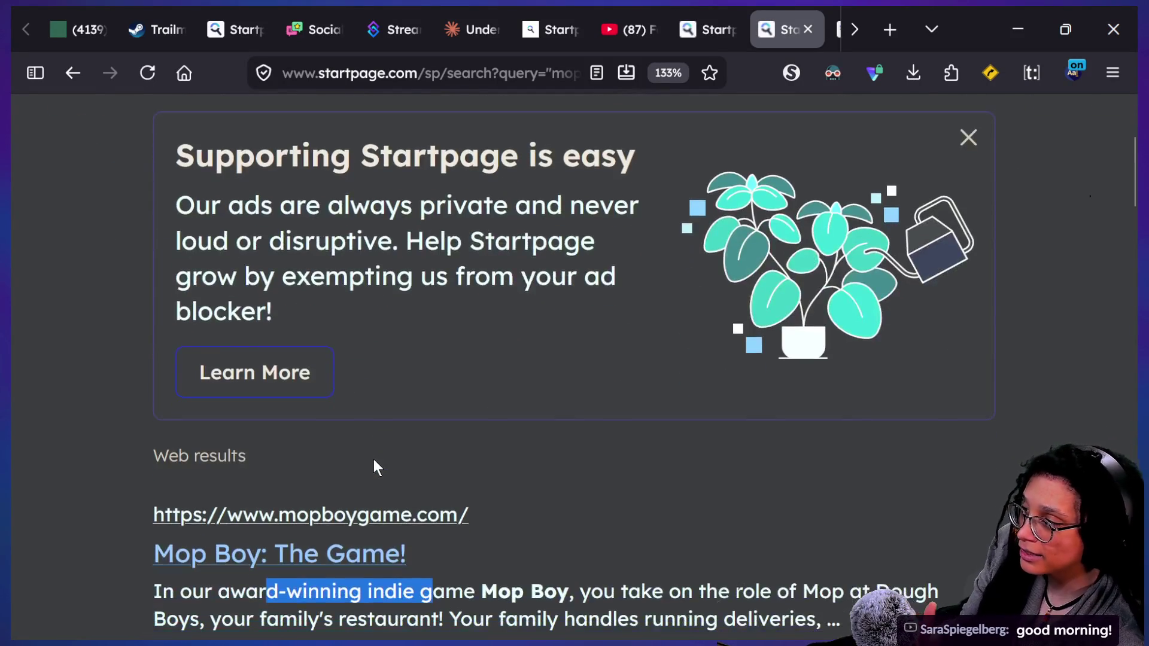
click(355, 563)
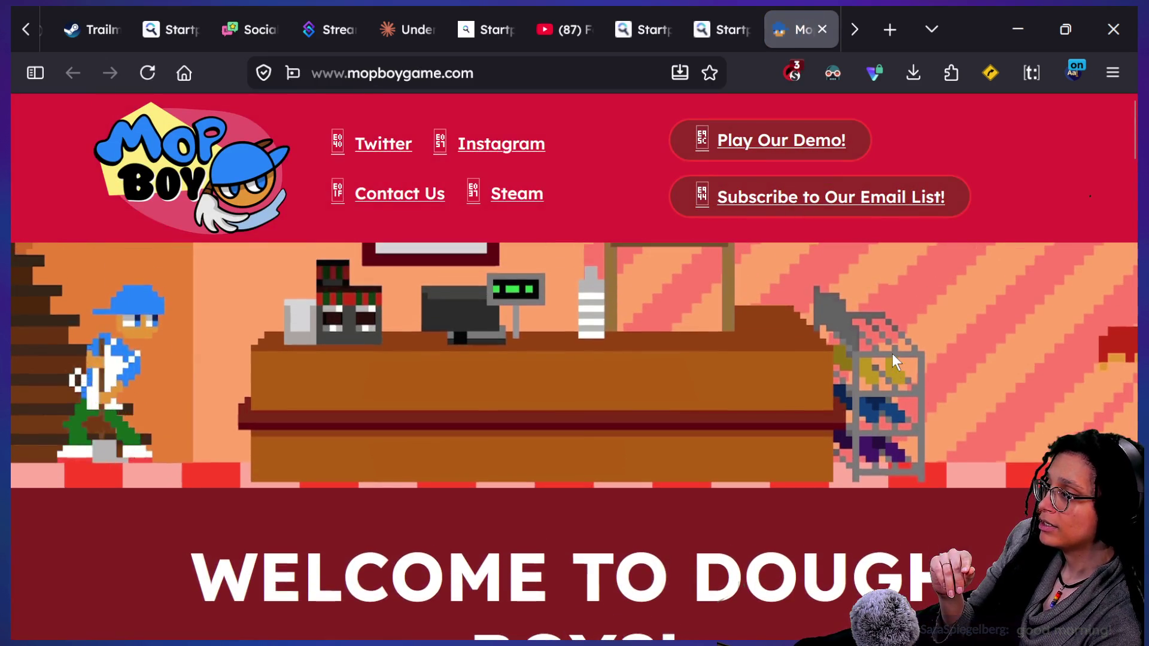
Scroll mopboygame.com through its 'Mop Til You Drop!' and 'Keep It Moving!' sections
scroll(892, 354, down, 3)
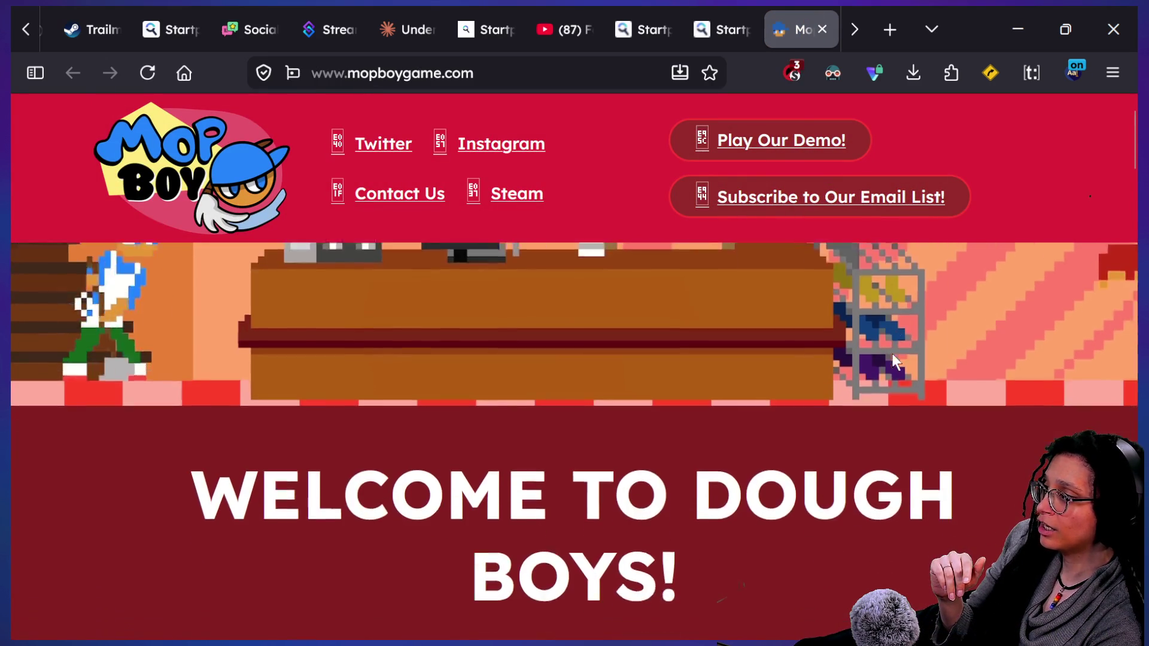
scroll(892, 354, down, 10)
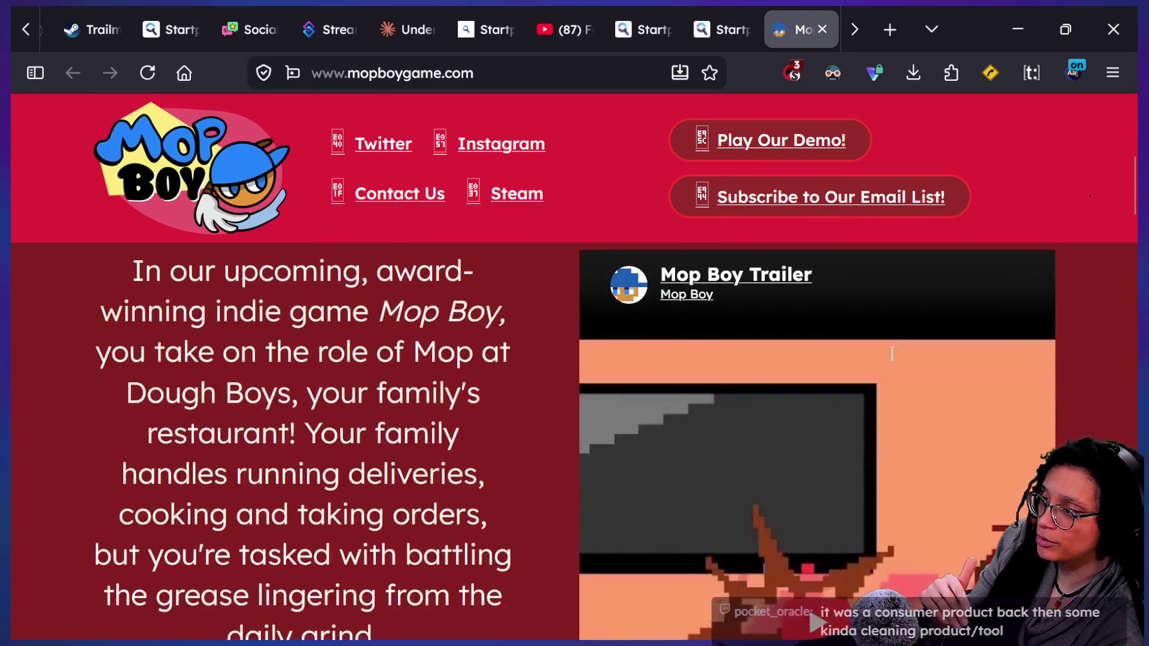
scroll(893, 354, down, 3)
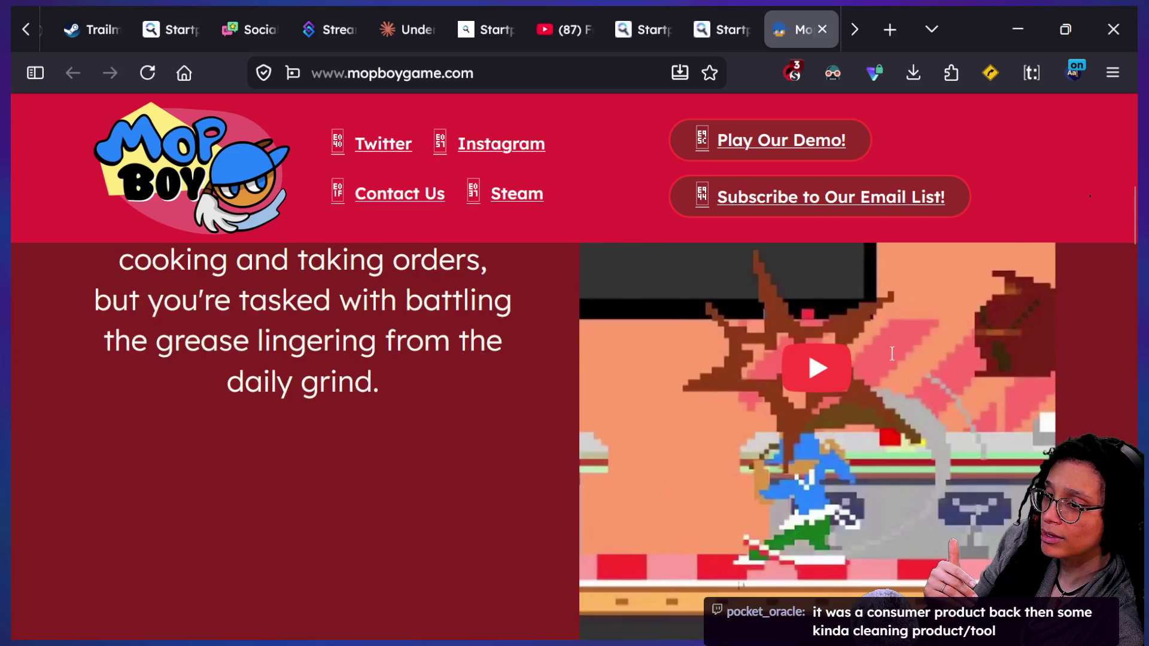
scroll(893, 354, down, 3)
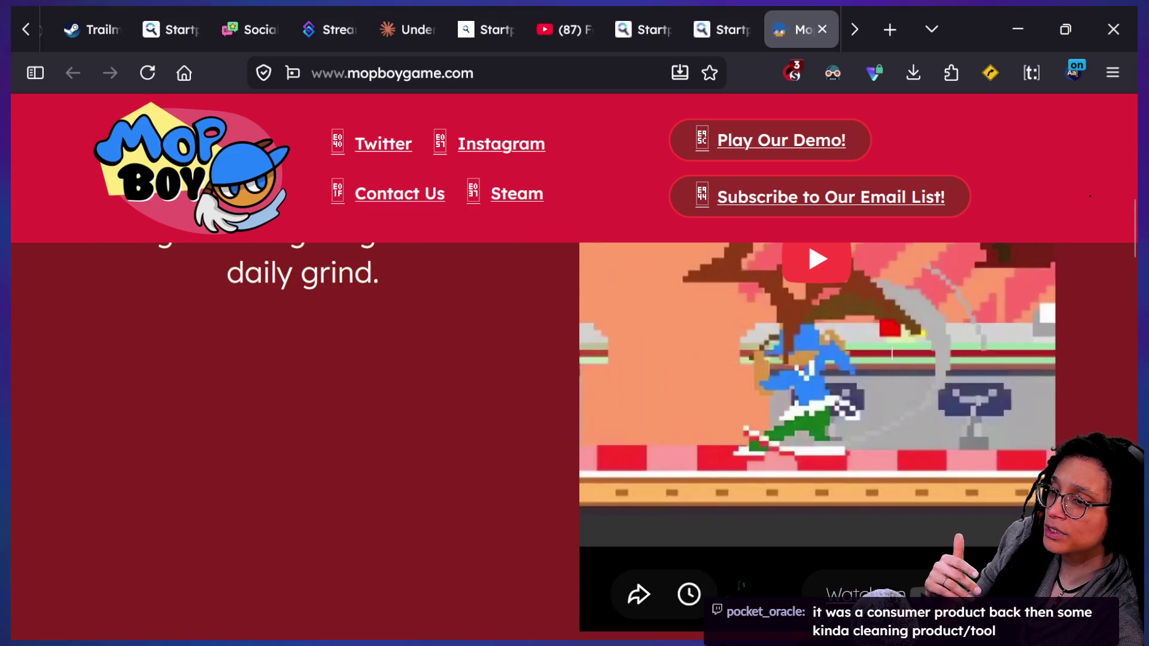
scroll(892, 353, down, 1)
scroll(891, 353, up, 5)
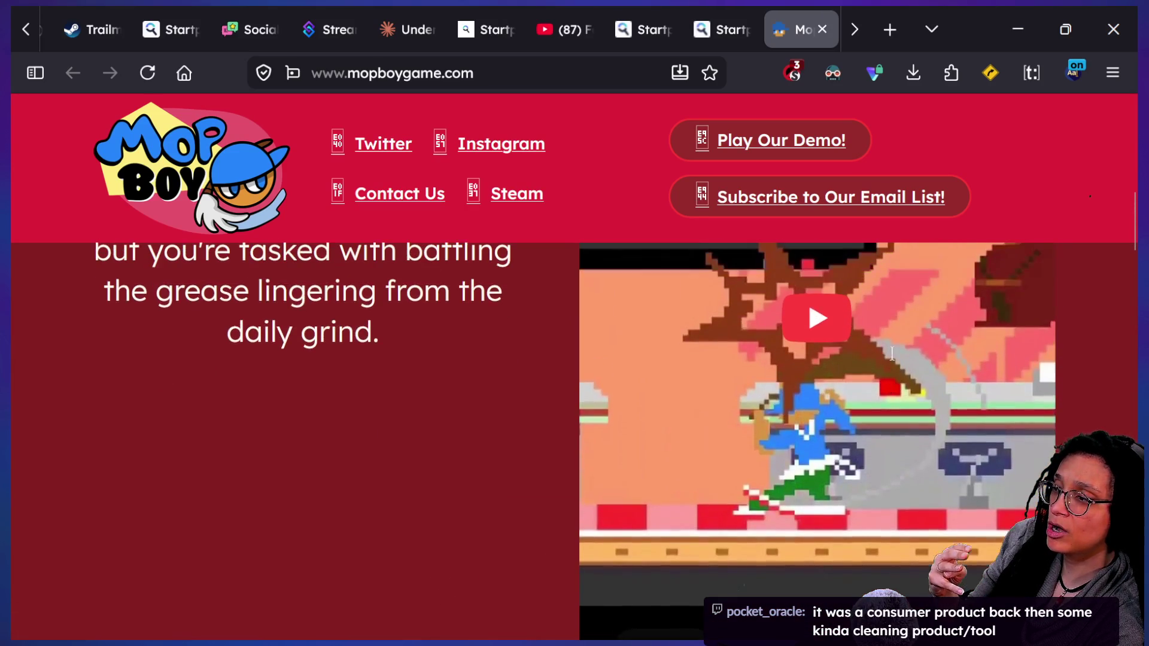
scroll(584, 390, down, 12)
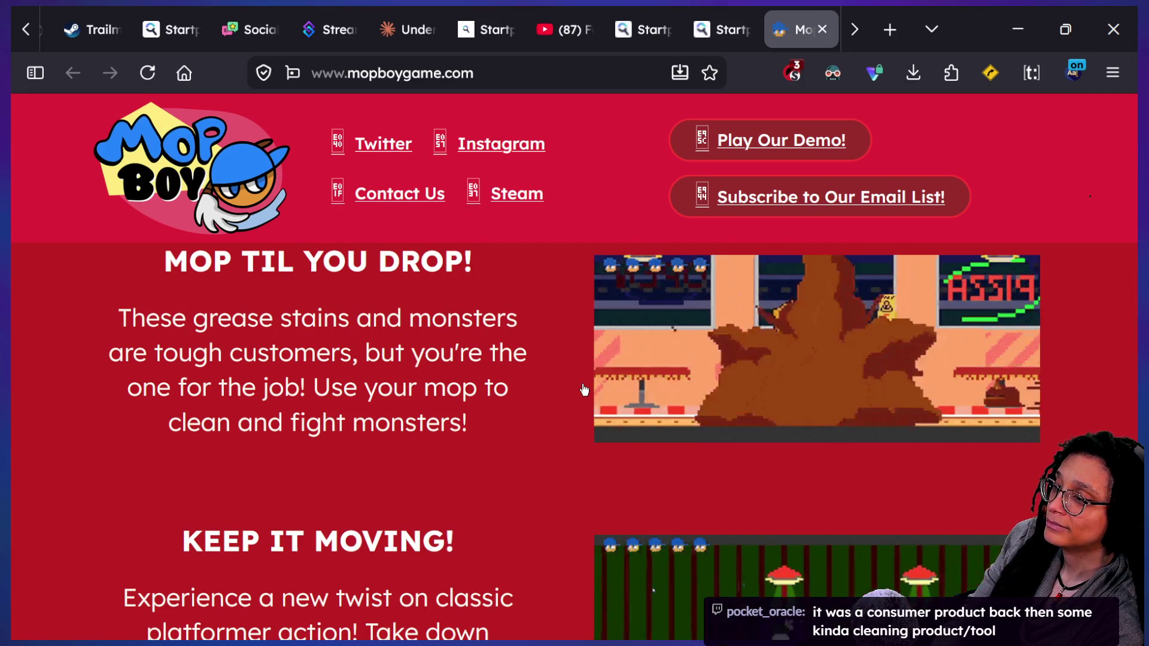
scroll(584, 390, down, 3)
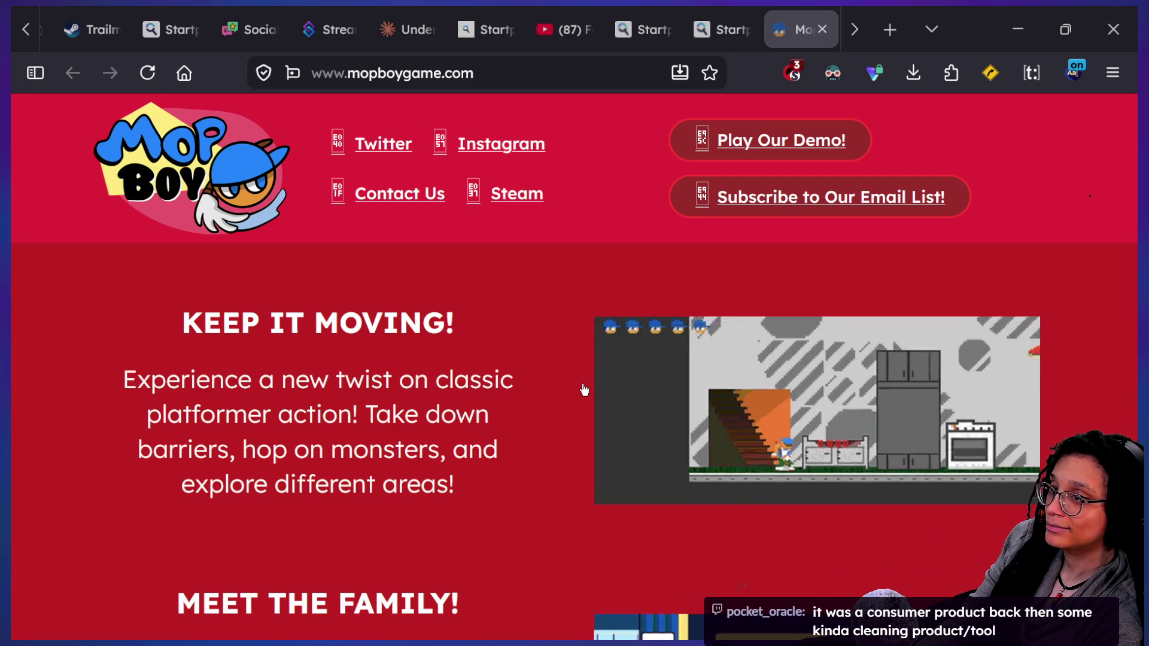
key(alt+Tab)
click(615, 433)
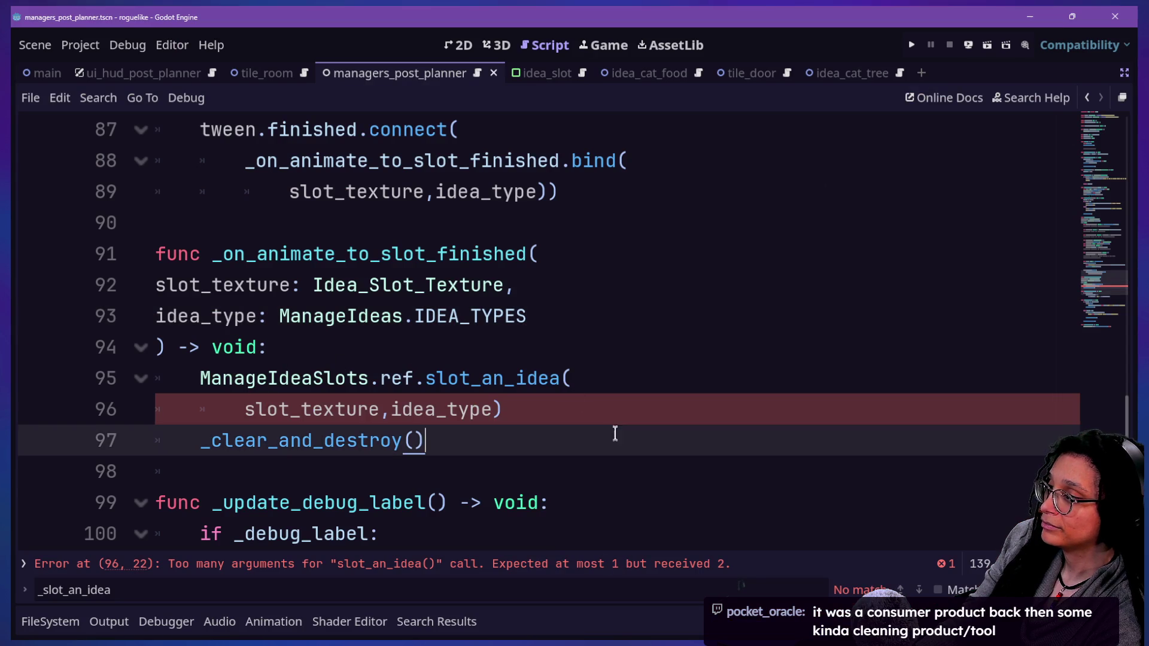
click(609, 415)
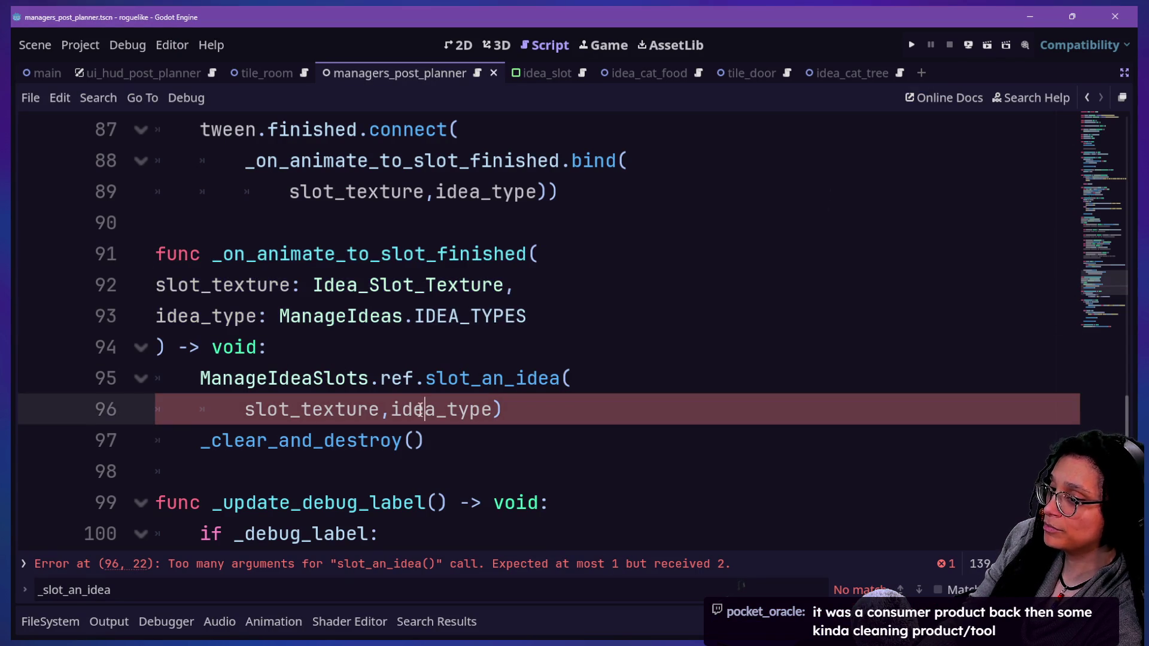
drag(412, 409, 259, 245)
drag(313, 285, 425, 441)
click(608, 443)
drag(609, 444, 516, 378)
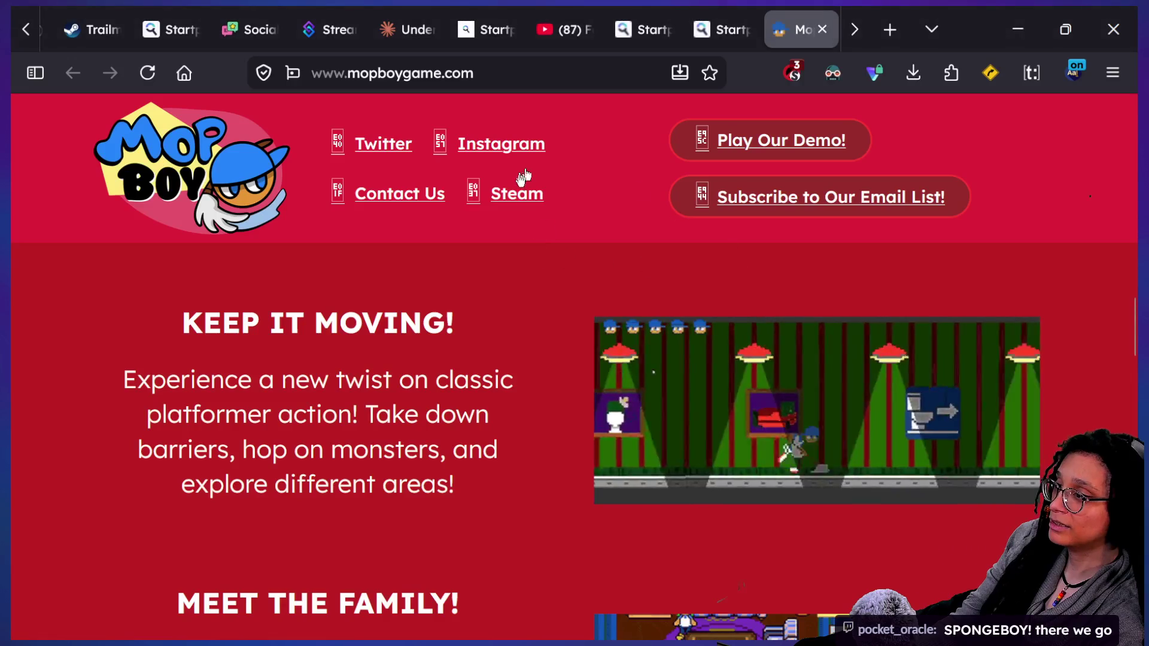
Open the Mop Boy demo page on itch.io via 'Play Our Demo!'
scroll(686, 443, down, 5)
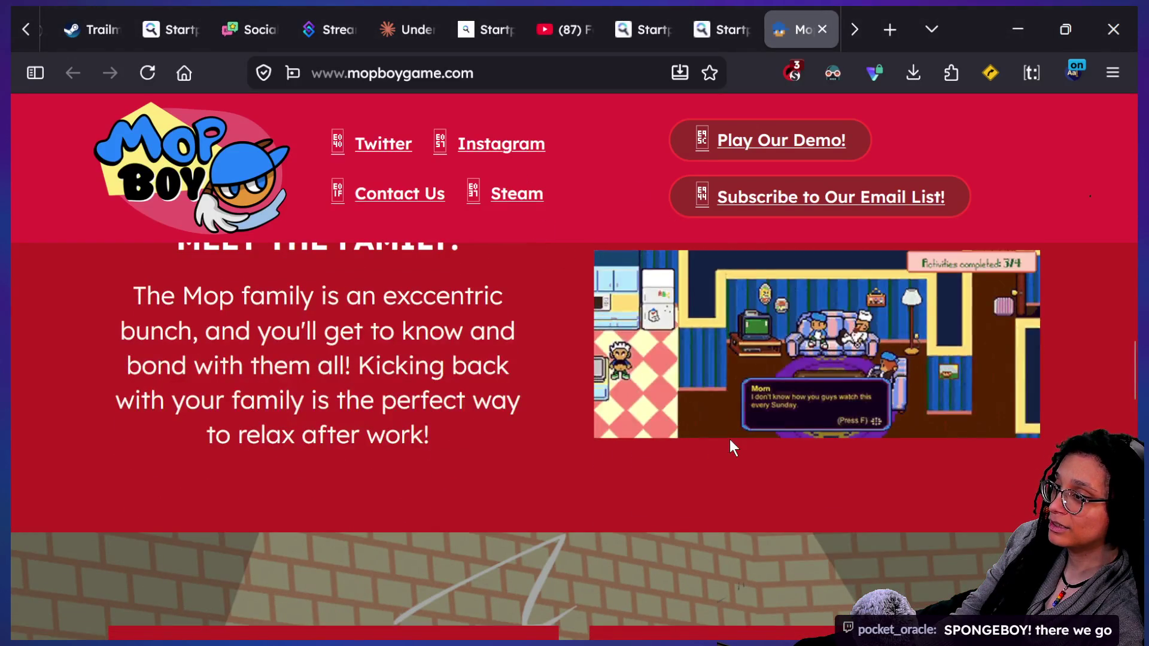
scroll(568, 373, down, 10)
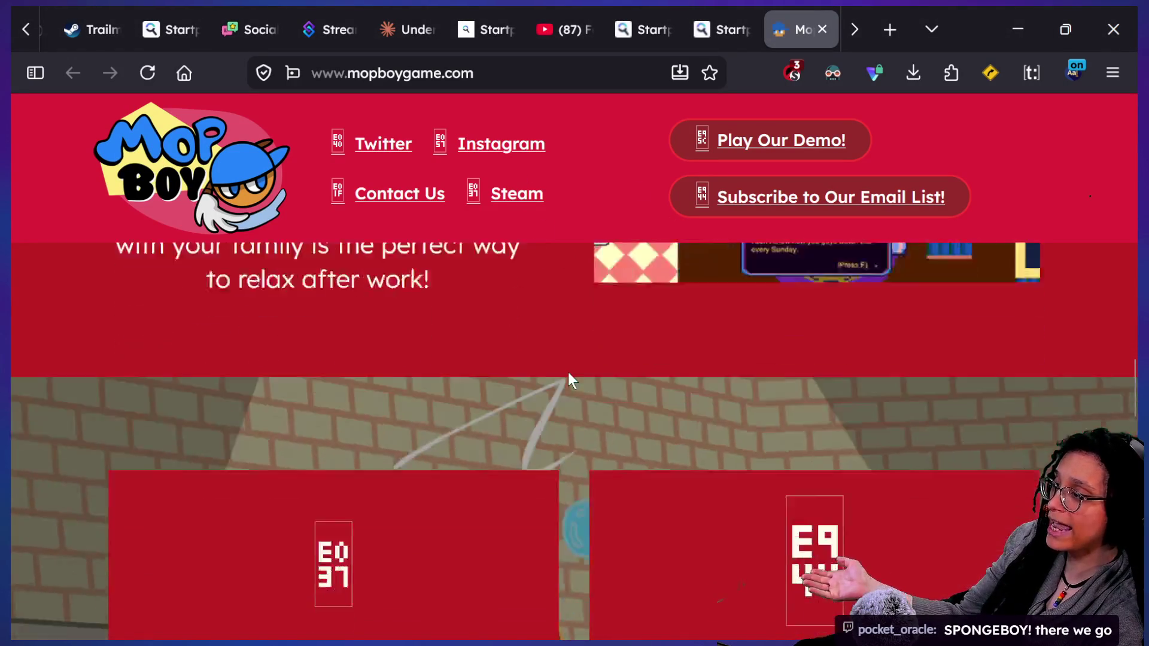
scroll(568, 370, up, 10)
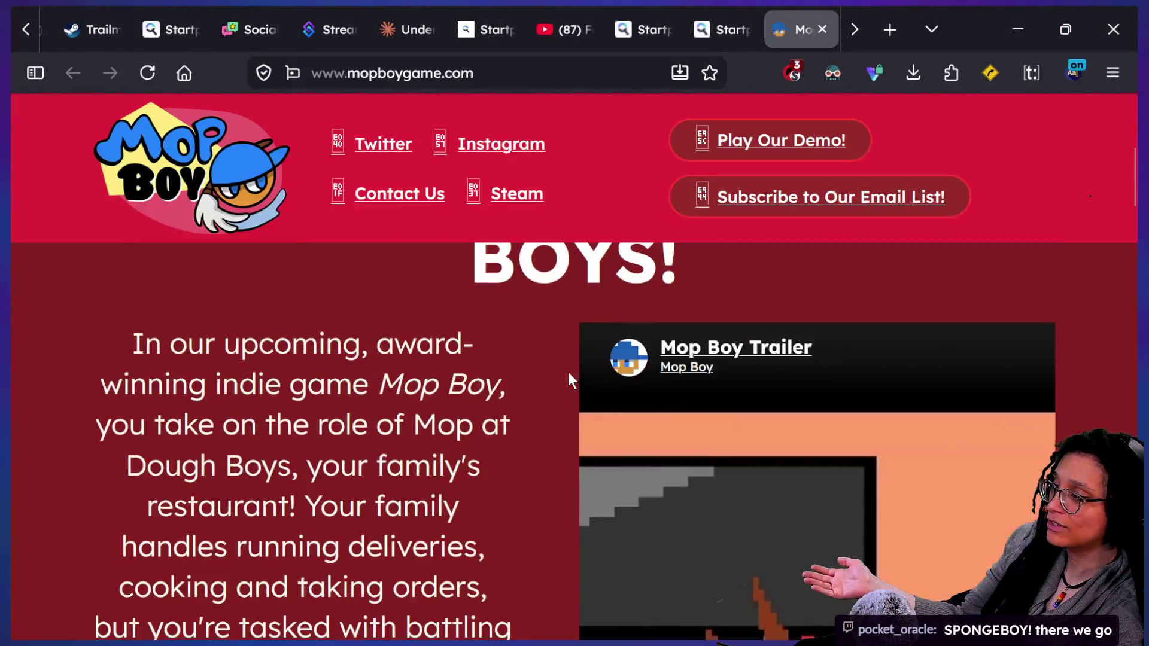
scroll(567, 368, down, 4)
scroll(570, 366, up, 3)
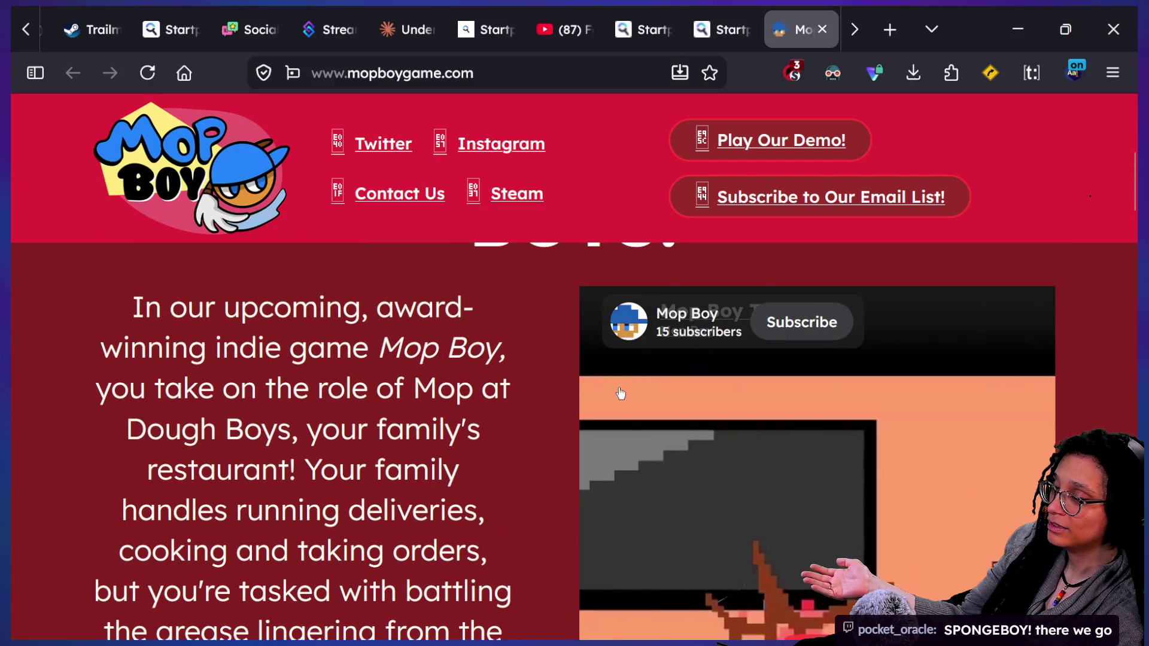
click(765, 145)
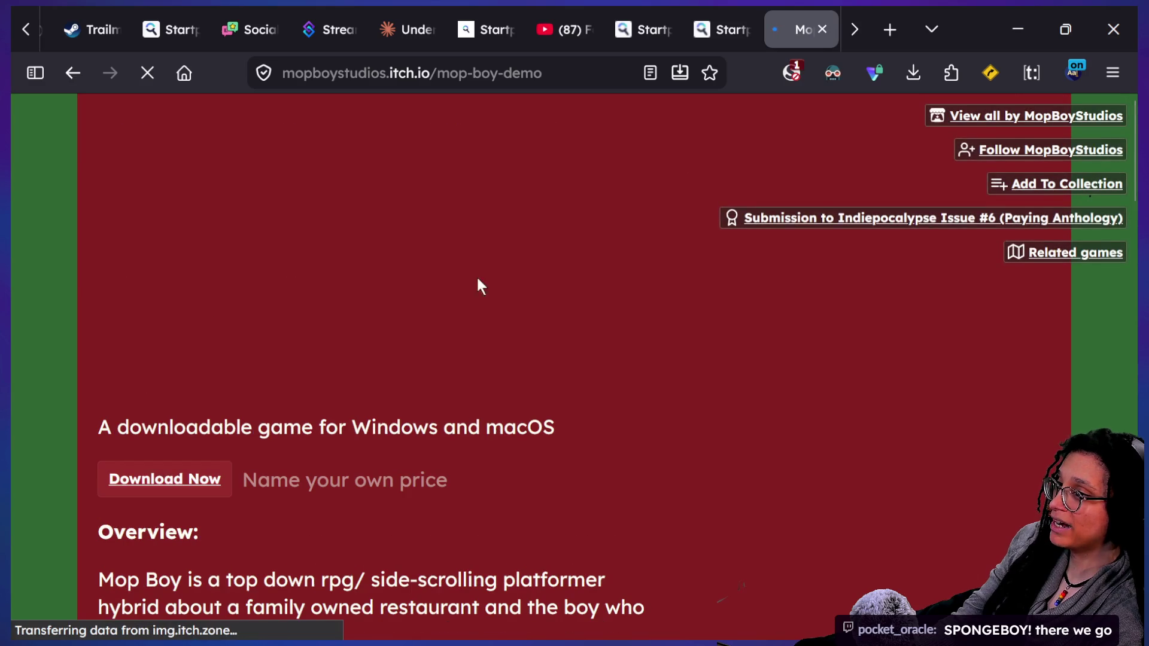
Follow MopBoyStudios from the itch.io demo page
scroll(477, 277, down, 10)
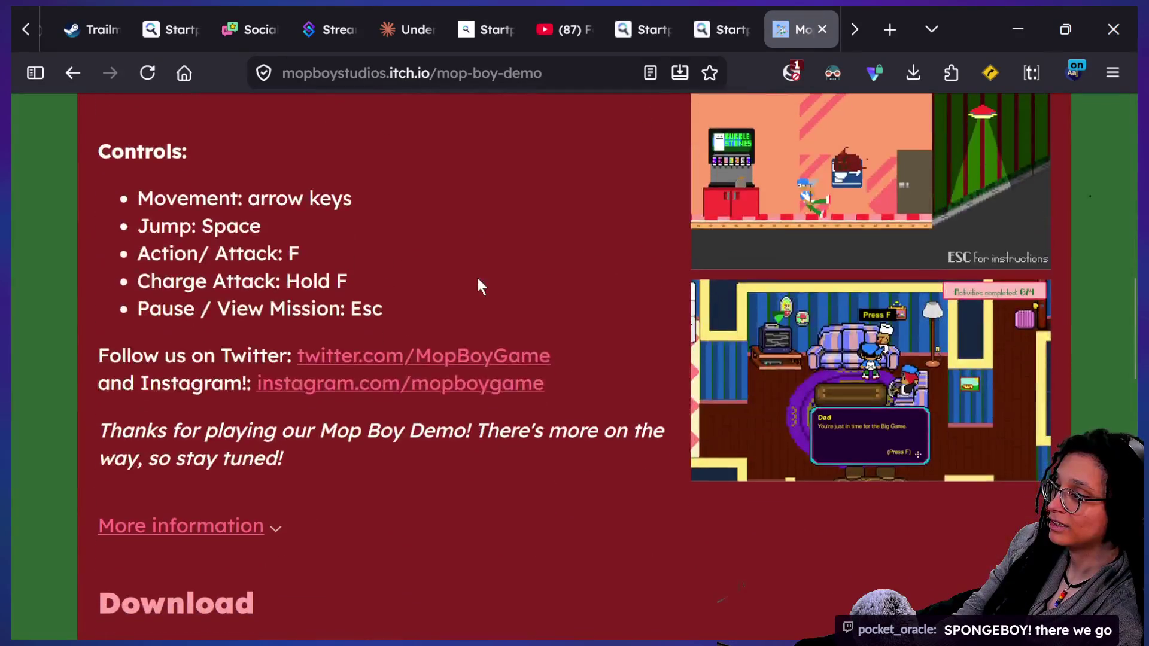
scroll(477, 278, down, 8)
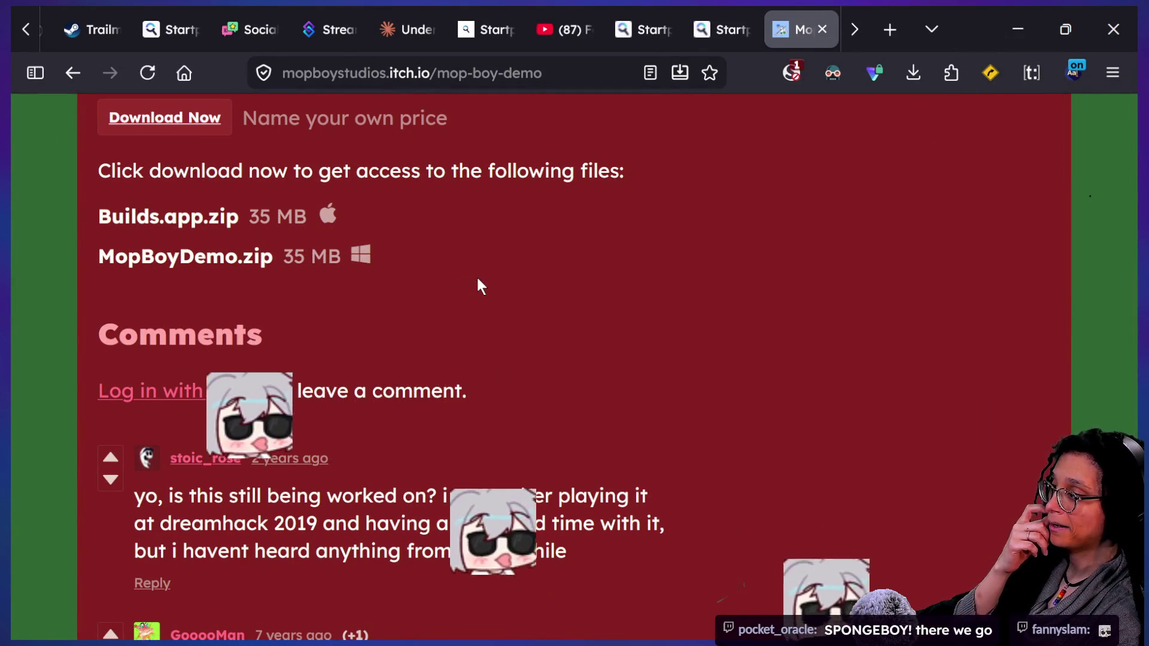
scroll(476, 278, up, 6)
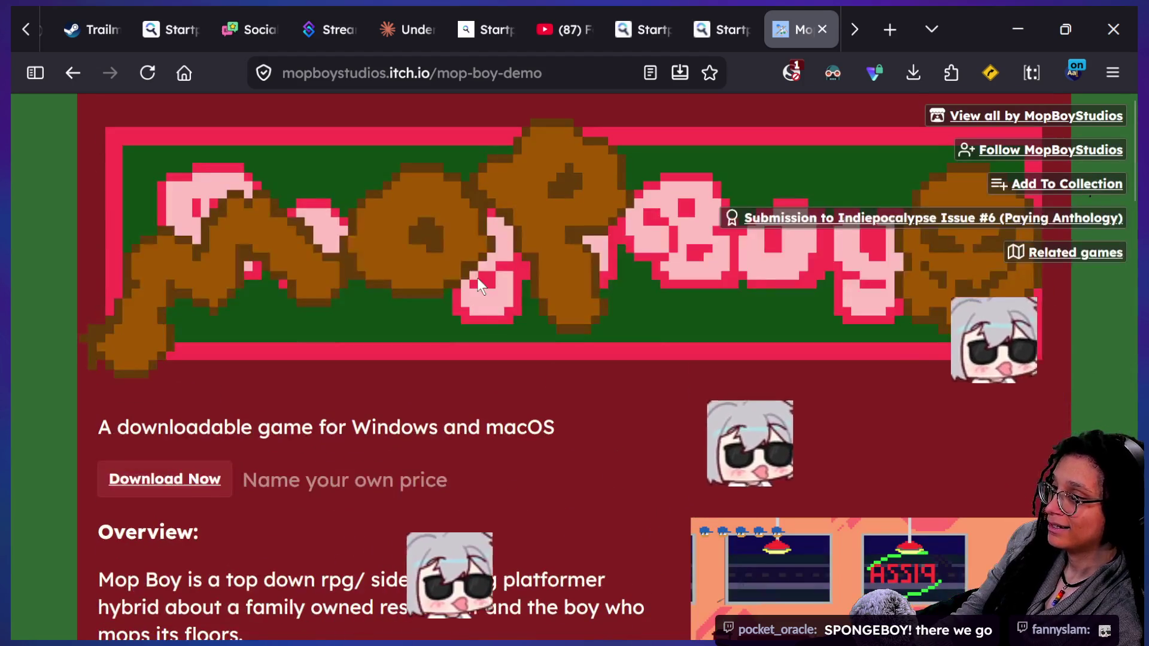
click(1052, 155)
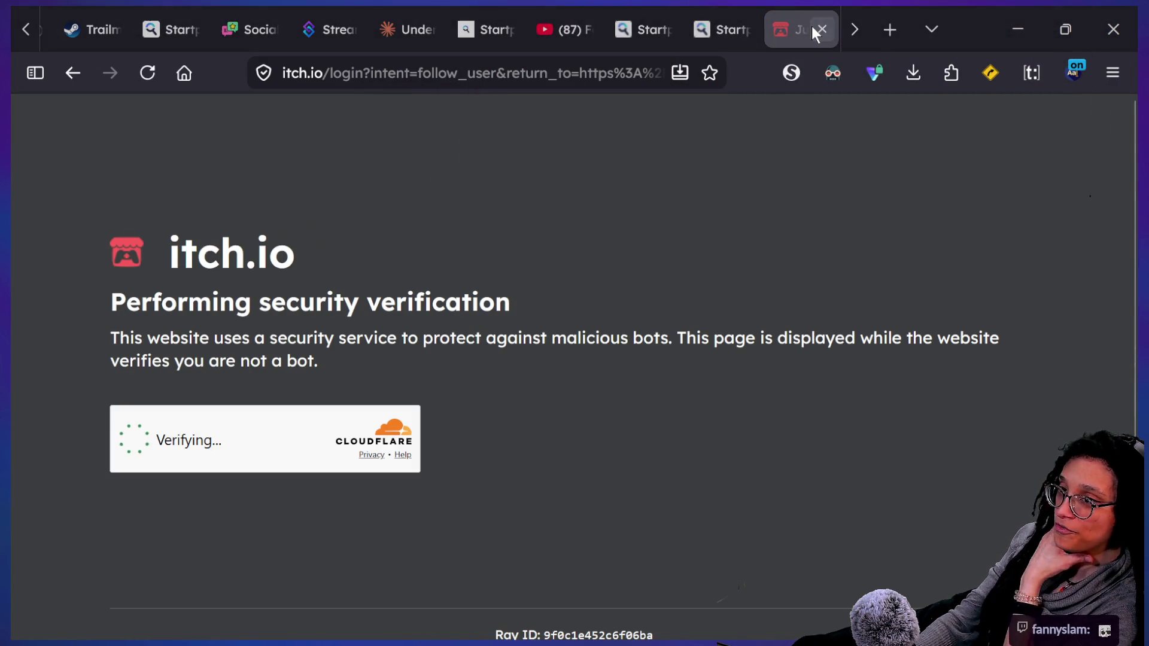
key(alt+Tab)
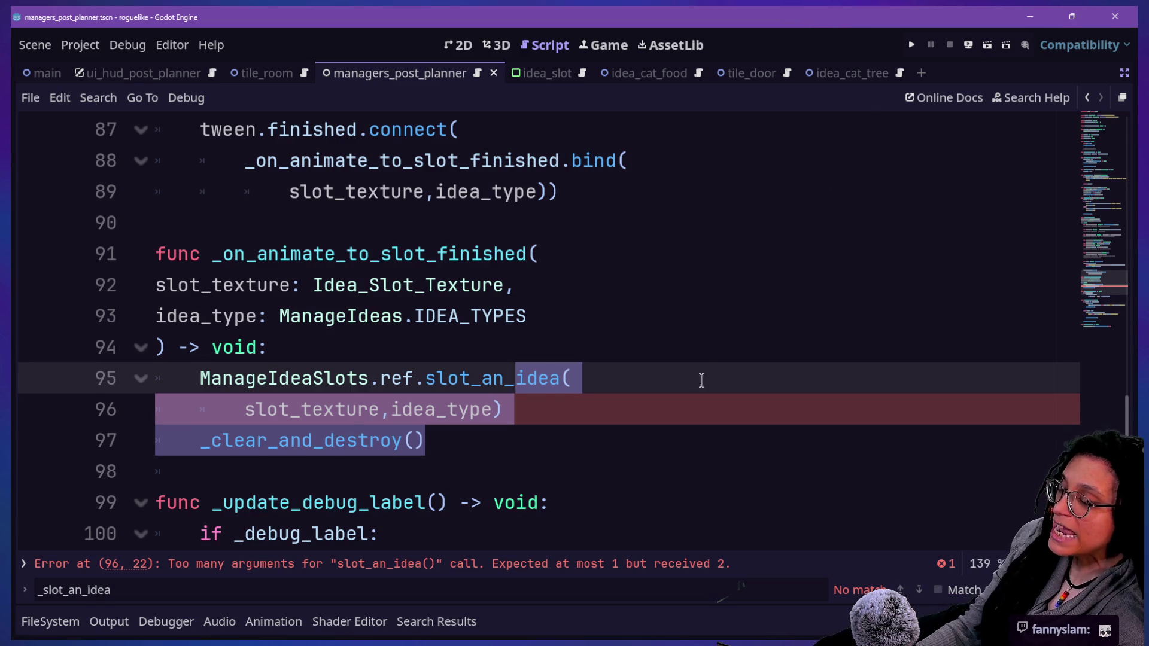
Jump from the slot_an_idea call on line 95 to its definition
click(668, 347)
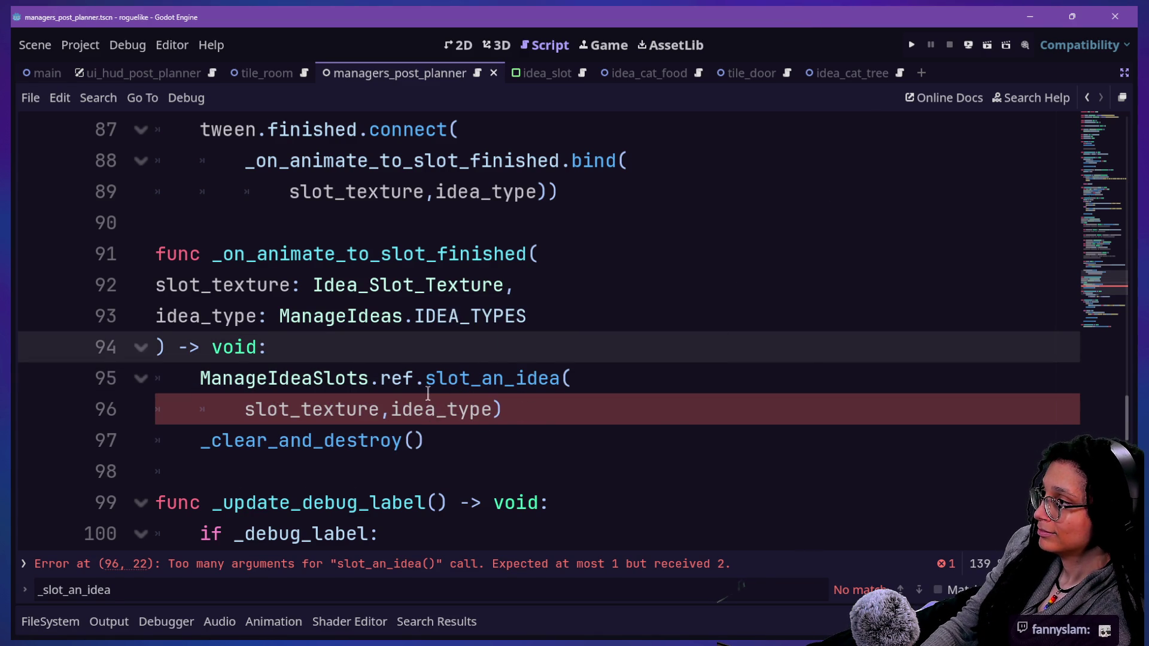
scroll(428, 393, down, 2)
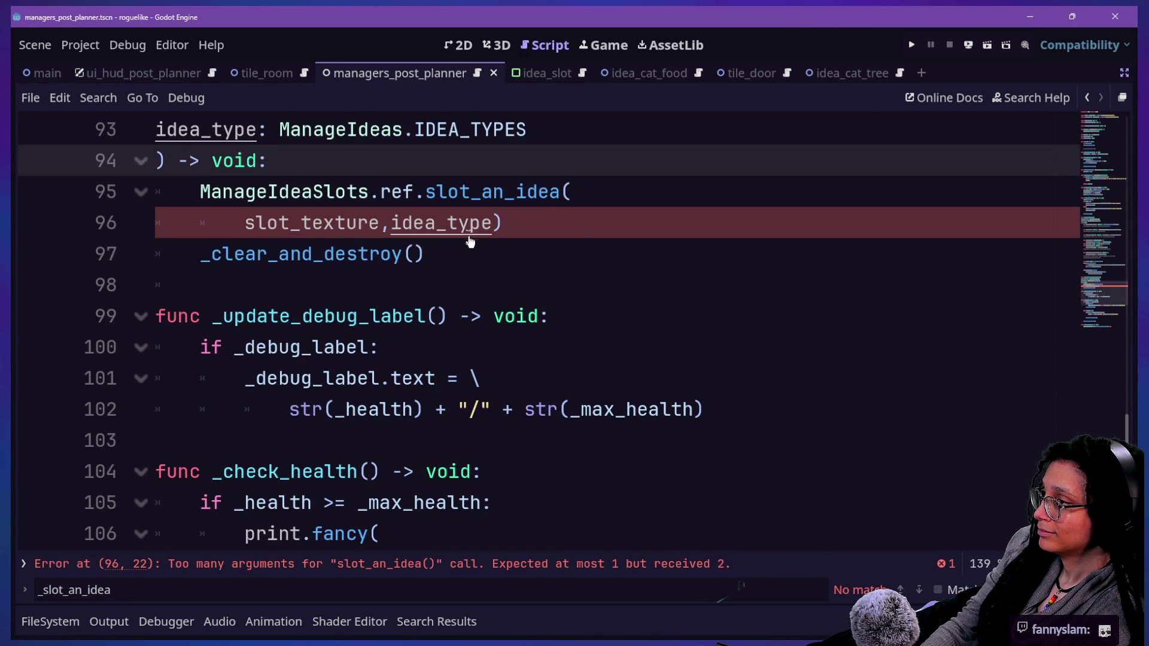
ctrl+click(477, 190)
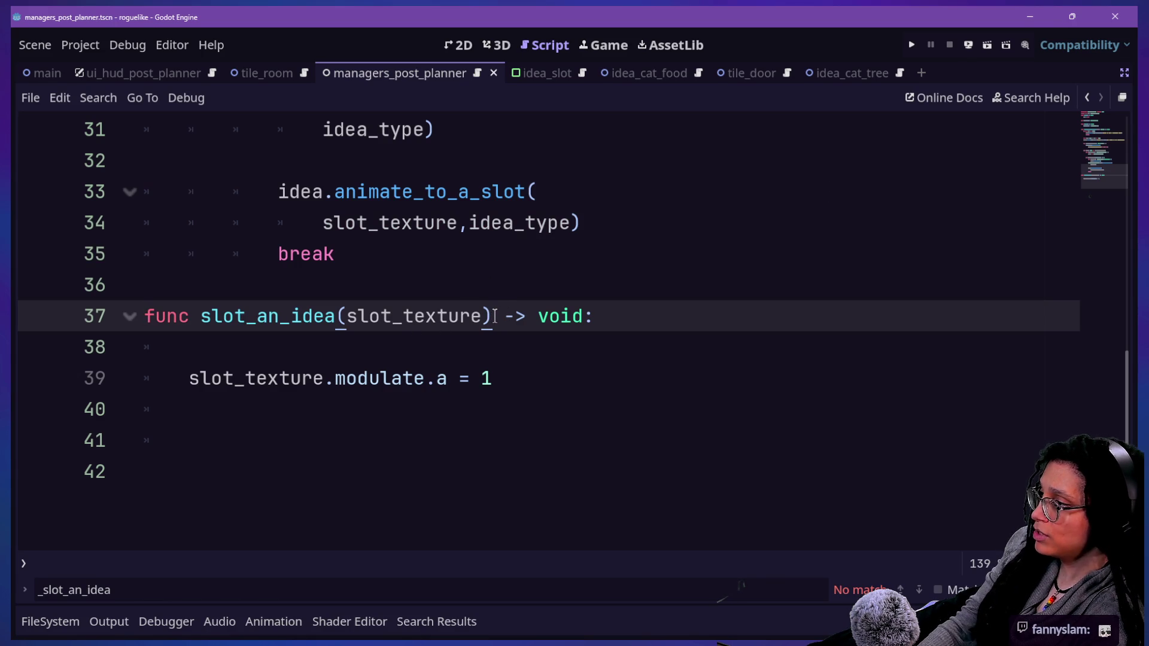
Type slot_texture as TextureRect and add an idea_type parameter typed 'M' on line 37
text(:)
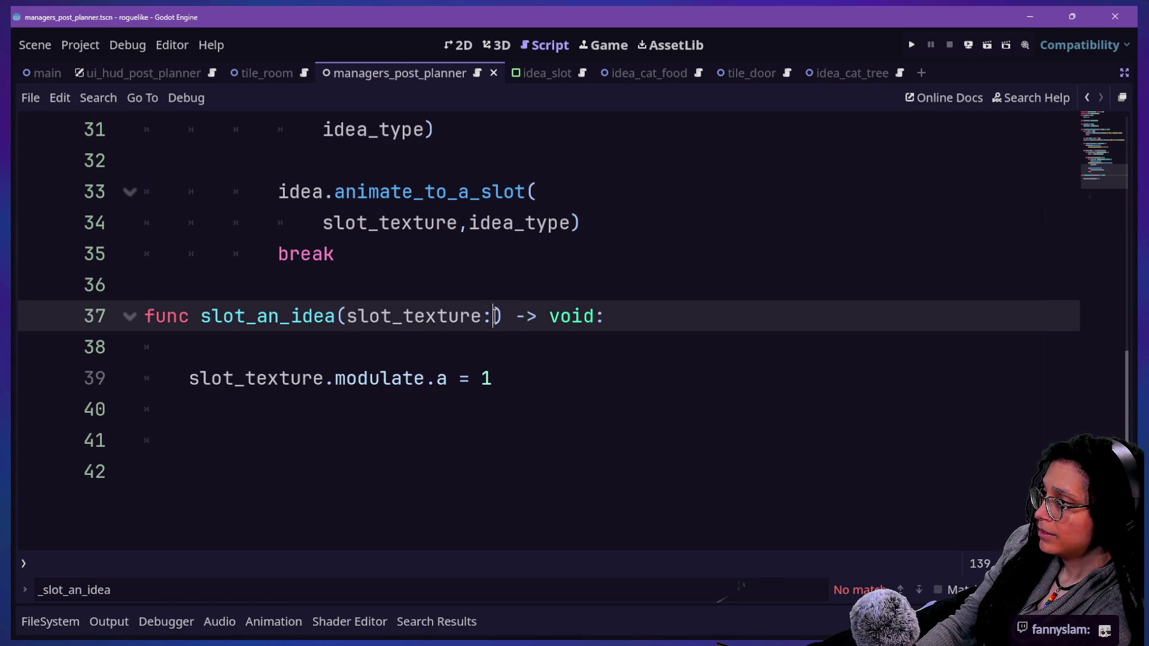
text(T)
key(BackSpace)
text(t)
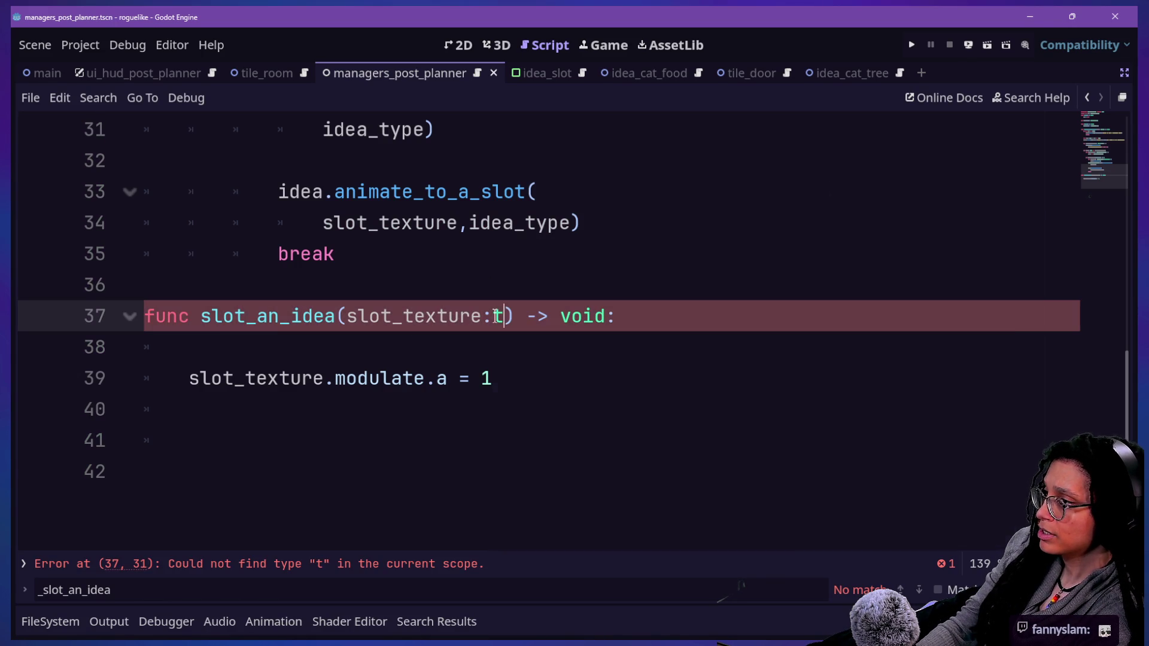
key(BackSpace)
text(T)
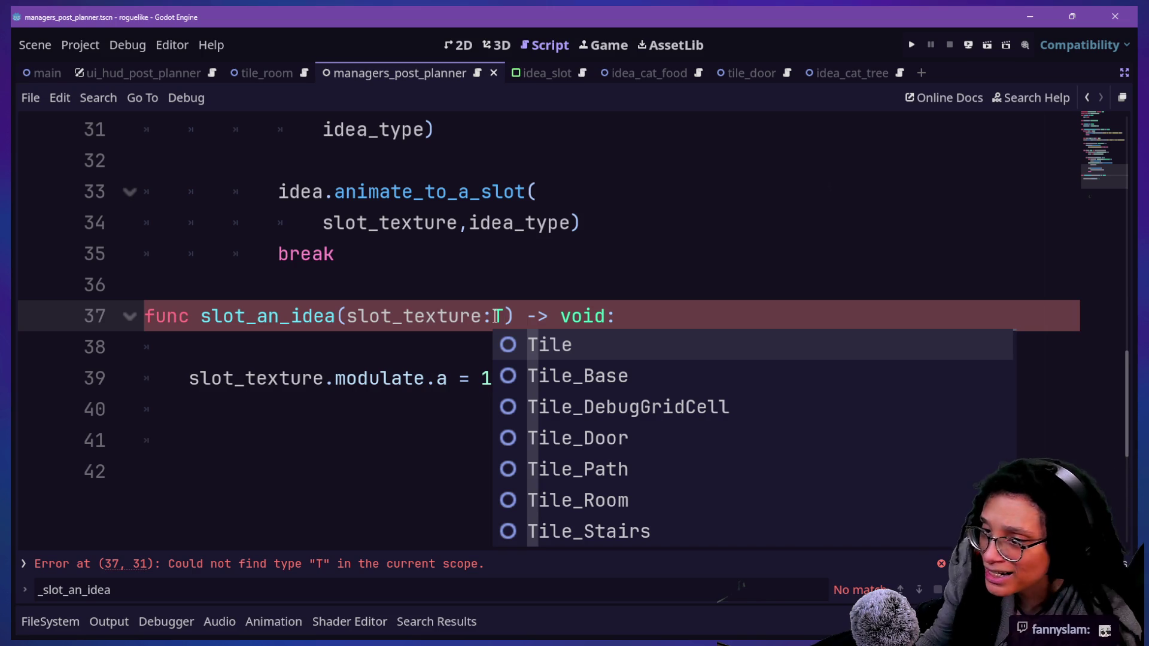
text(ex)
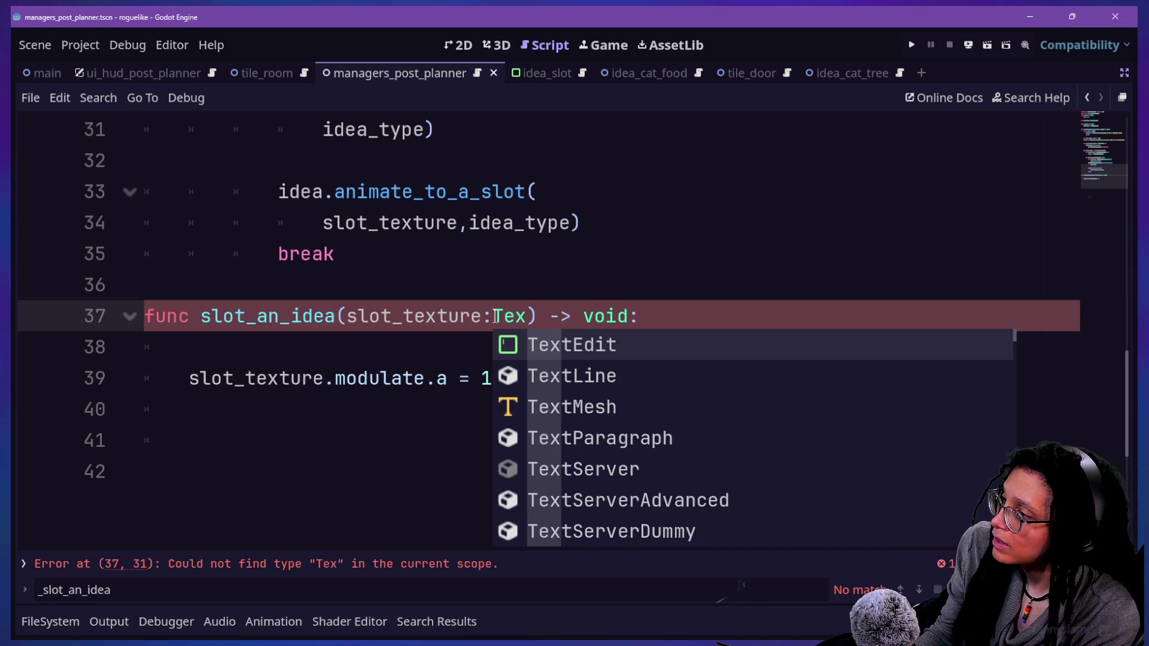
text(ture)
text(Rec)
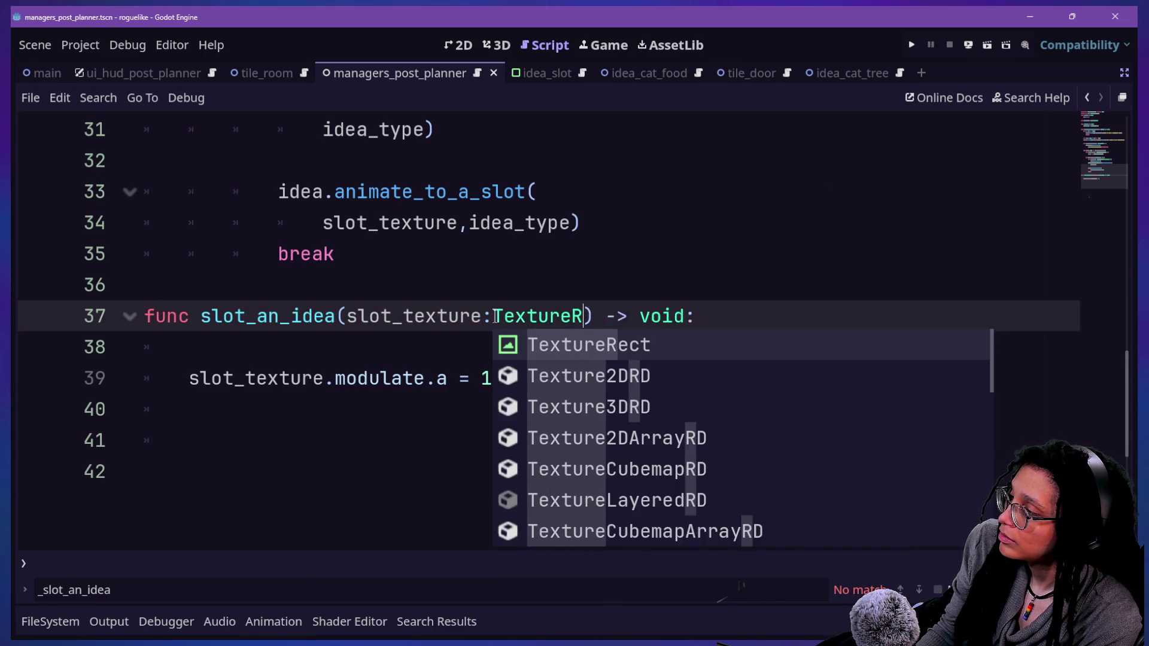
key(Return)
text(,)
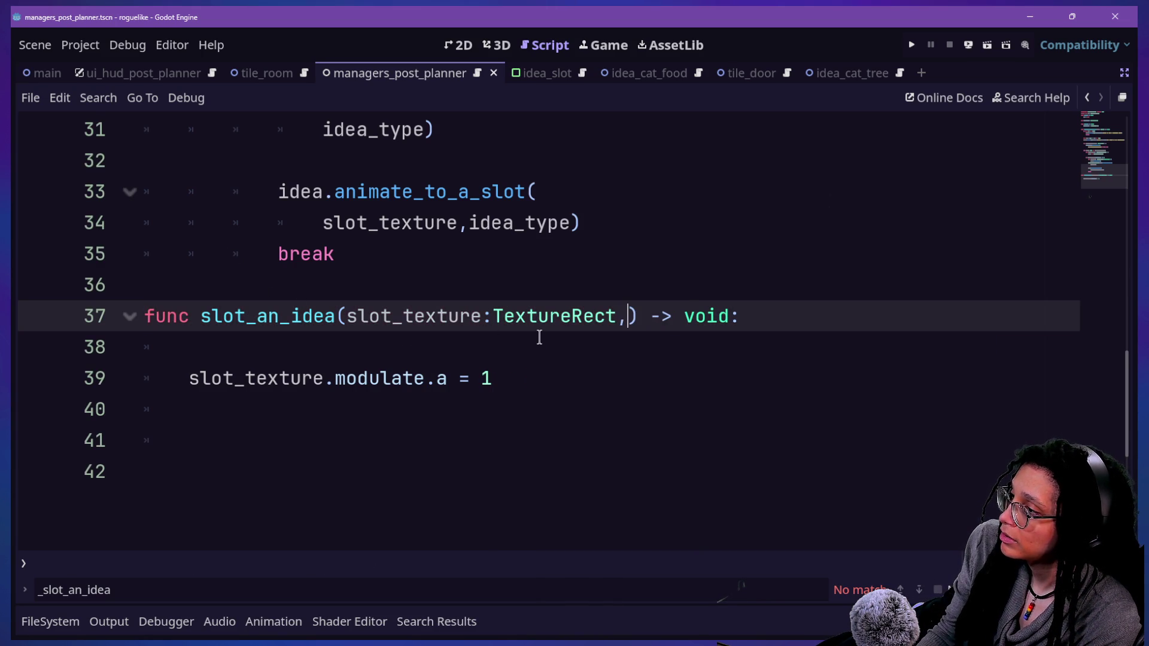
text(idea_type)
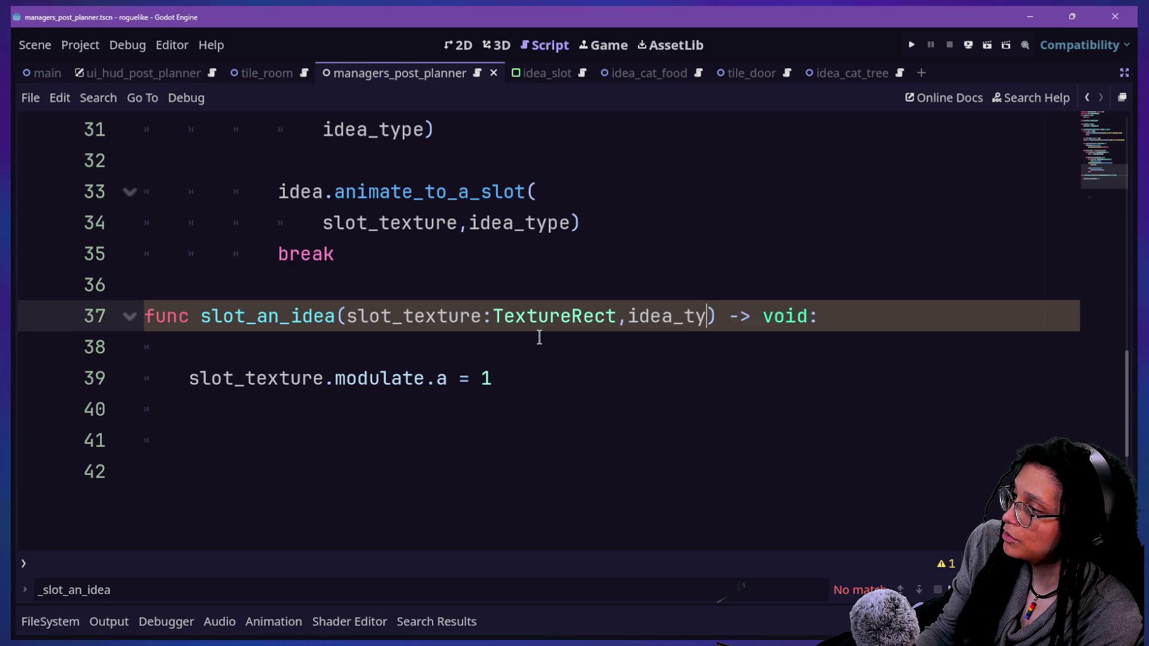
text(:)
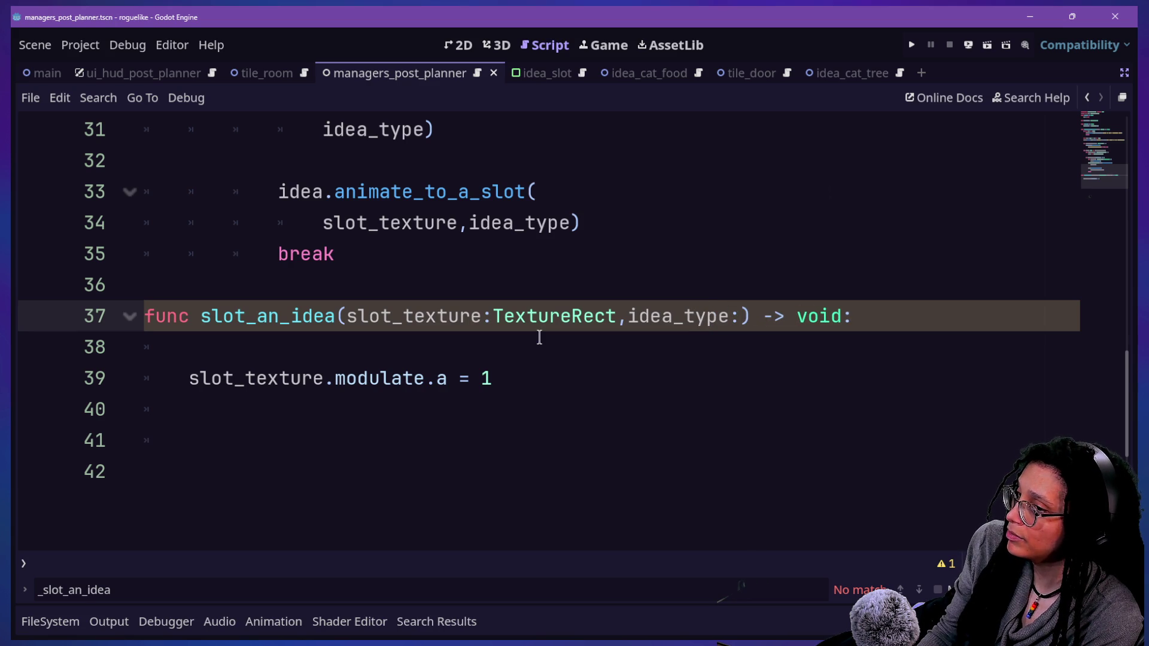
text(M)
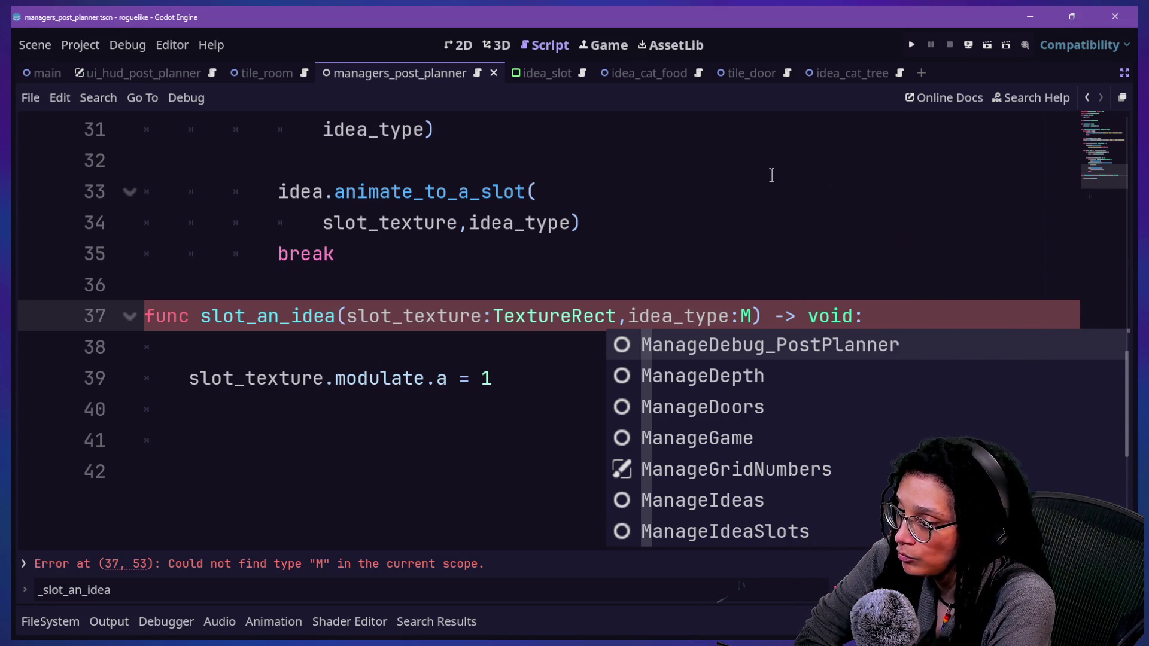
Place the caret right after 'slot_an_idea(' in the definition
click(346, 305)
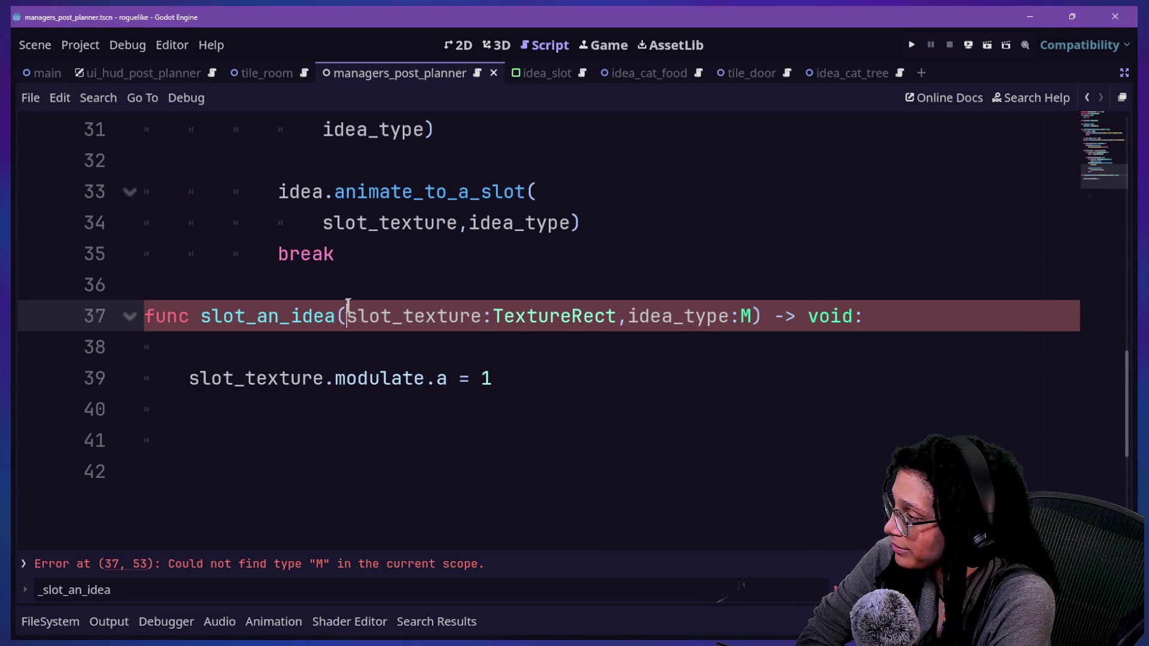
Move slot_texture: TextureRect onto a new line, then idea_type onto the line below
key(Return)
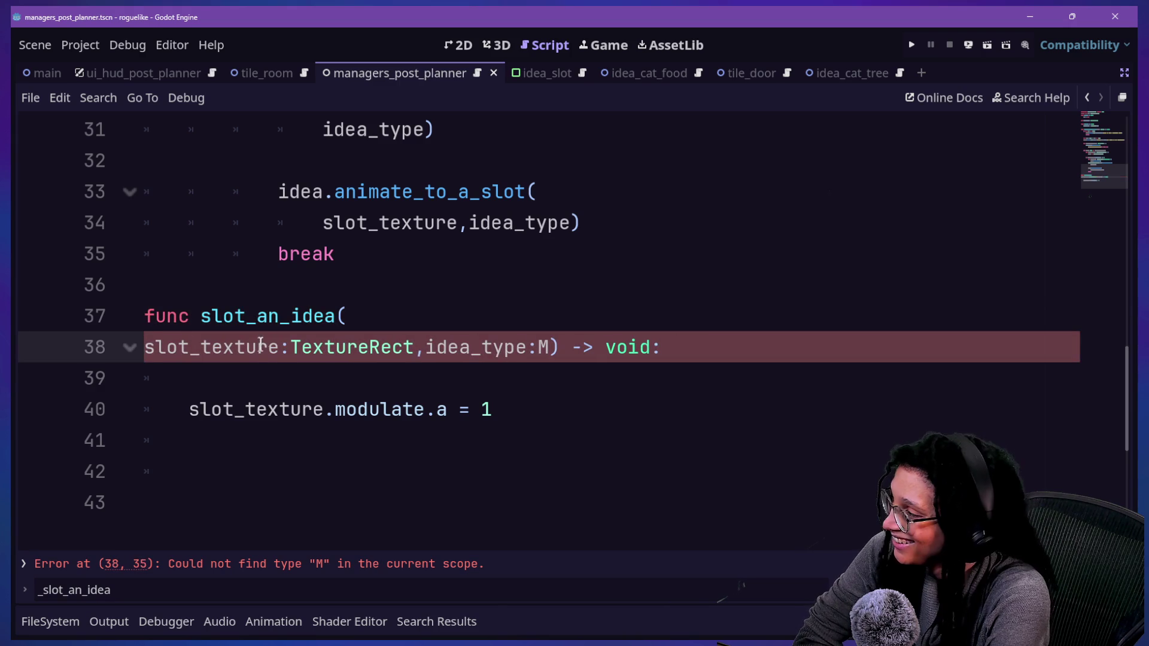
click(431, 345)
key(Return)
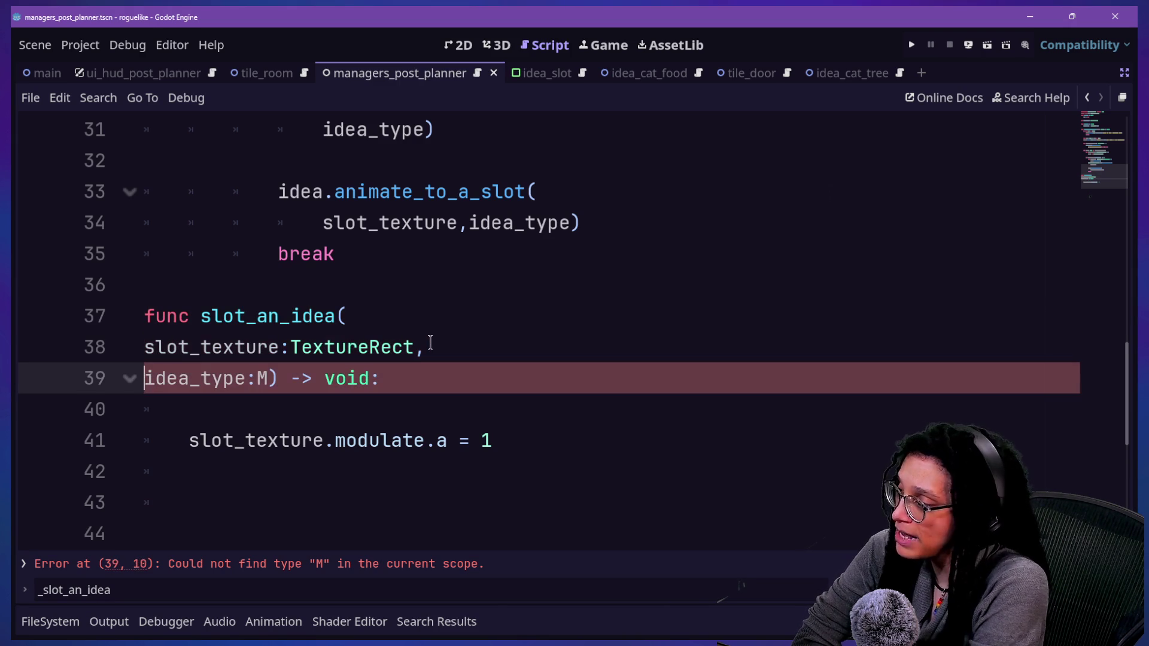